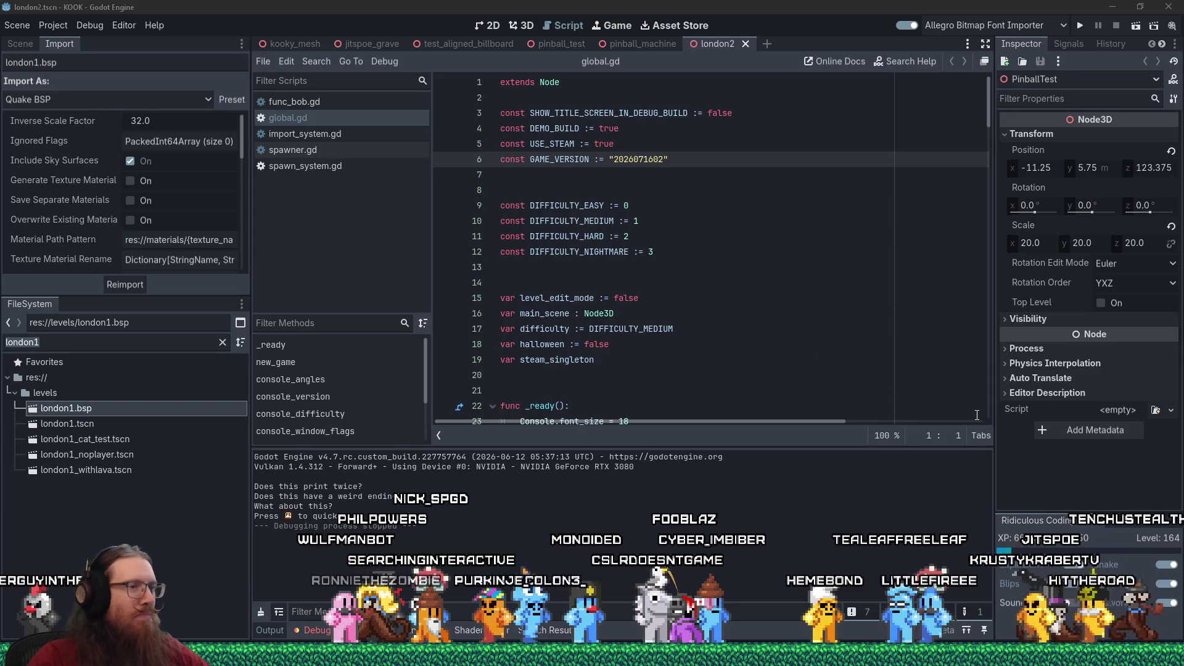
Open the imported london1.bsp level anyway and view its geometry in the 3D editor.
{"action": "left_click", "coordinate": [638, 266]}
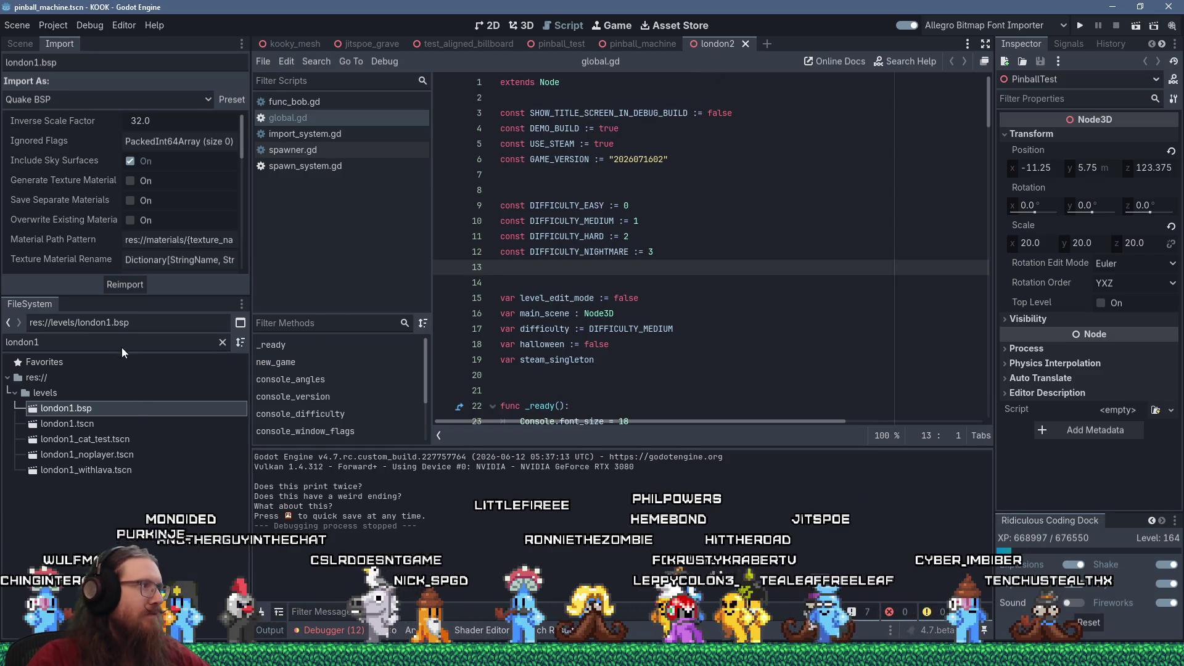
{"action": "double_click", "coordinate": [94, 409]}
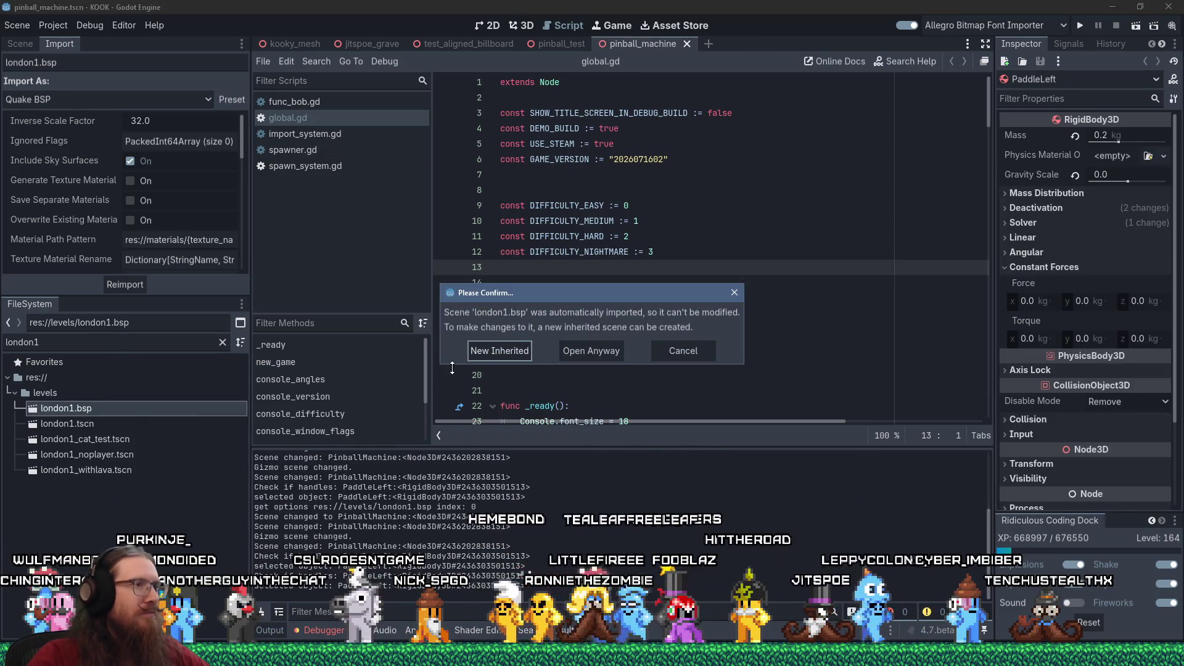
{"action": "left_click", "coordinate": [604, 352]}
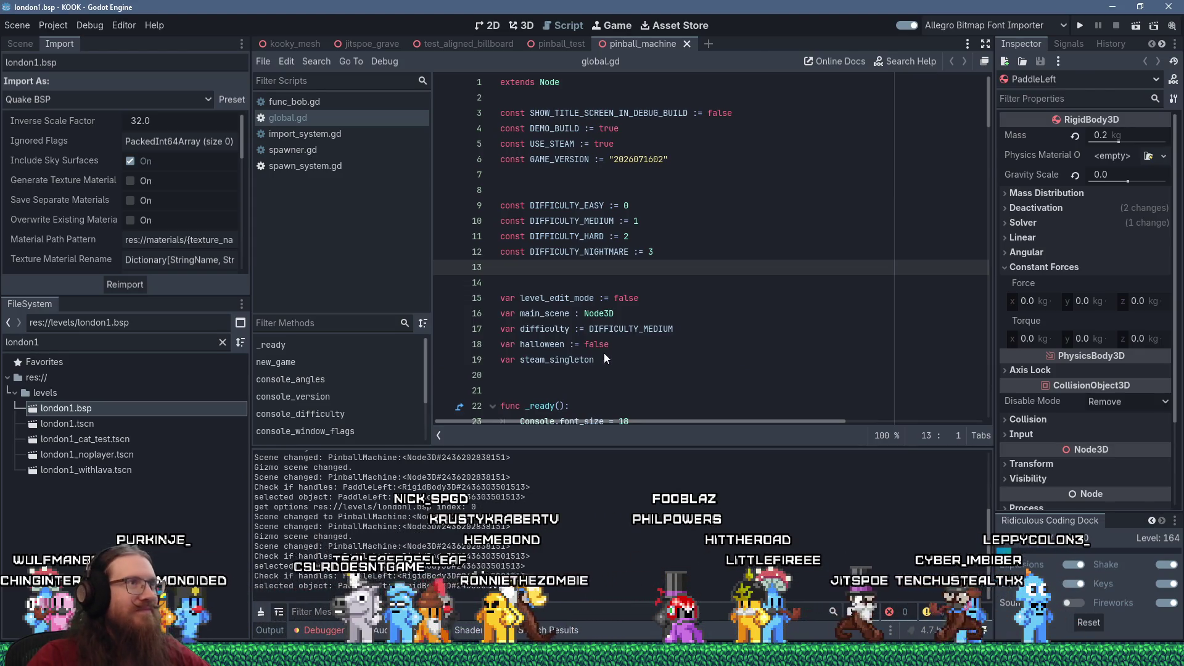
{"action": "left_click", "coordinate": [527, 29]}
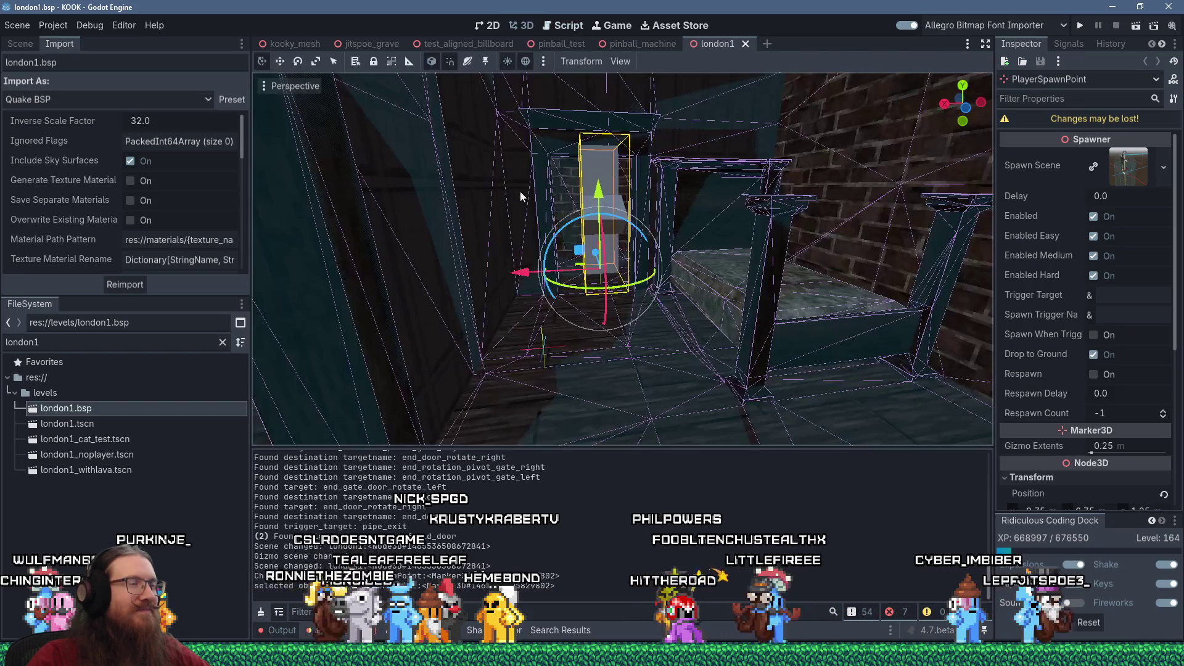
Fly the camera to the round door, select its MeshInstance3D, and show the Scene tree.
{"action": "scroll", "coordinate": [527, 245], "scroll_direction": "down", "scroll_amount": 5}
{"action": "scroll", "coordinate": [526, 246], "scroll_direction": "up", "scroll_amount": 10}
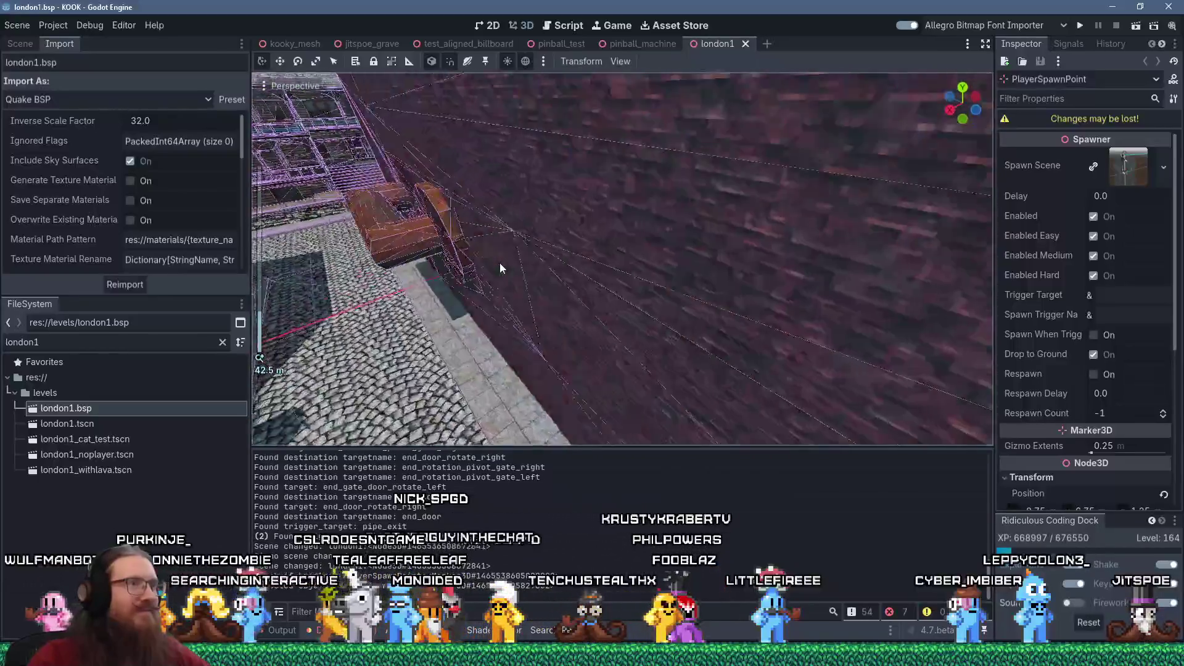
{"action": "key", "text": "f"}
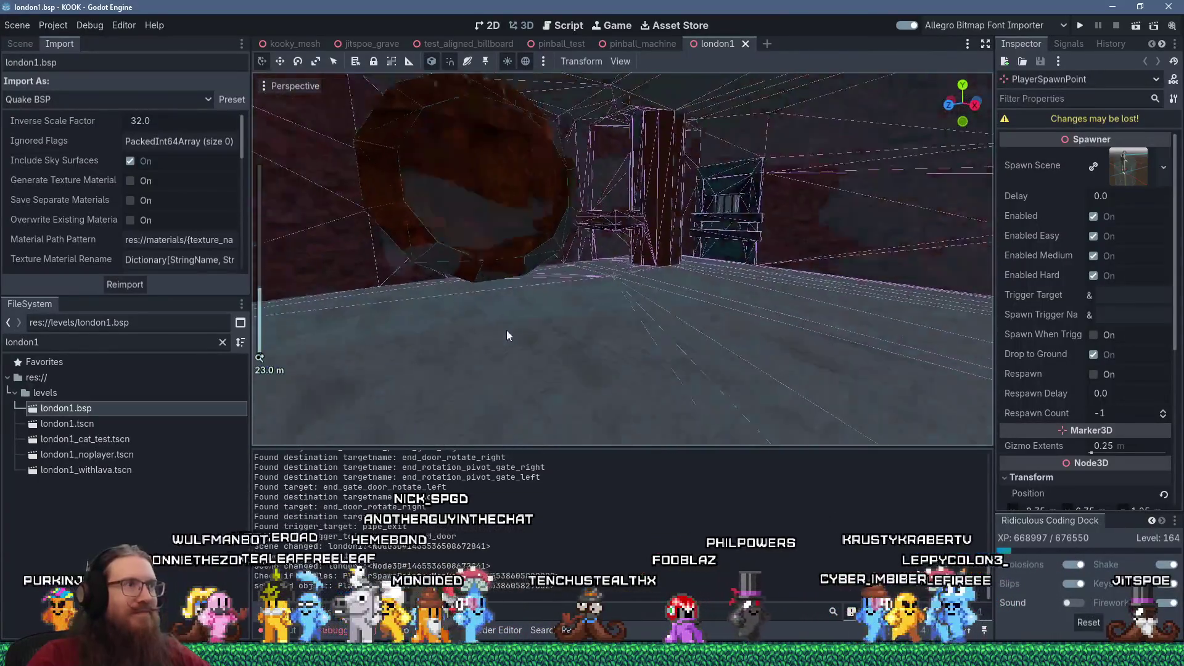
{"action": "left_click", "coordinate": [584, 286]}
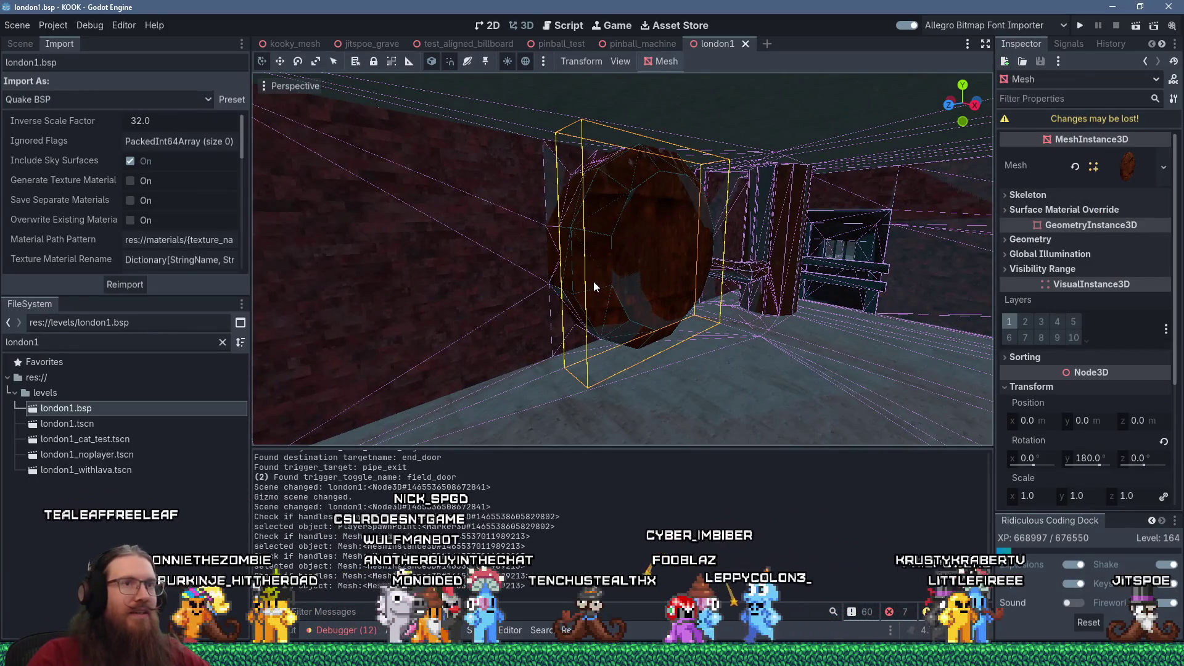
{"action": "left_click", "coordinate": [20, 43]}
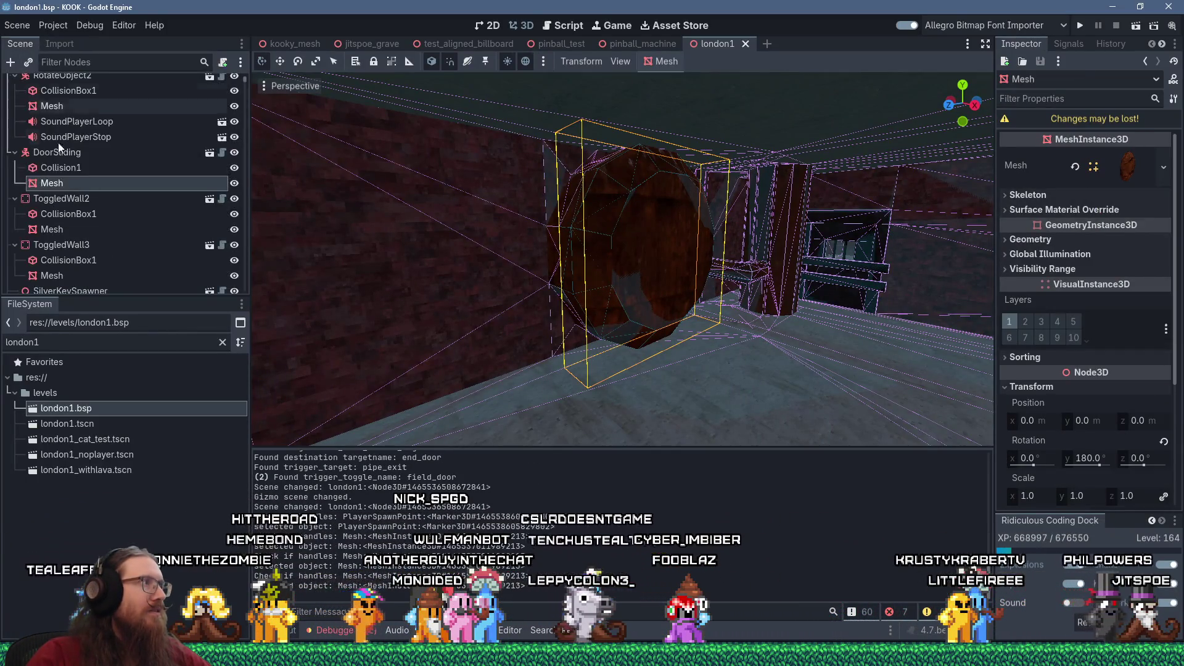
Select DoorSliding and review its Speed 3.125, Lip 0.25 and Trigger Toggle pipe_door settings.
{"action": "left_click", "coordinate": [61, 151]}
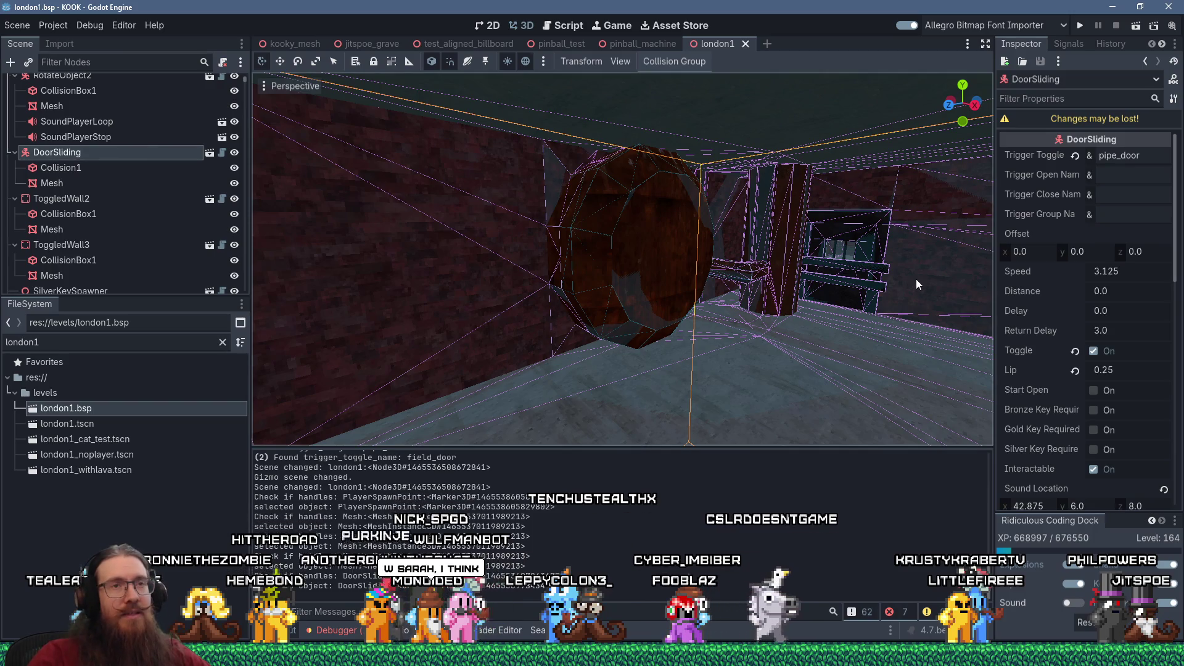
{"action": "mouse_move", "coordinate": [602, 204]}
{"action": "left_mouse_down"}
{"action": "mouse_move", "coordinate": [709, 203]}
{"action": "mouse_move", "coordinate": [989, 317]}
{"action": "left_mouse_up"}
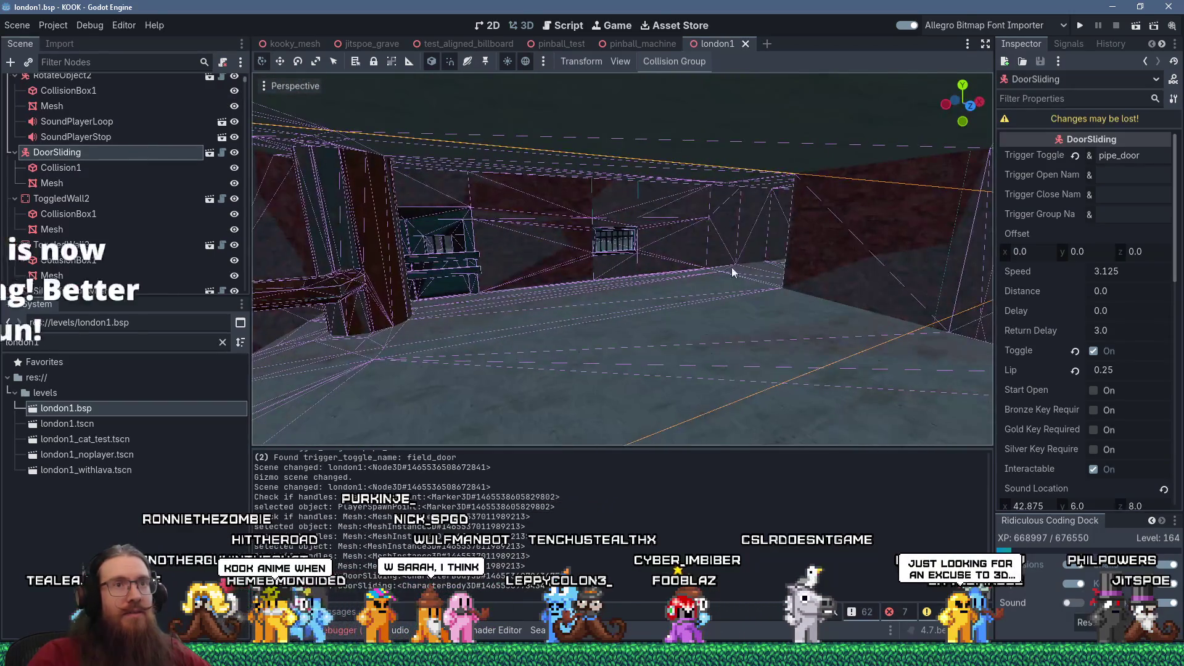
{"action": "scroll", "coordinate": [1030, 316], "scroll_direction": "down", "scroll_amount": 3}
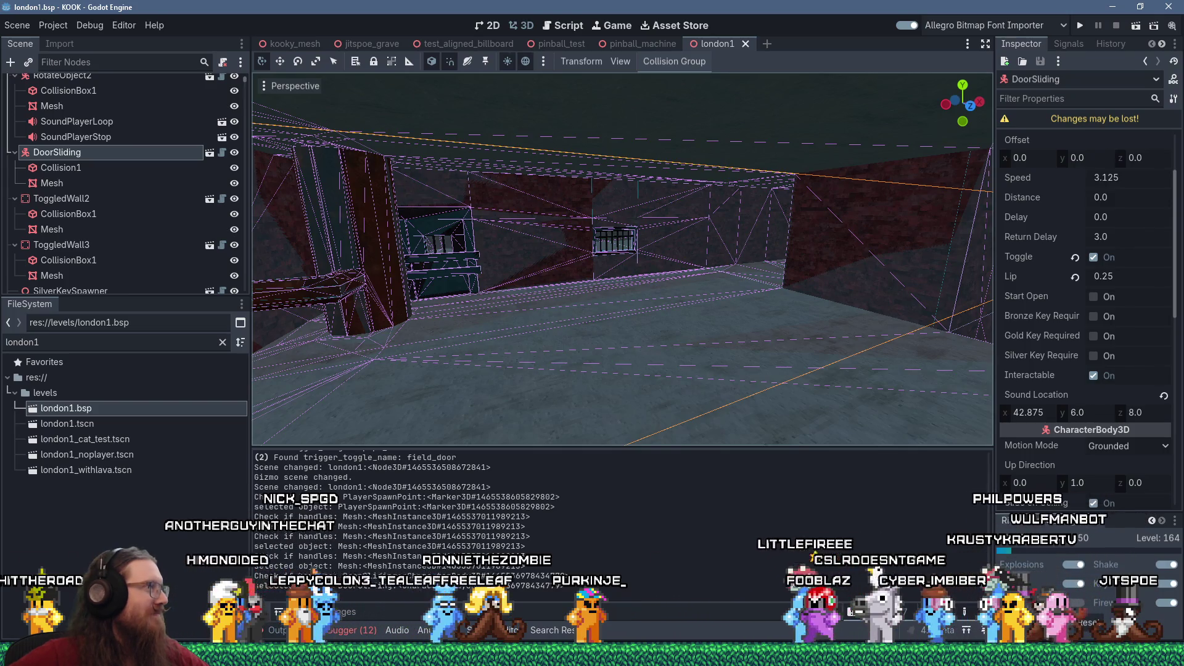
{"action": "mouse_move", "coordinate": [616, 259]}
{"action": "left_mouse_down"}
{"action": "mouse_move", "coordinate": [677, 241]}
{"action": "mouse_move", "coordinate": [632, 229]}
{"action": "left_mouse_up"}
{"action": "mouse_move", "coordinate": [485, 230]}
{"action": "left_mouse_down"}
{"action": "mouse_move", "coordinate": [500, 216]}
{"action": "mouse_move", "coordinate": [563, 219]}
{"action": "mouse_move", "coordinate": [573, 263]}
{"action": "left_mouse_up"}
{"action": "scroll", "coordinate": [570, 264], "scroll_direction": "up", "scroll_amount": 5}
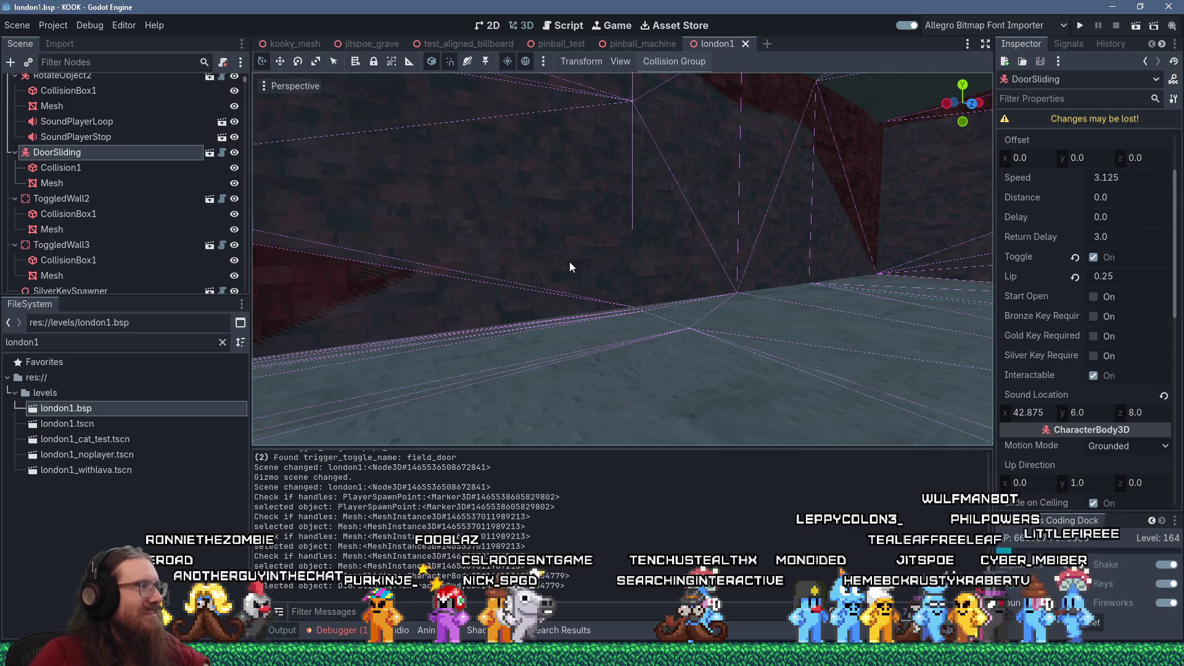
{"action": "scroll", "coordinate": [547, 249], "scroll_direction": "down", "scroll_amount": 5}
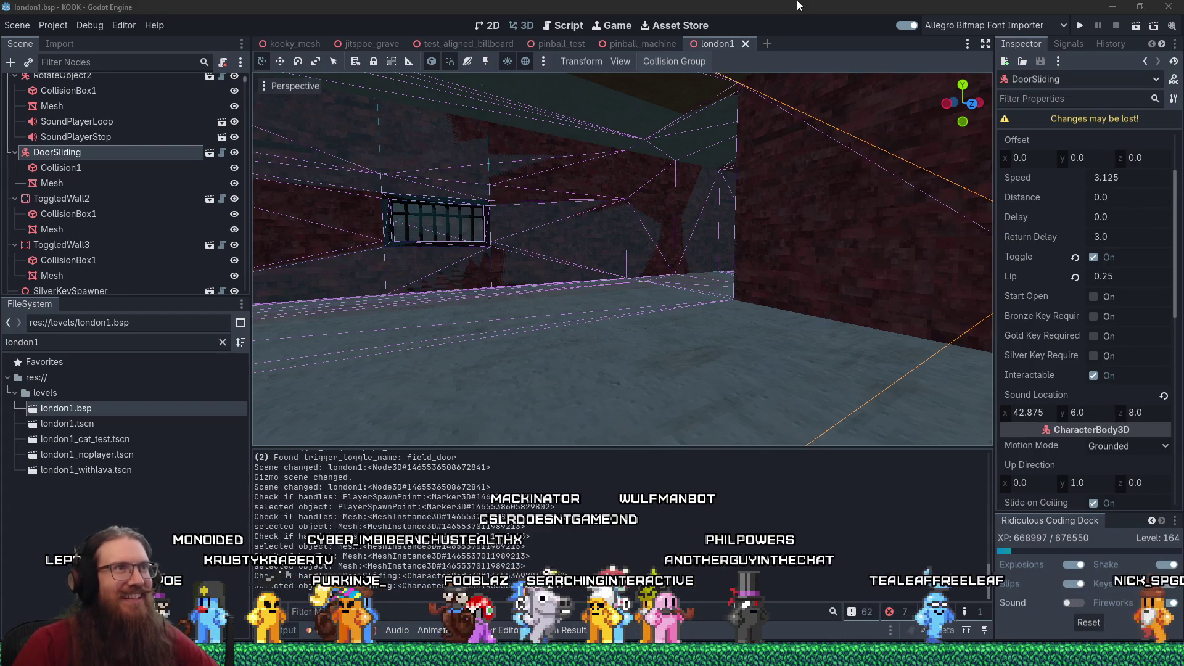
Fly the 3D view toward the round hole and window, then bring up the window switcher.
{"action": "mouse_move", "coordinate": [758, 314]}
{"action": "left_mouse_down"}
{"action": "mouse_move", "coordinate": [728, 283]}
{"action": "mouse_move", "coordinate": [770, 301]}
{"action": "left_mouse_up"}
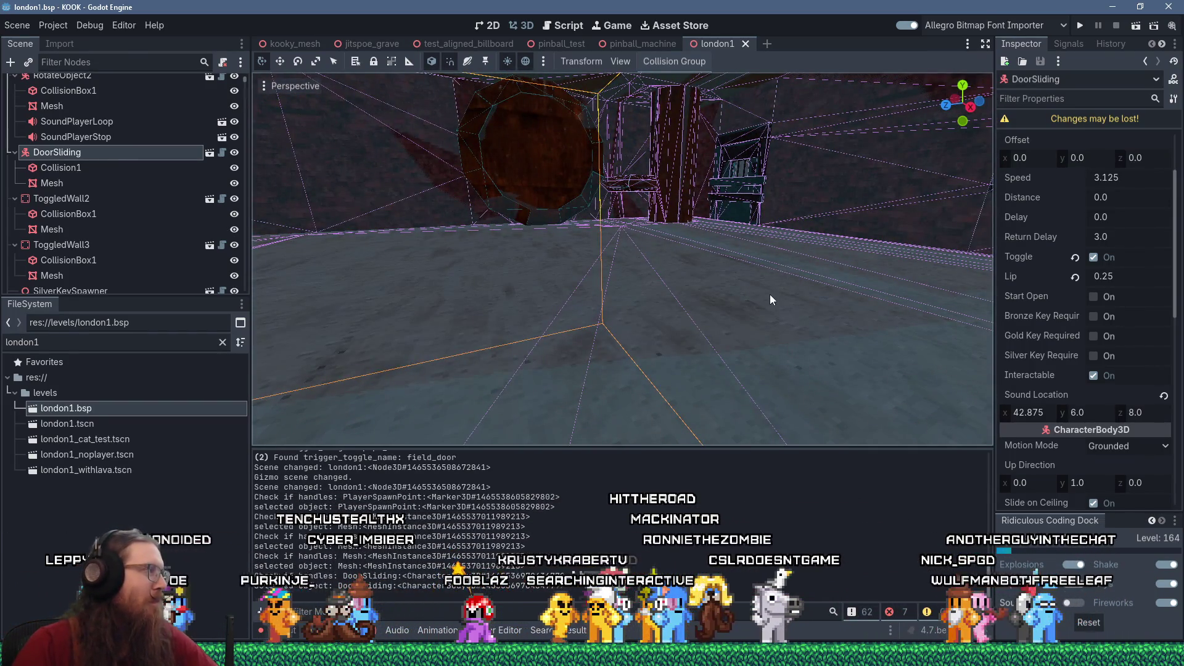
{"action": "key", "text": "alt+Tab"}
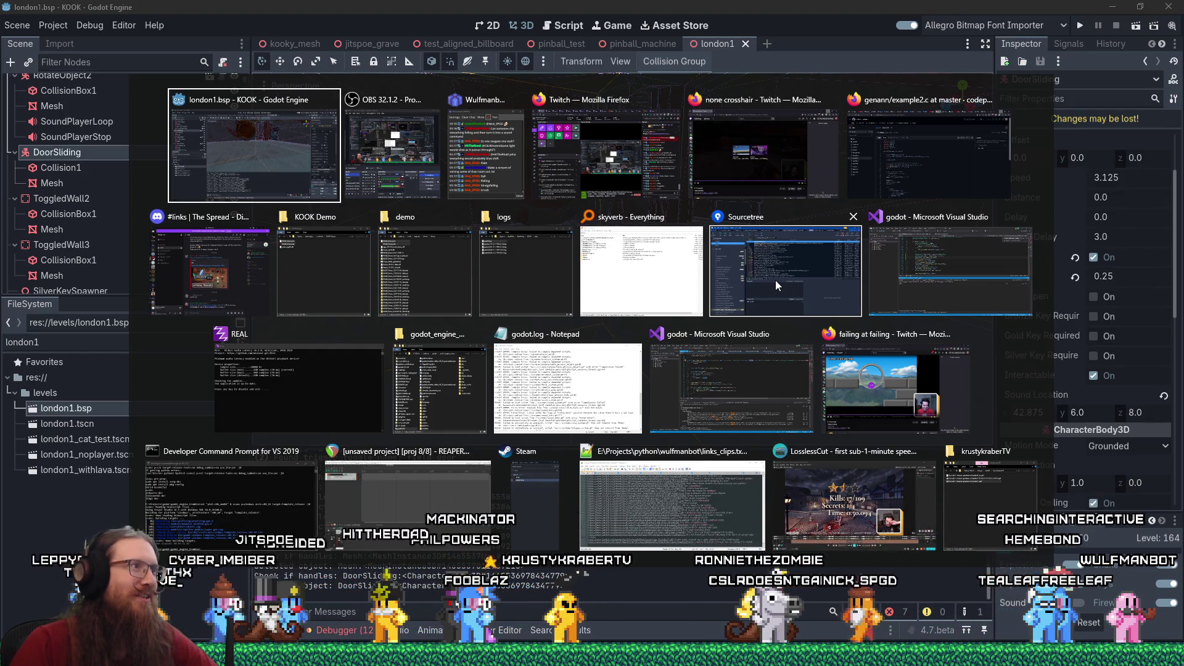
{"action": "key", "text": "Escape"}
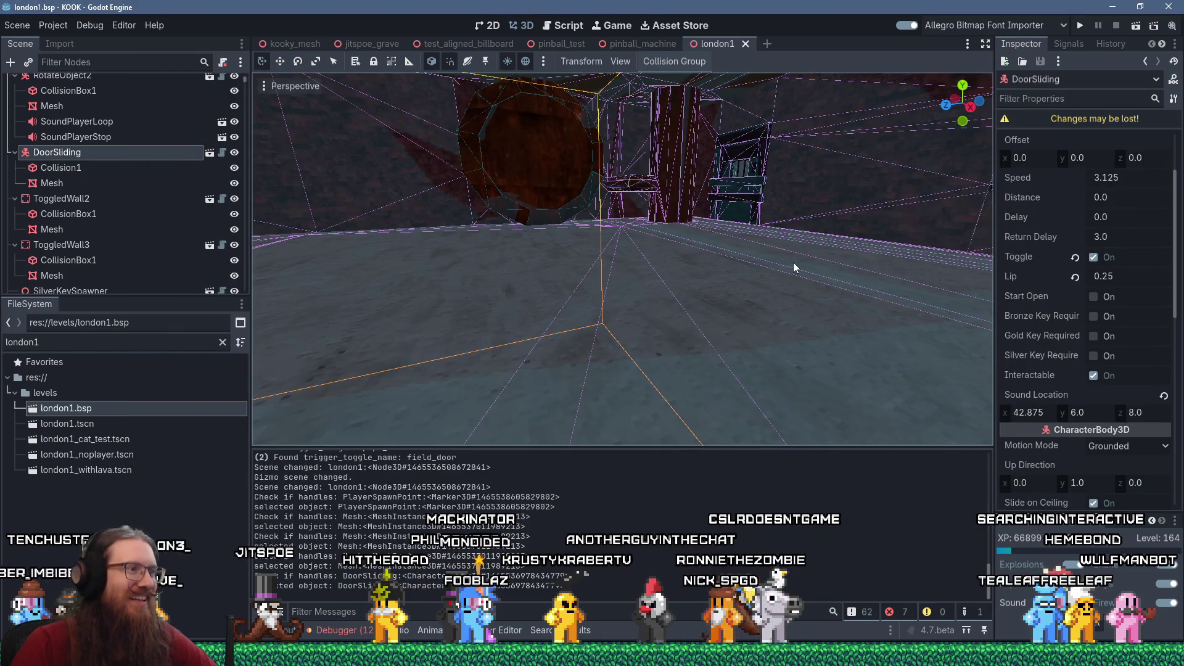
{"action": "right_click", "coordinate": [626, 257]}
{"action": "key", "text": "w"}
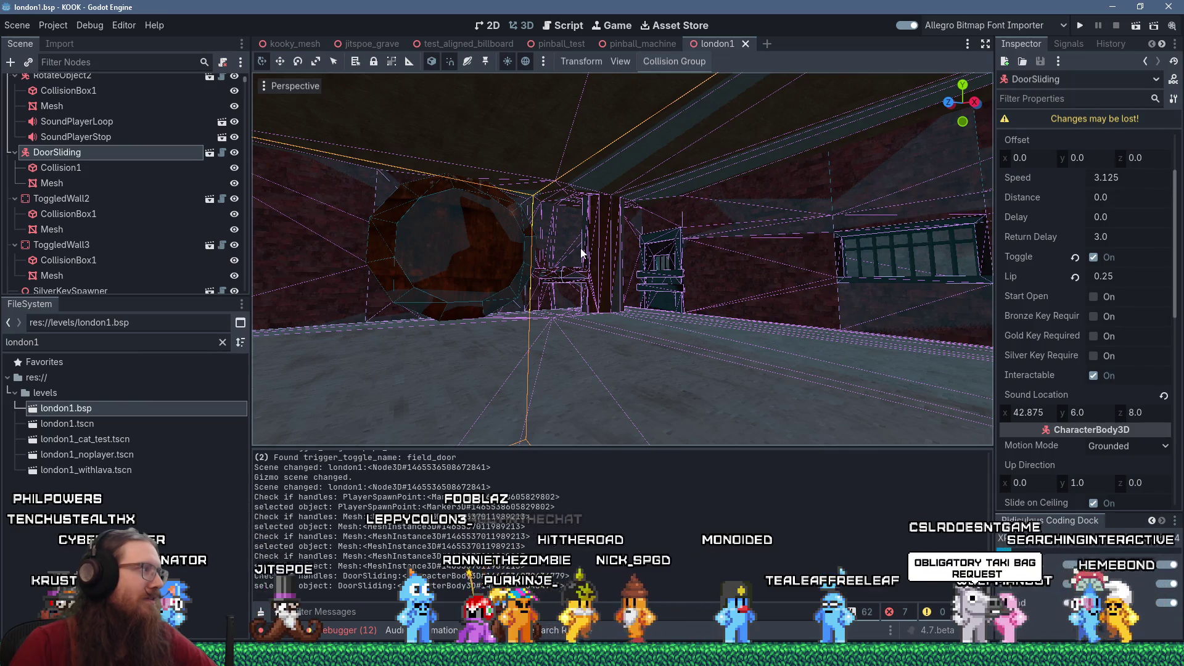
{"action": "key", "text": "alt+Tab"}
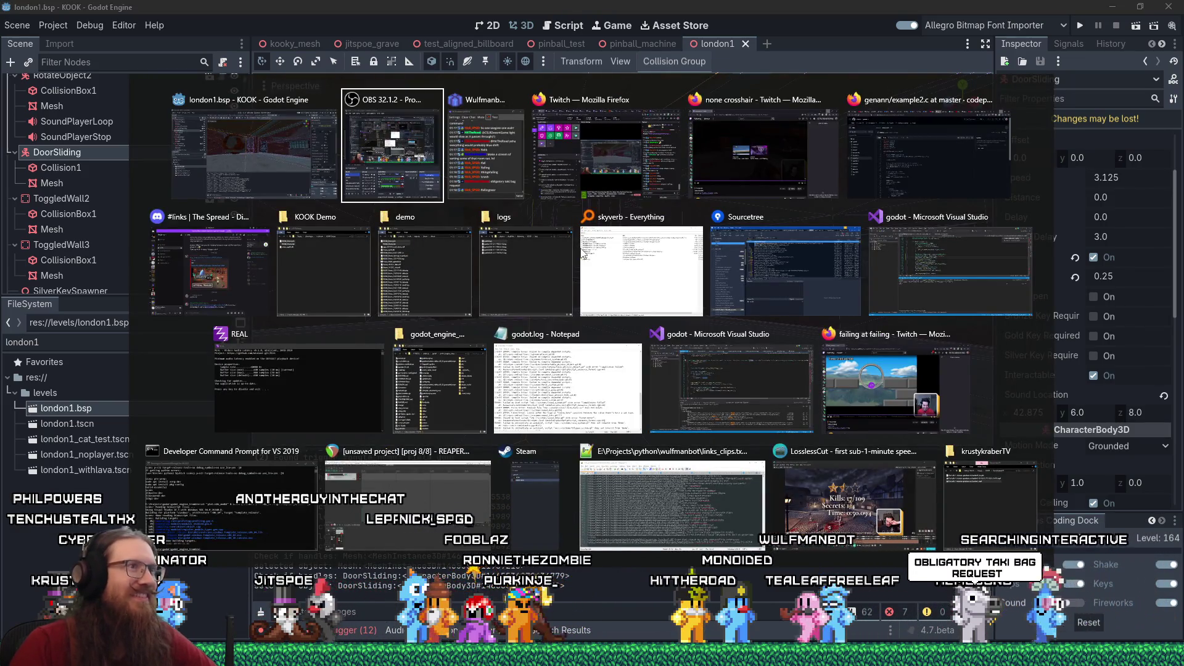
Return from the switcher to the Godot editor and show the script editor with global.gd.
{"action": "key", "text": "alt+shift+Tab"}
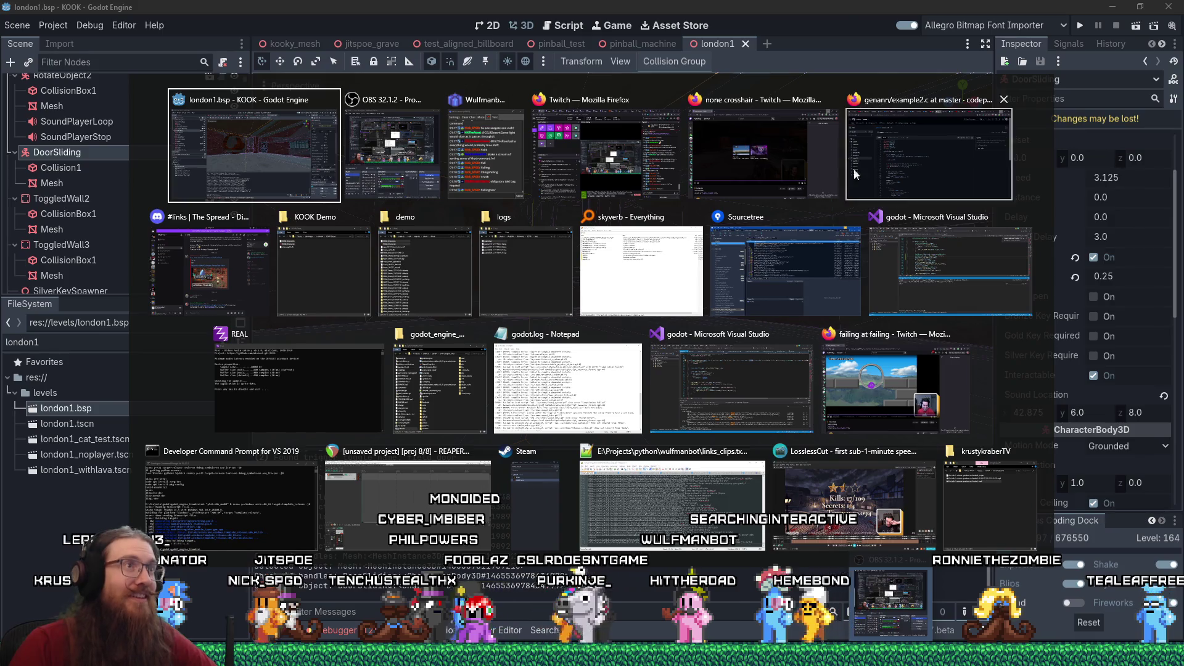
{"action": "key", "text": "alt"}
{"action": "mouse_move", "coordinate": [657, 48]}
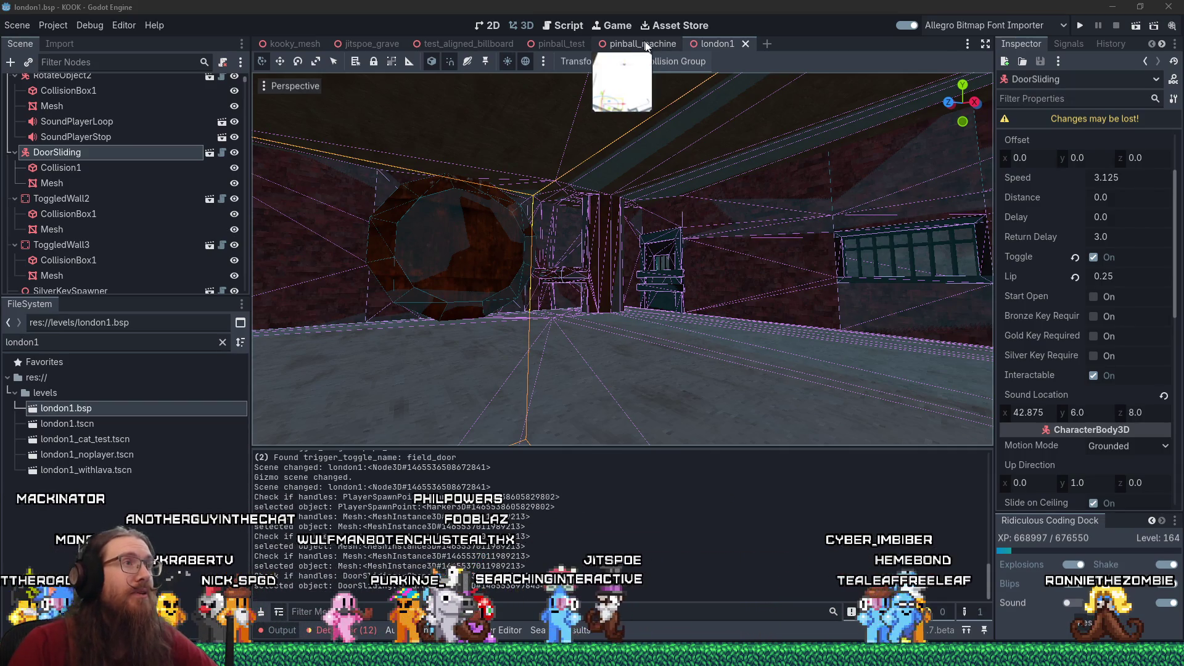
{"action": "left_click", "coordinate": [568, 23]}
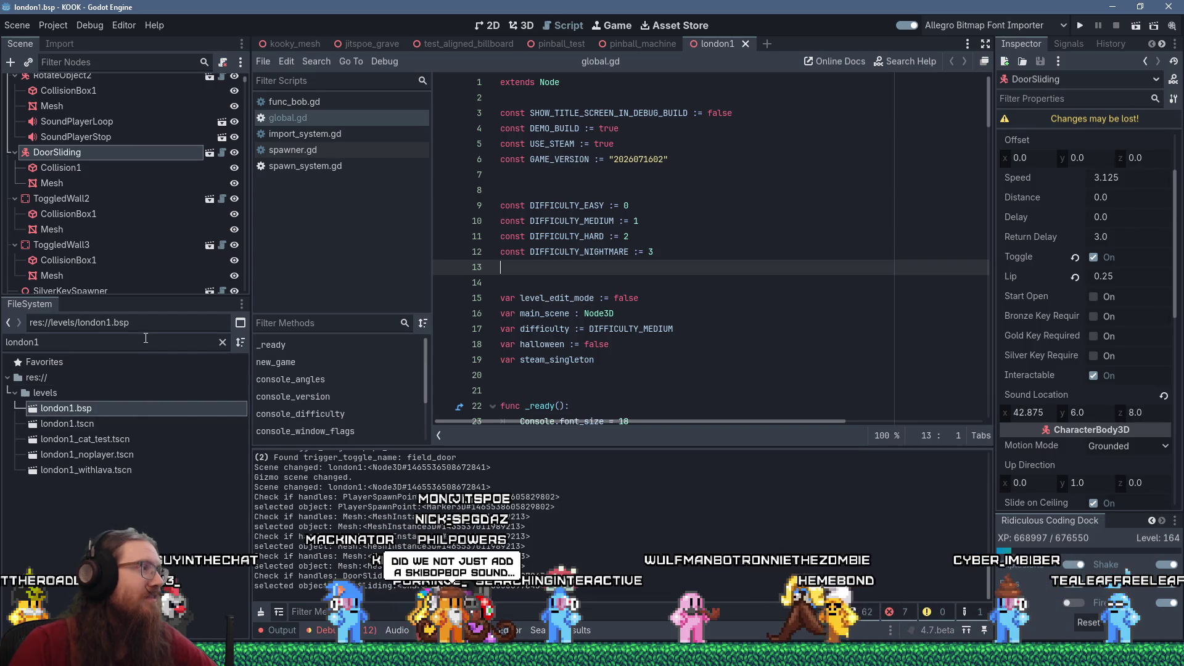
Filter the file list by 'door_sl' and open door_sliding.gd in the script editor.
{"action": "double_click", "coordinate": [62, 341]}
{"action": "type", "text": "door"}
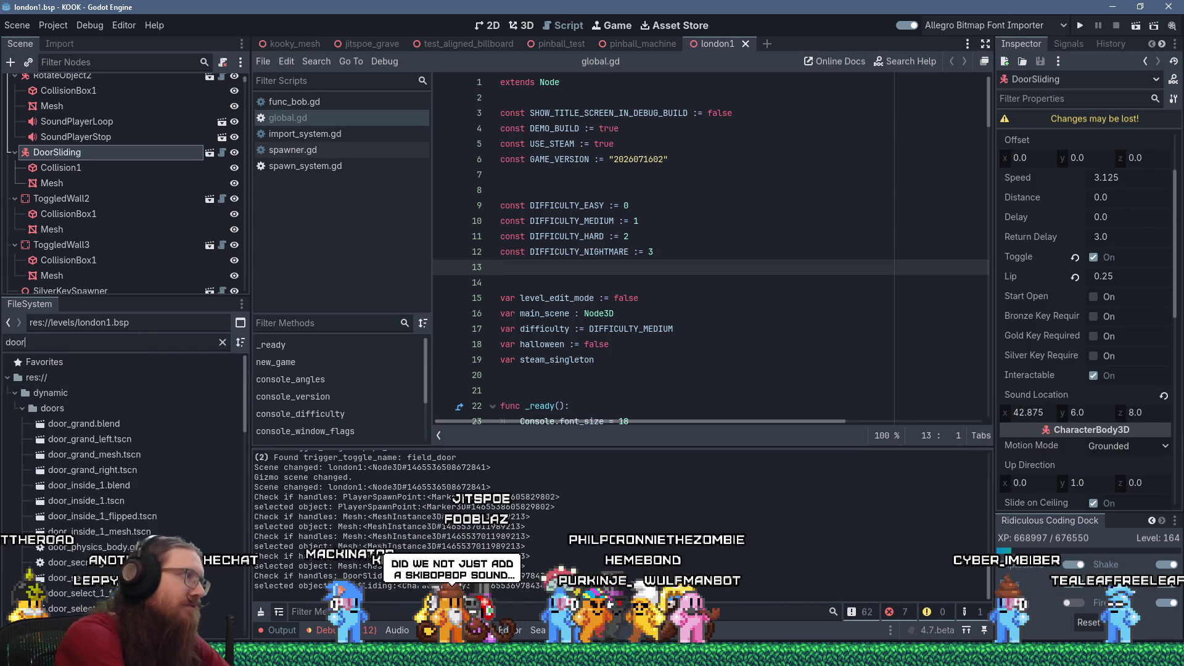
{"action": "type", "text": "_sliding"}
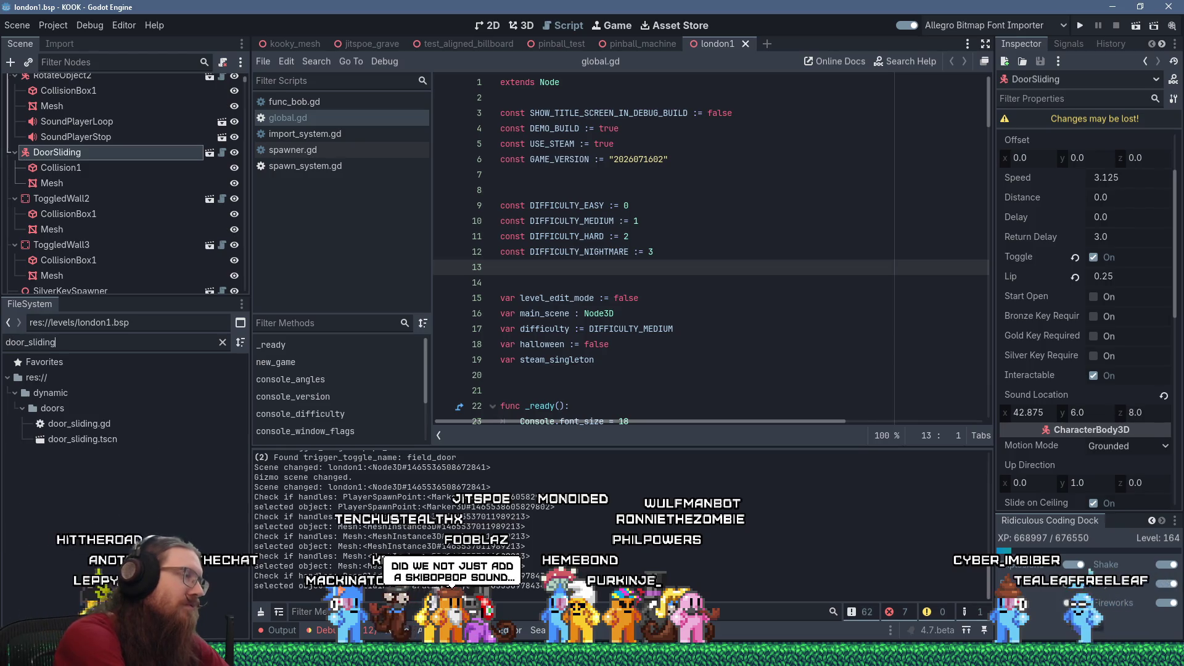
{"action": "left_click", "coordinate": [99, 425]}
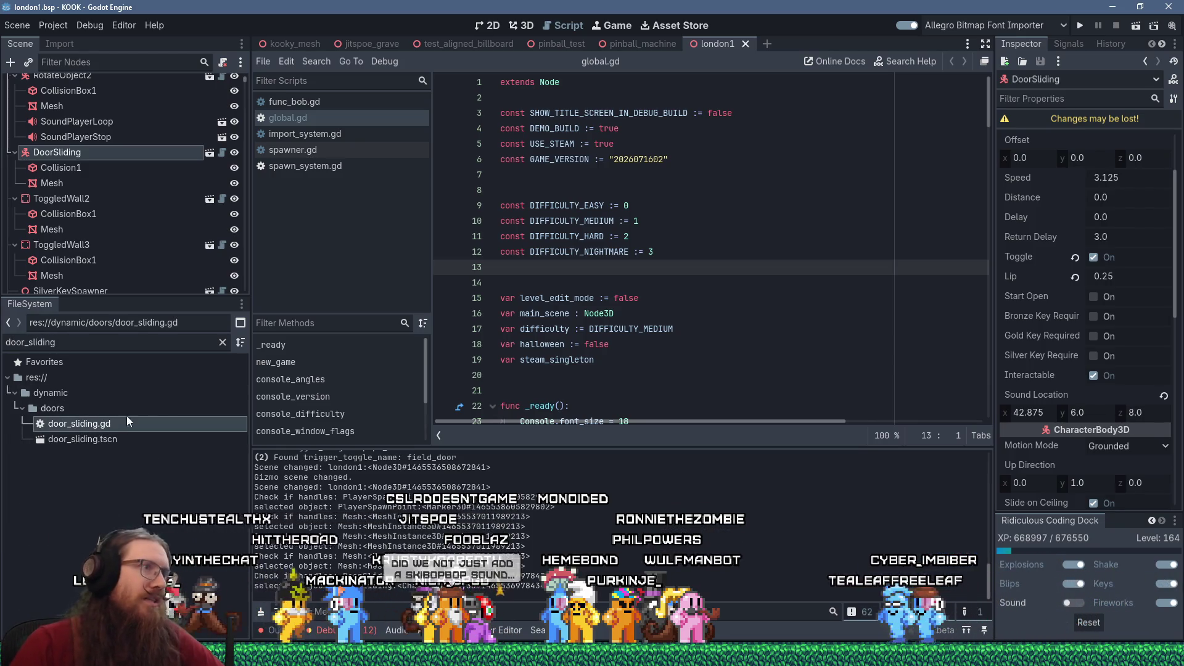
{"action": "double_click", "coordinate": [127, 419]}
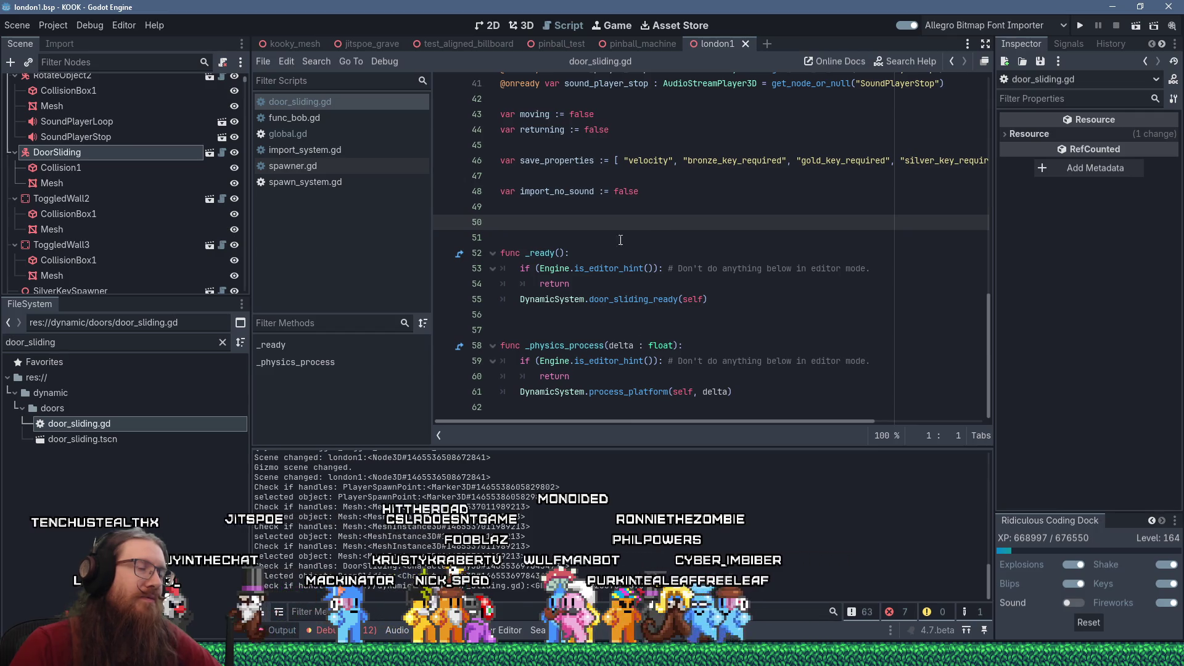
{"action": "left_click", "coordinate": [599, 408]}
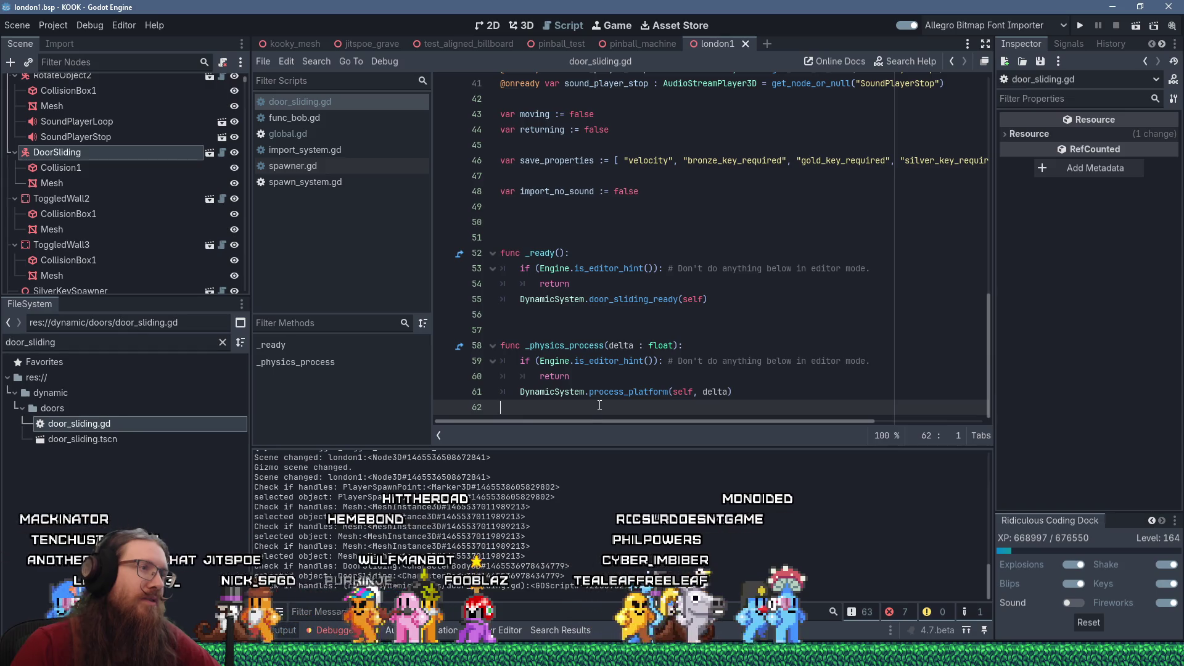
{"action": "scroll", "coordinate": [601, 396], "scroll_direction": "up", "scroll_amount": 10}
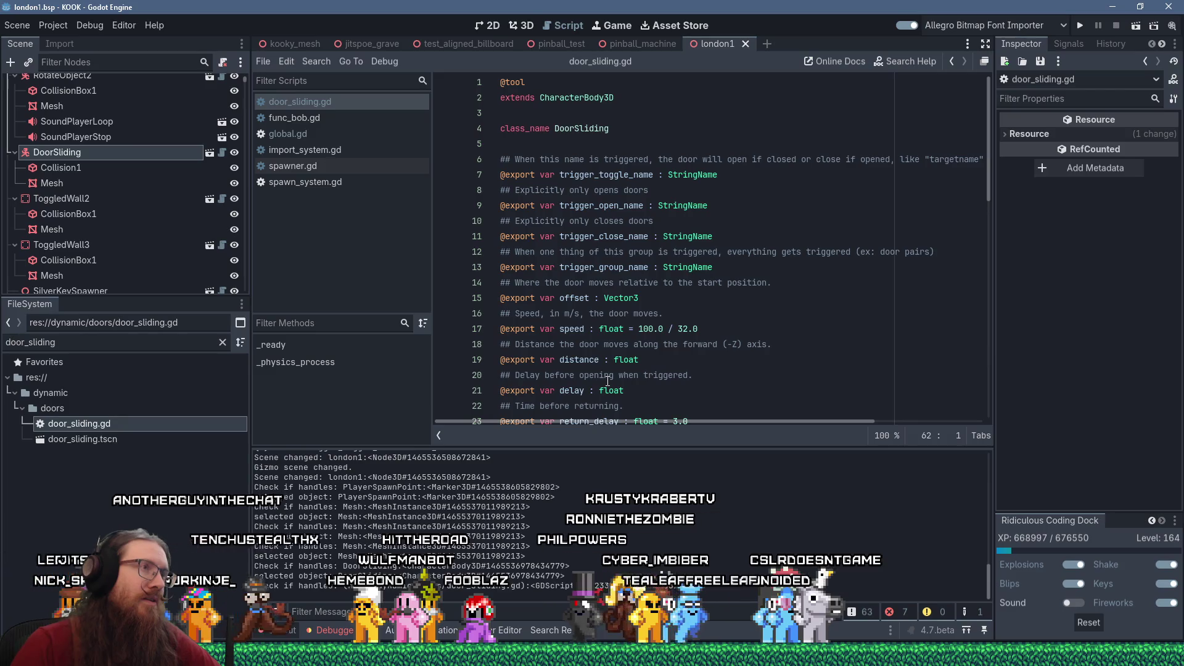
{"action": "scroll", "coordinate": [607, 381], "scroll_direction": "down", "scroll_amount": 10}
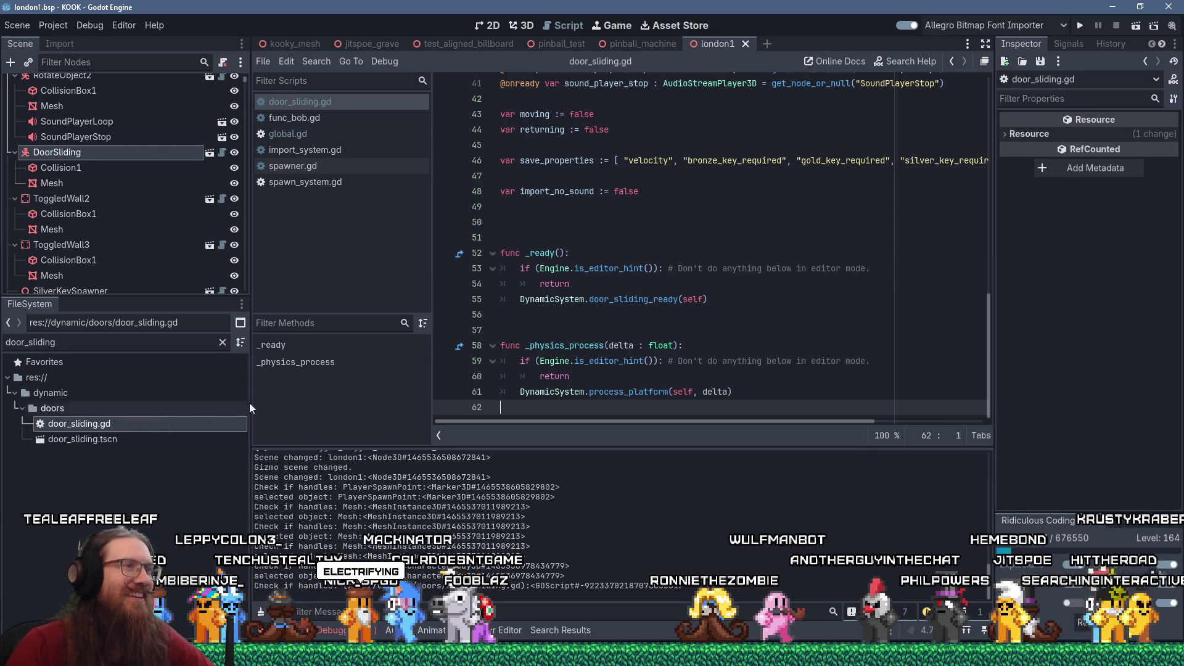
{"action": "scroll", "coordinate": [652, 333], "scroll_direction": "up", "scroll_amount": 4}
{"action": "scroll", "coordinate": [653, 333], "scroll_direction": "up", "scroll_amount": 9}
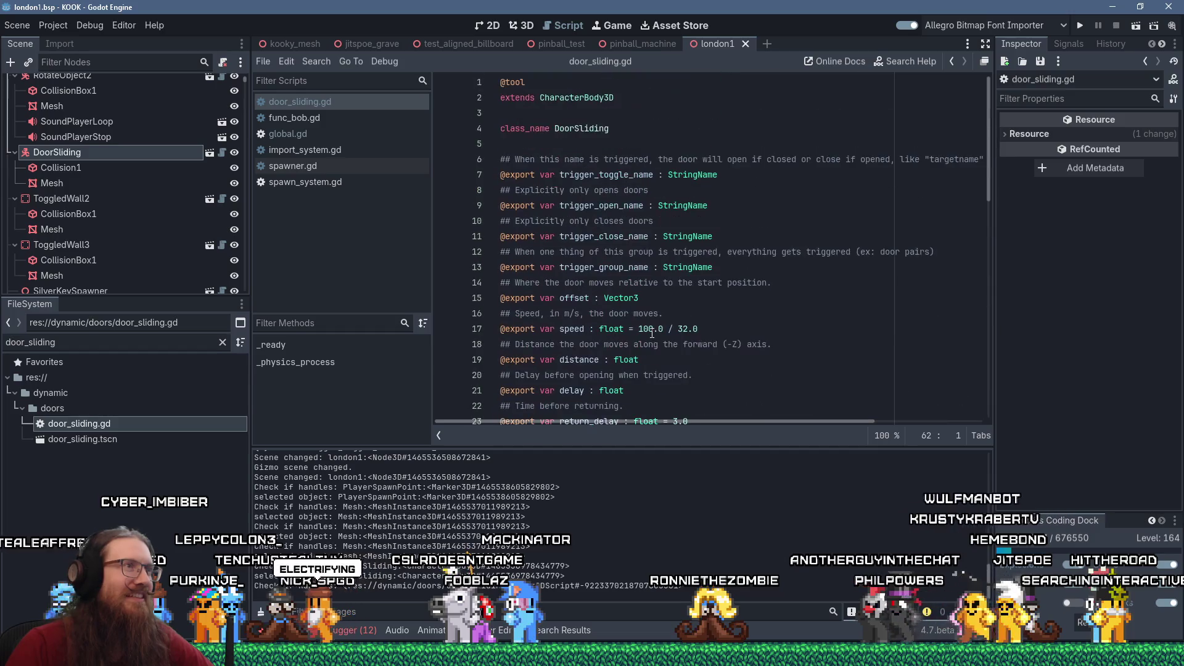
{"action": "triple_click", "coordinate": [519, 88]}
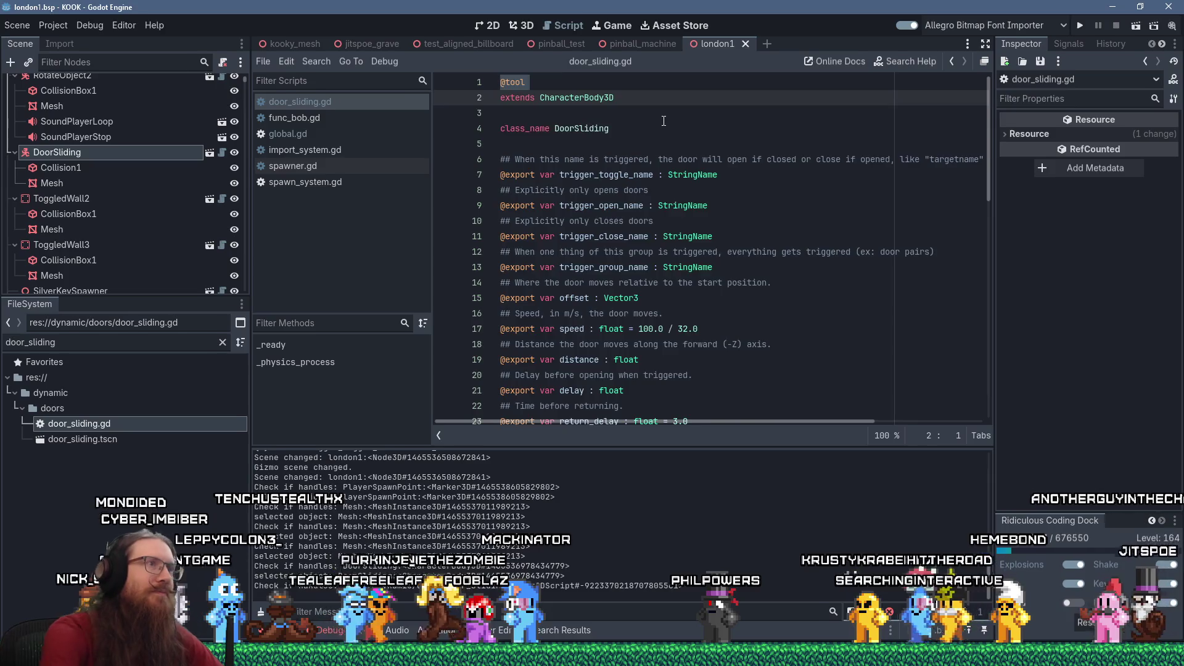
{"action": "key", "text": "BackSpace"}
{"action": "scroll", "coordinate": [698, 268], "scroll_direction": "down", "scroll_amount": 13}
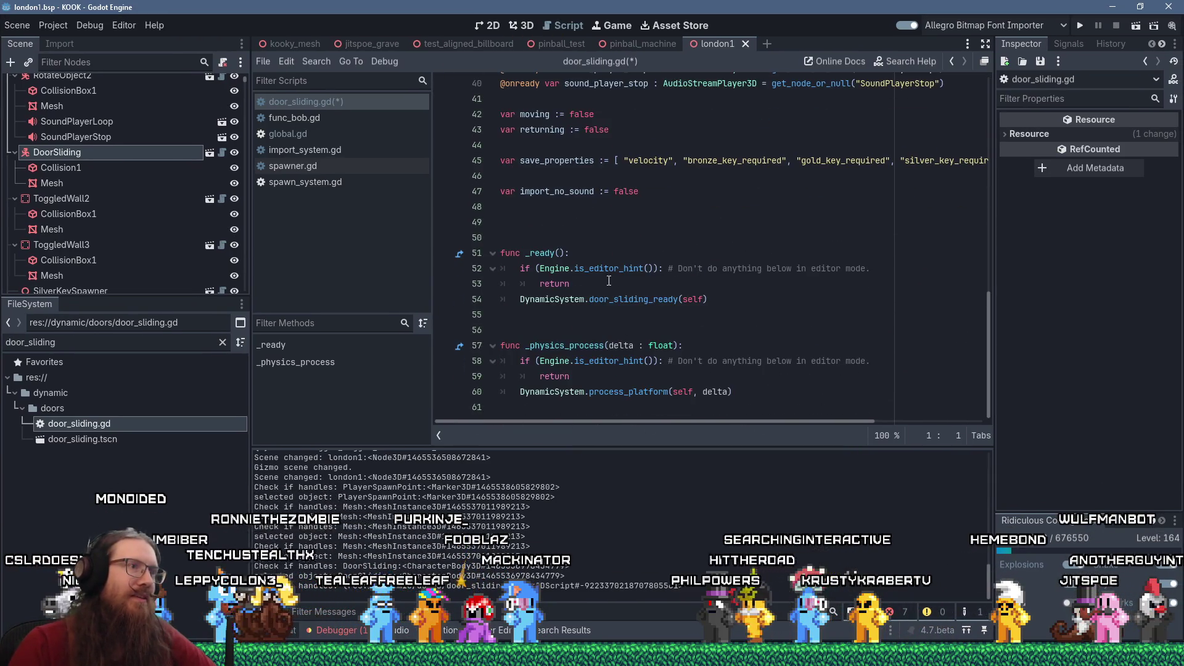
Remove the Engine.is_editor_hint() checks from both _ready and _physics_process.
{"action": "left_click_drag", "start_coordinate": [609, 281], "coordinate": [591, 252]}
{"action": "key", "text": "Delete"}
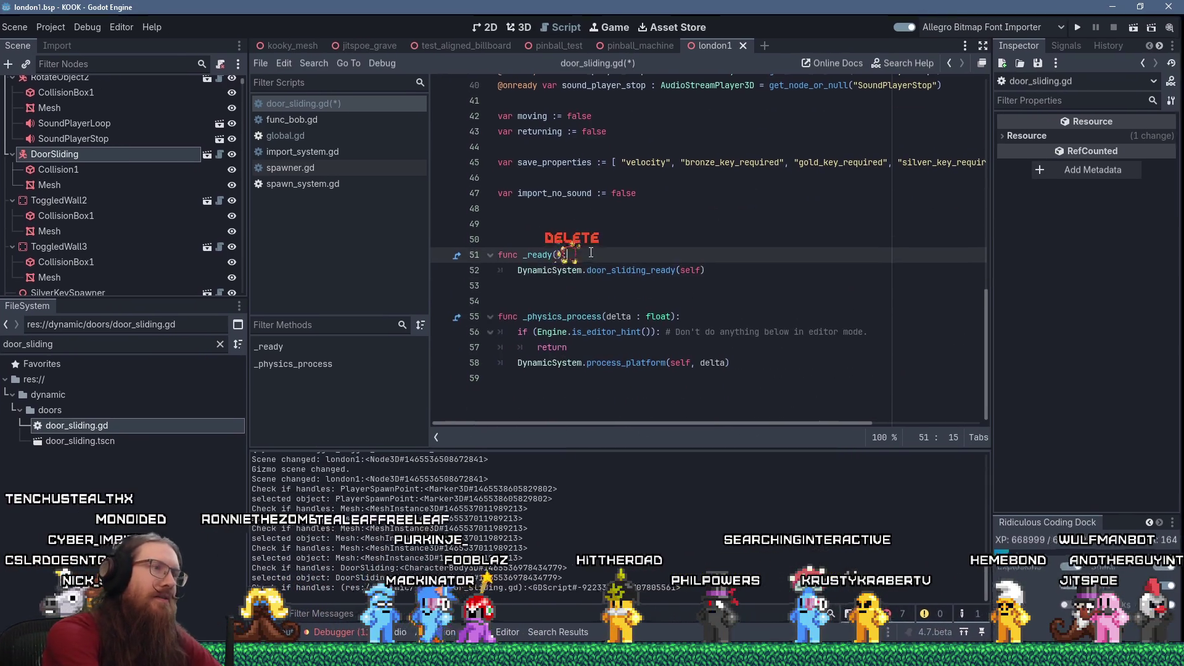
{"action": "key", "text": "Down"}
{"action": "key", "text": "Down"}
{"action": "key", "text": "Down"}
{"action": "key", "text": "shift+Up"}
{"action": "key", "text": "shift+End"}
{"action": "key", "text": "shift+Up"}
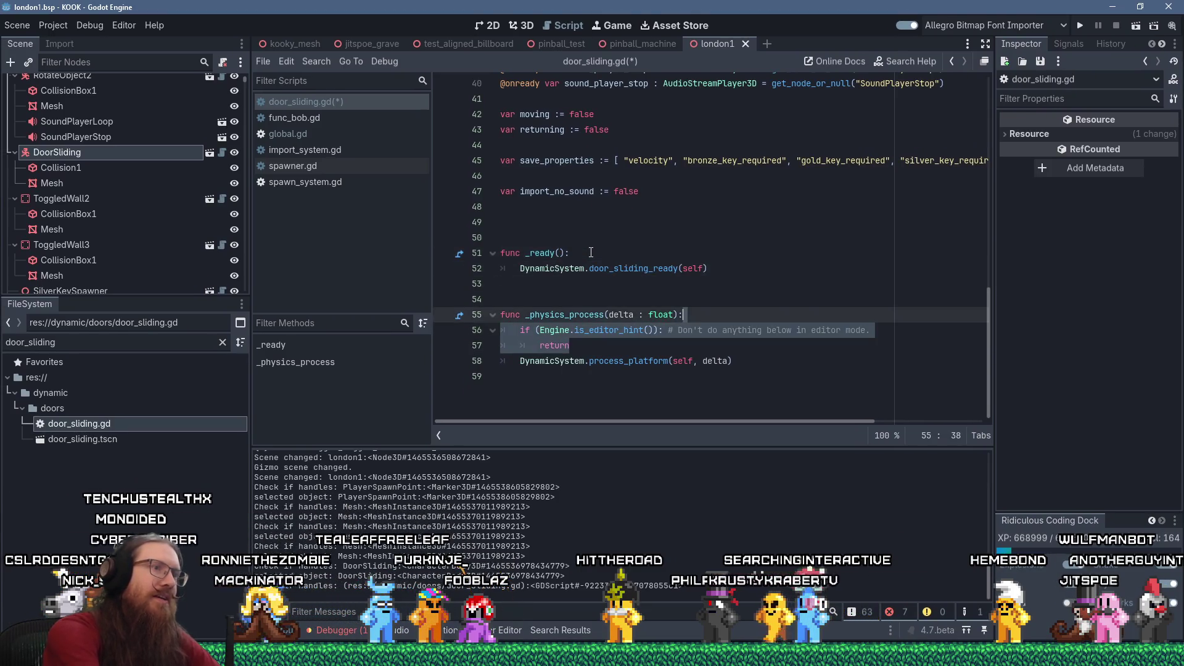
{"action": "key", "text": "Delete"}
Save door_sliding.gd and dismiss the unknown bsp format alert.
{"action": "key", "text": "ctrl+s"}
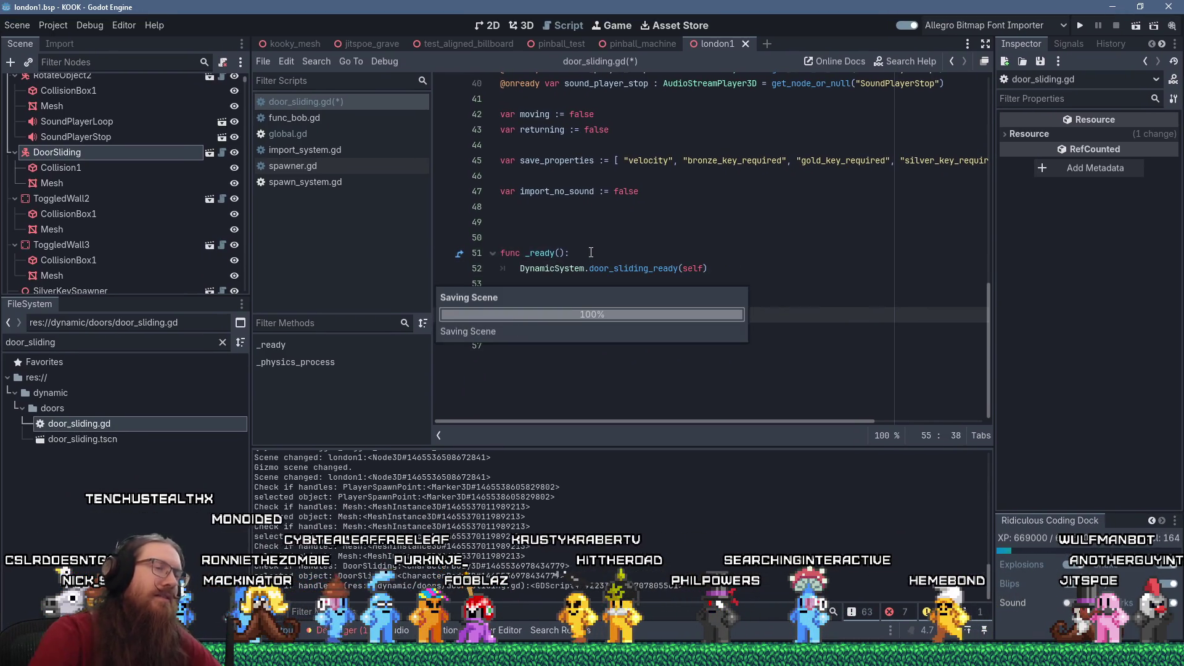
{"action": "left_click", "coordinate": [601, 344]}
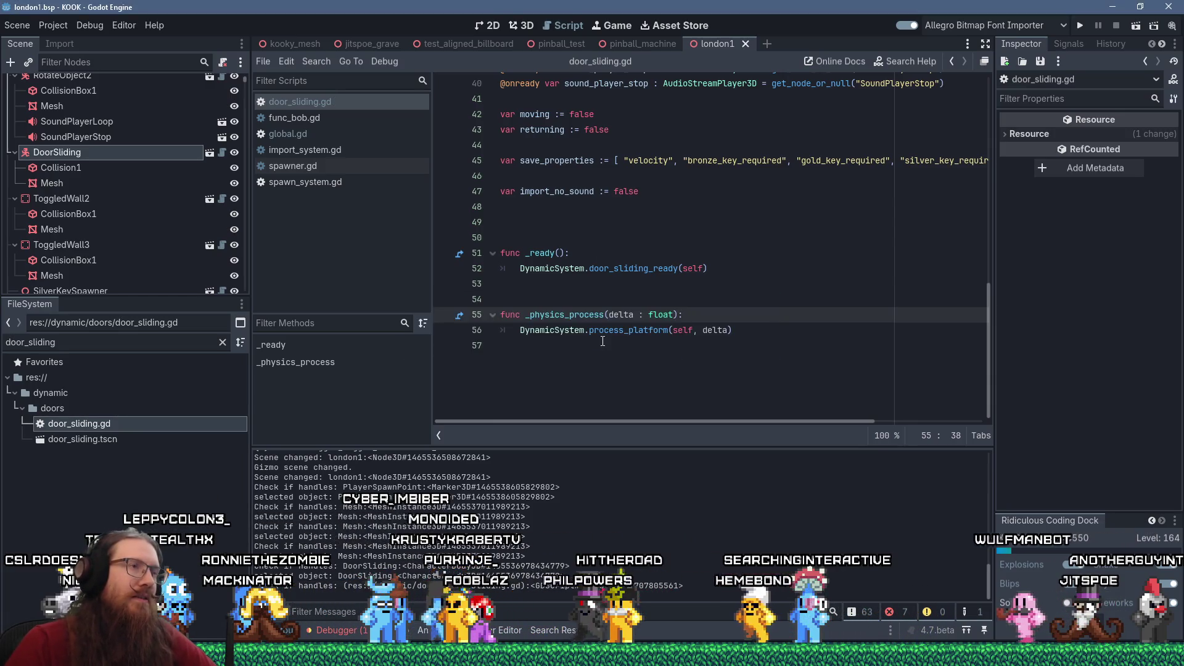
{"action": "scroll", "coordinate": [602, 340], "scroll_direction": "up", "scroll_amount": 5}
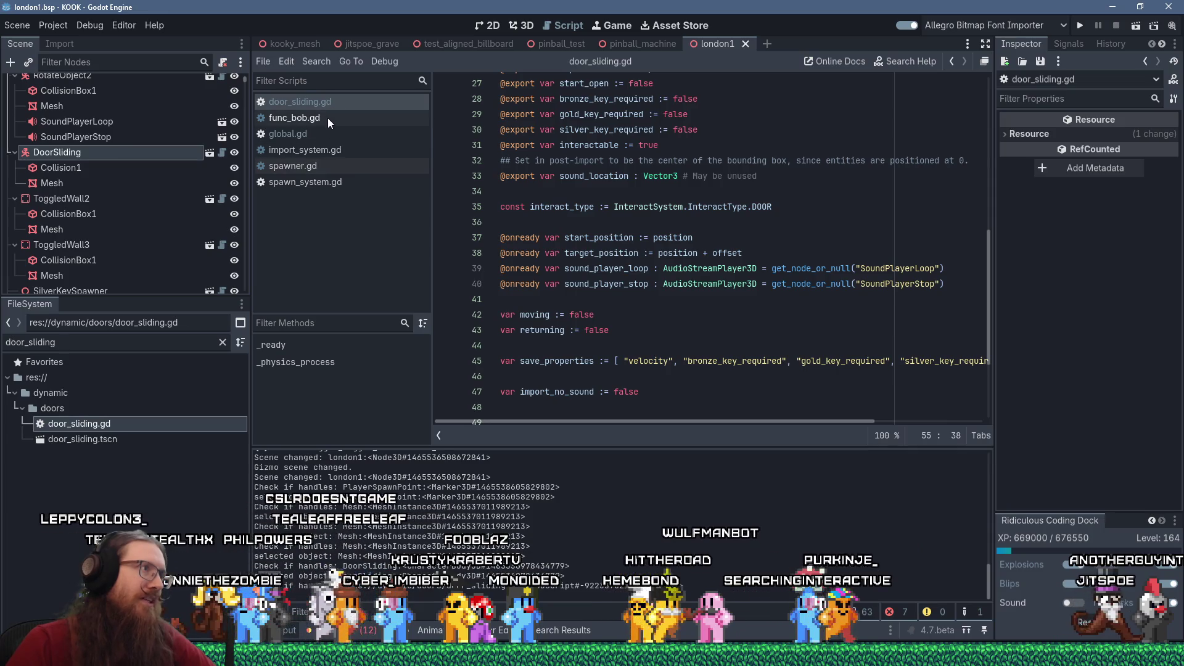
Open import_system.gd, scroll to set_import_value_door_sliding, and select its name for searching.
{"action": "left_click", "coordinate": [341, 151]}
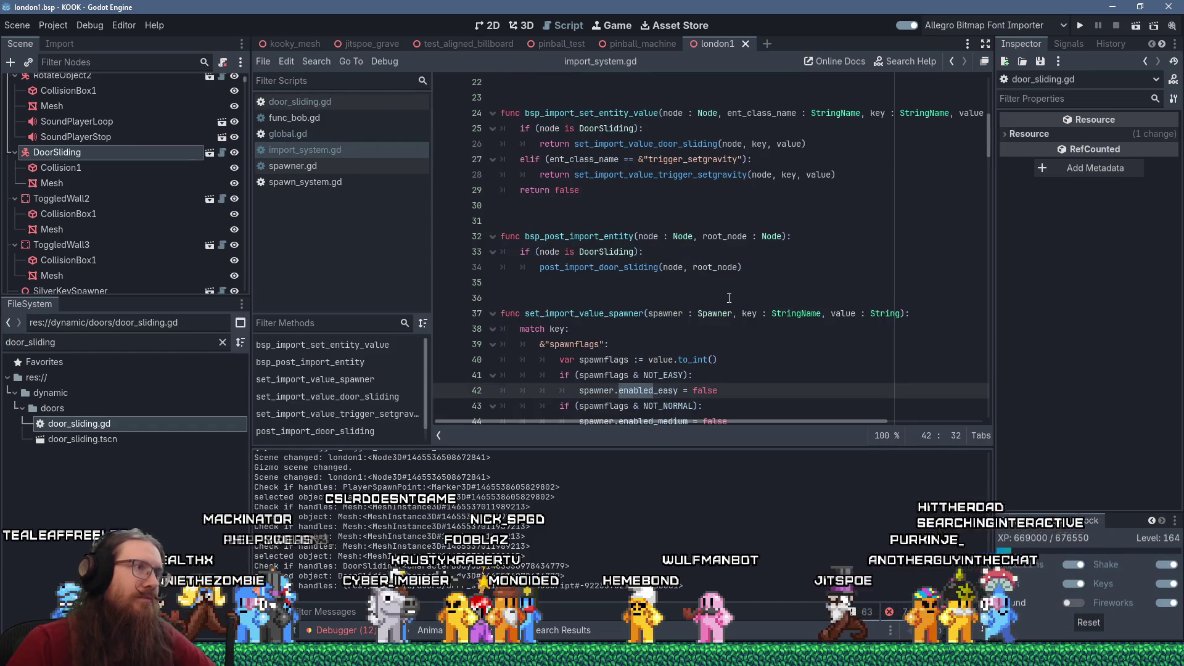
{"action": "scroll", "coordinate": [696, 280], "scroll_direction": "up", "scroll_amount": 4}
{"action": "scroll", "coordinate": [721, 292], "scroll_direction": "down", "scroll_amount": 5}
{"action": "scroll", "coordinate": [729, 298], "scroll_direction": "down", "scroll_amount": 3}
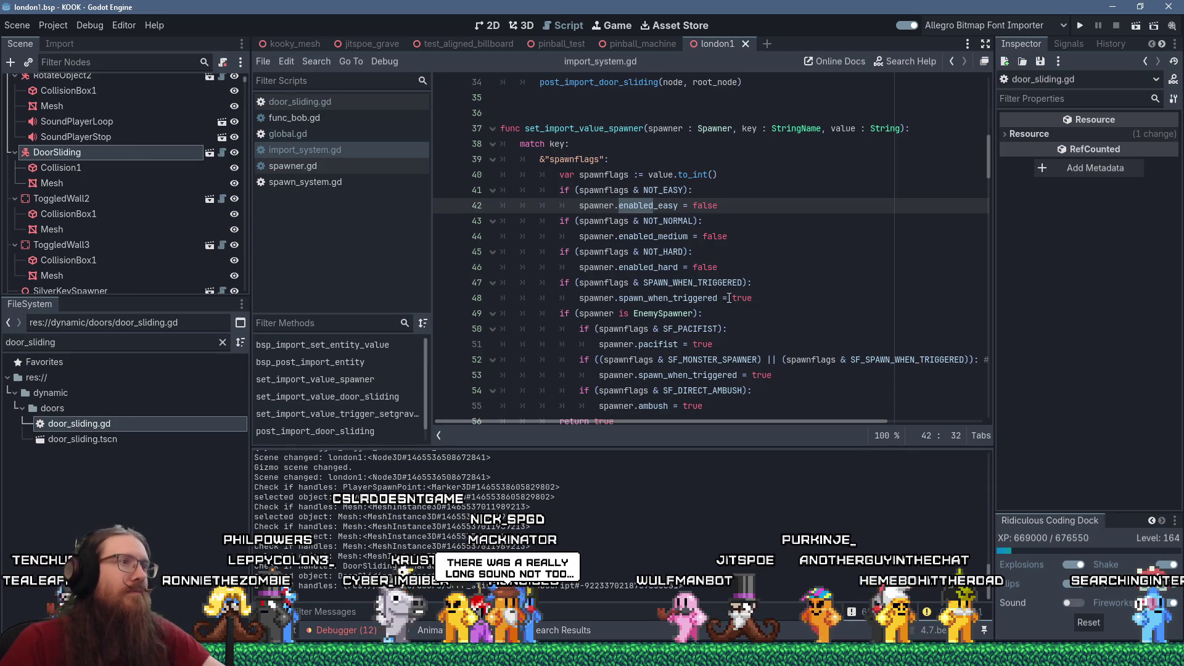
{"action": "scroll", "coordinate": [728, 297], "scroll_direction": "down", "scroll_amount": 3}
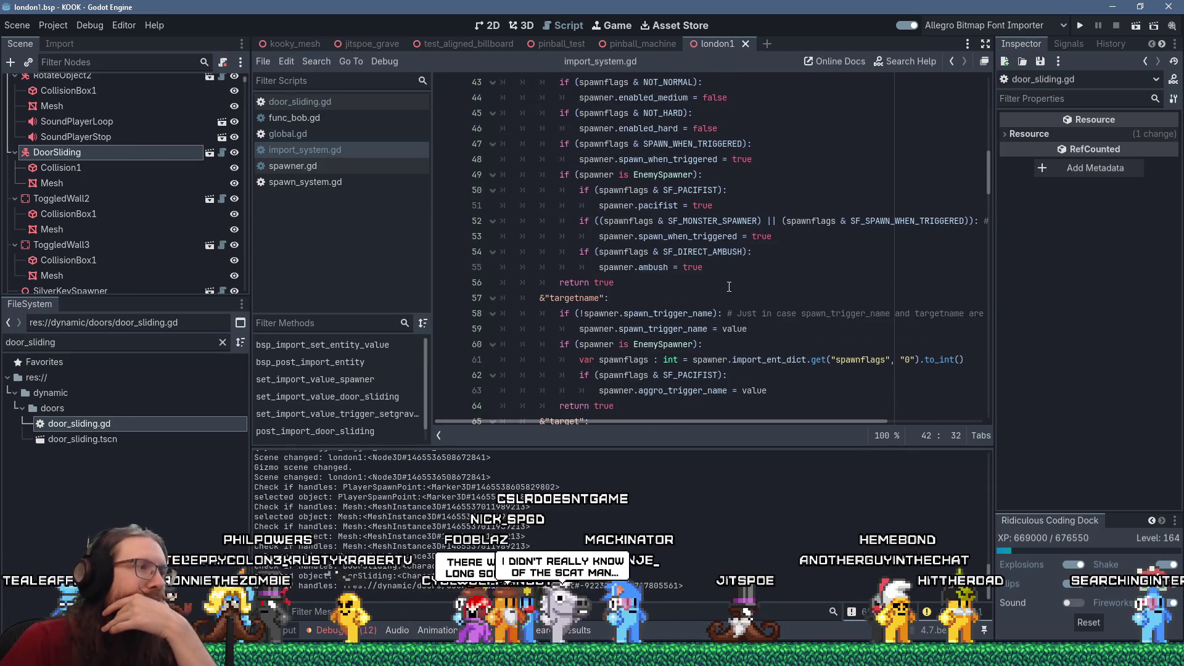
{"action": "scroll", "coordinate": [729, 298], "scroll_direction": "down", "scroll_amount": 2}
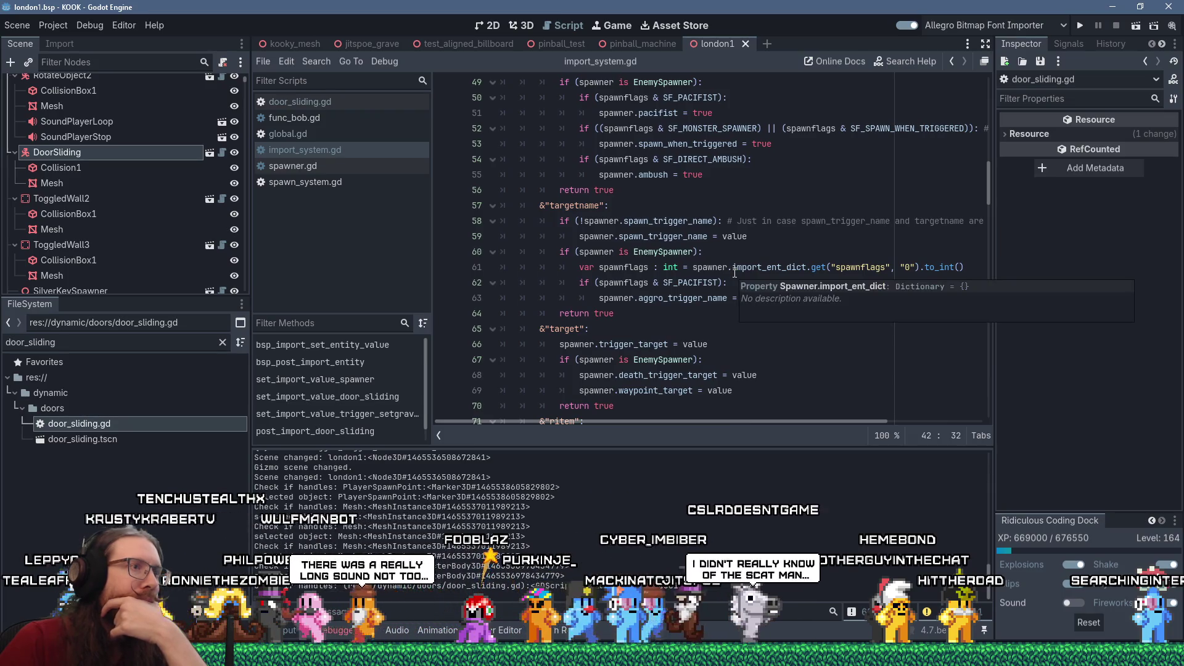
{"action": "scroll", "coordinate": [733, 274], "scroll_direction": "up", "scroll_amount": 4}
{"action": "scroll", "coordinate": [736, 269], "scroll_direction": "down", "scroll_amount": 9}
{"action": "scroll", "coordinate": [736, 269], "scroll_direction": "down", "scroll_amount": 7}
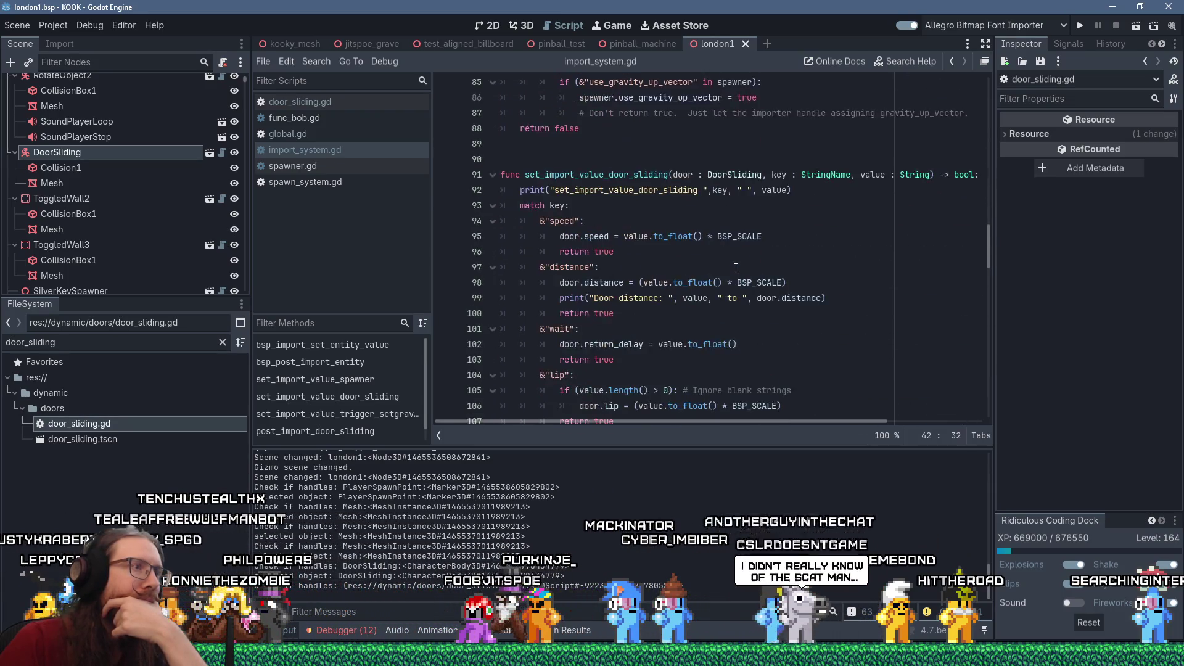
{"action": "double_click", "coordinate": [596, 175]}
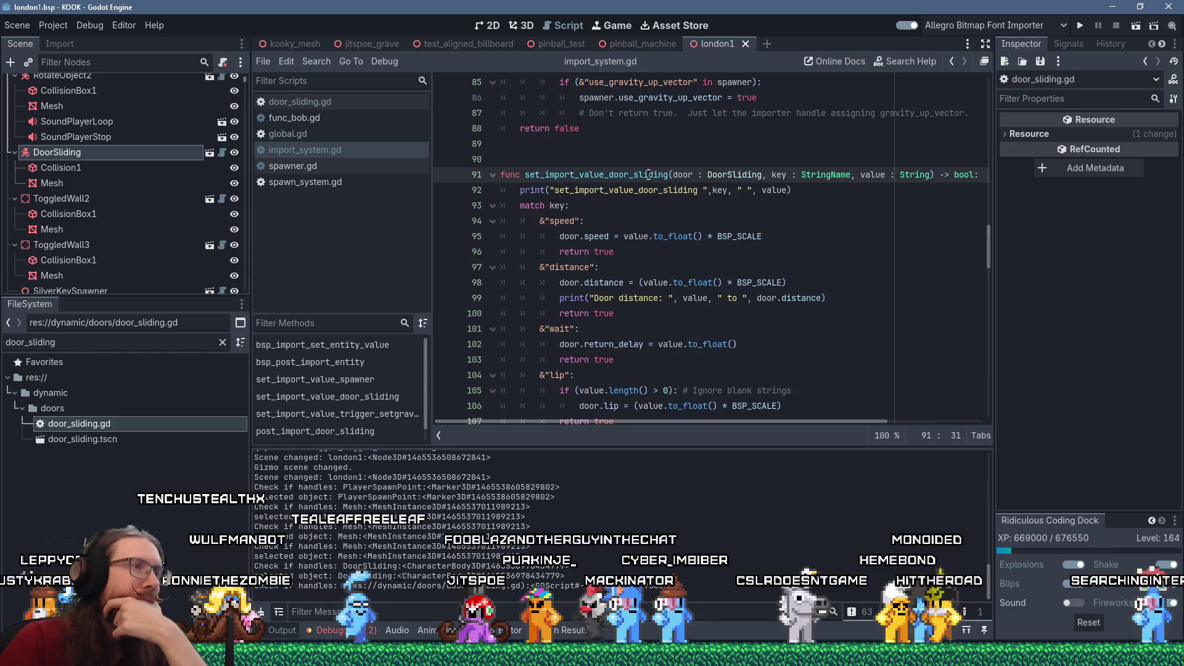
{"action": "left_click", "coordinate": [316, 61]}
Find set_import_value_door_sliding in files across res:// and jump to the line-26 call.
{"action": "left_click", "coordinate": [331, 150]}
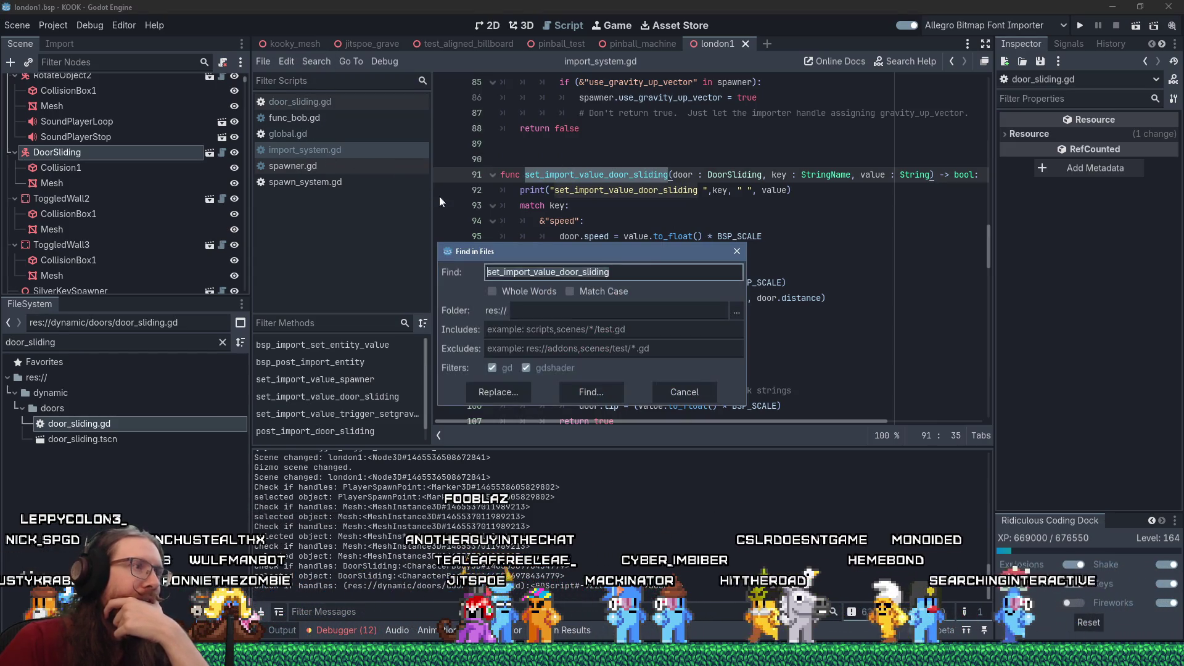
{"action": "left_click", "coordinate": [596, 383]}
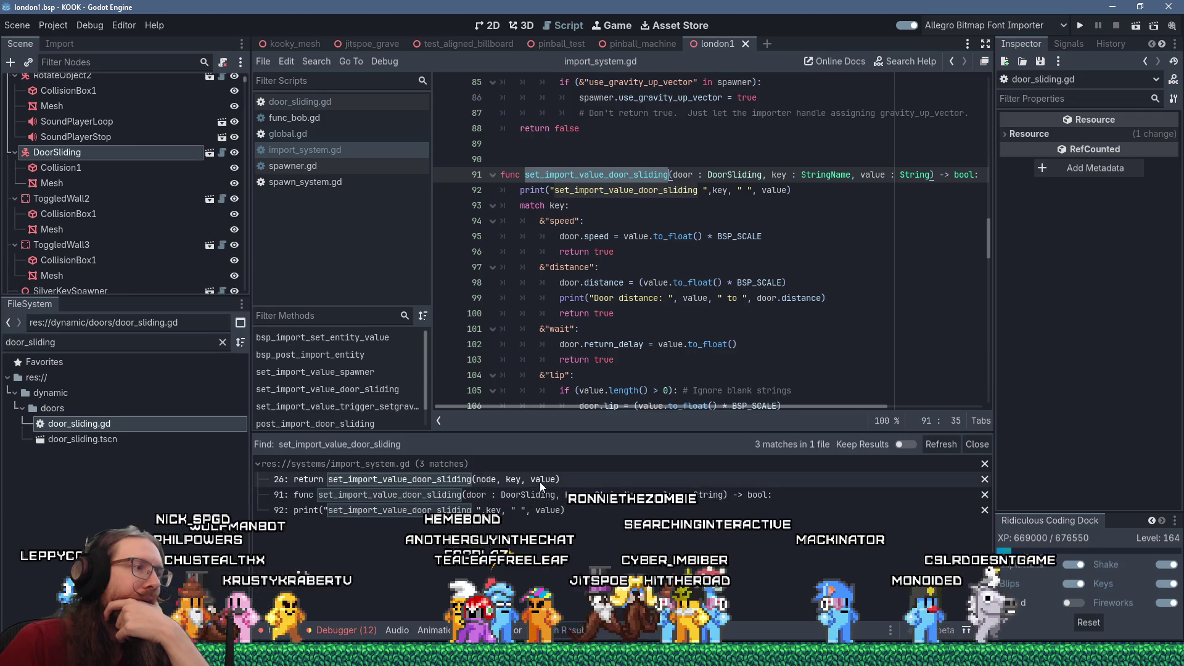
{"action": "left_click", "coordinate": [539, 481]}
{"action": "scroll", "coordinate": [638, 296], "scroll_direction": "up", "scroll_amount": 3}
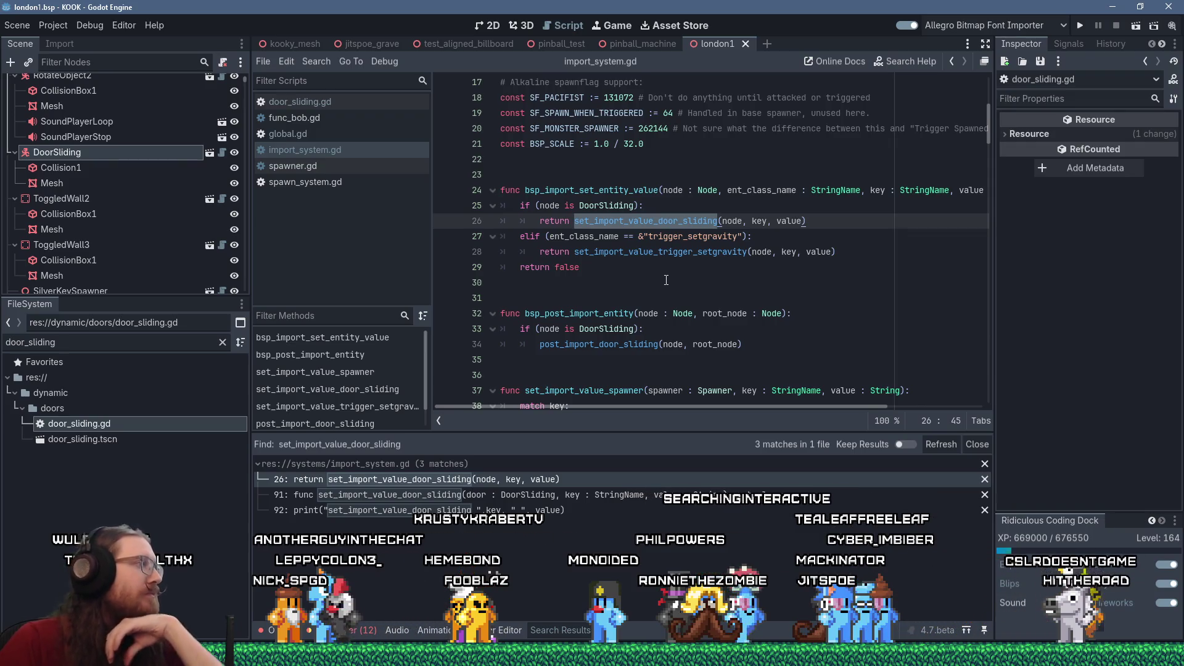
{"action": "mouse_move", "coordinate": [671, 258]}
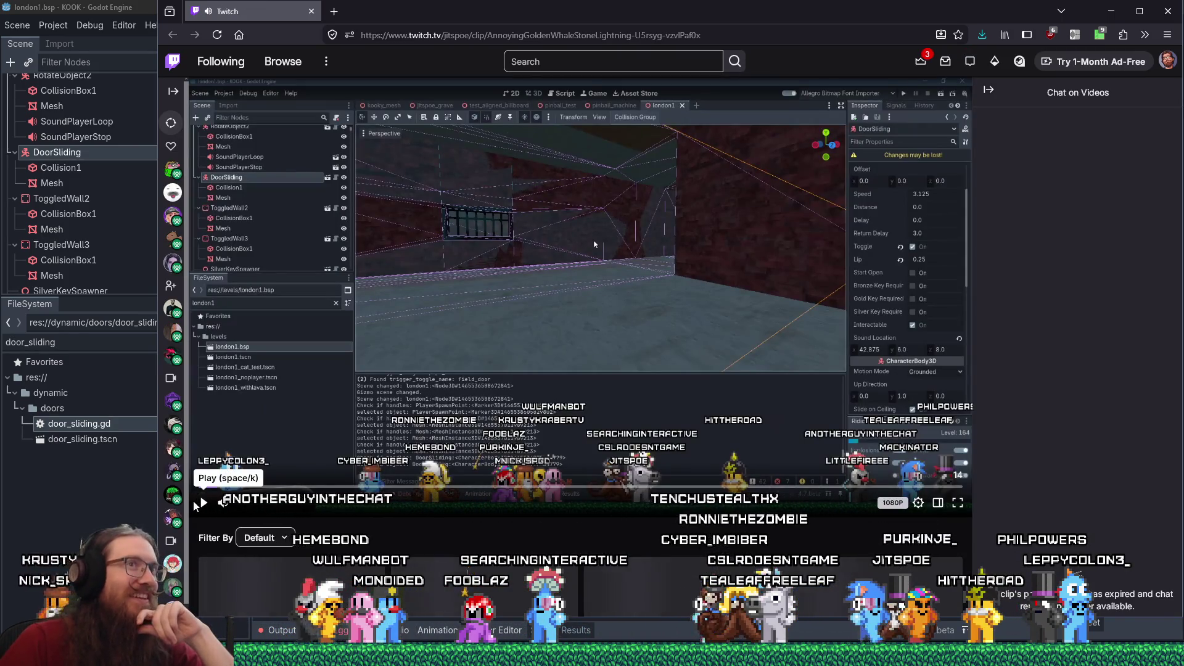
Play the Twitch clip, shift the browser window slightly left, then switch back to Godot.
{"action": "left_click", "coordinate": [204, 504]}
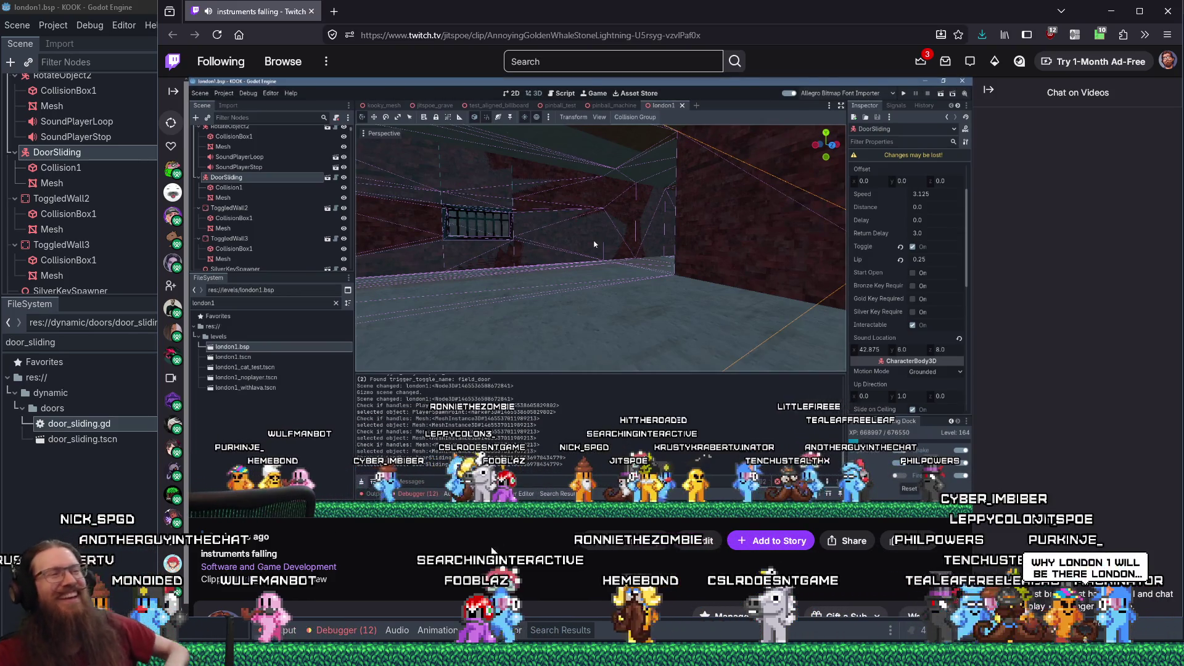
{"action": "mouse_move", "coordinate": [498, 507]}
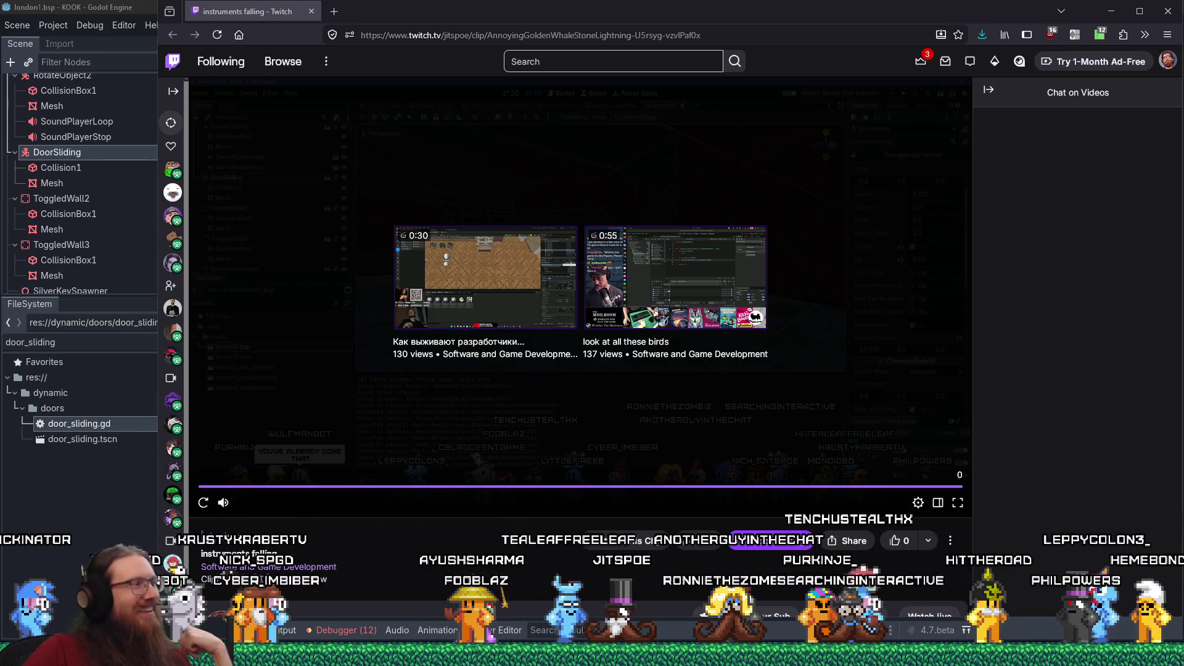
{"action": "mouse_move", "coordinate": [228, 179]}
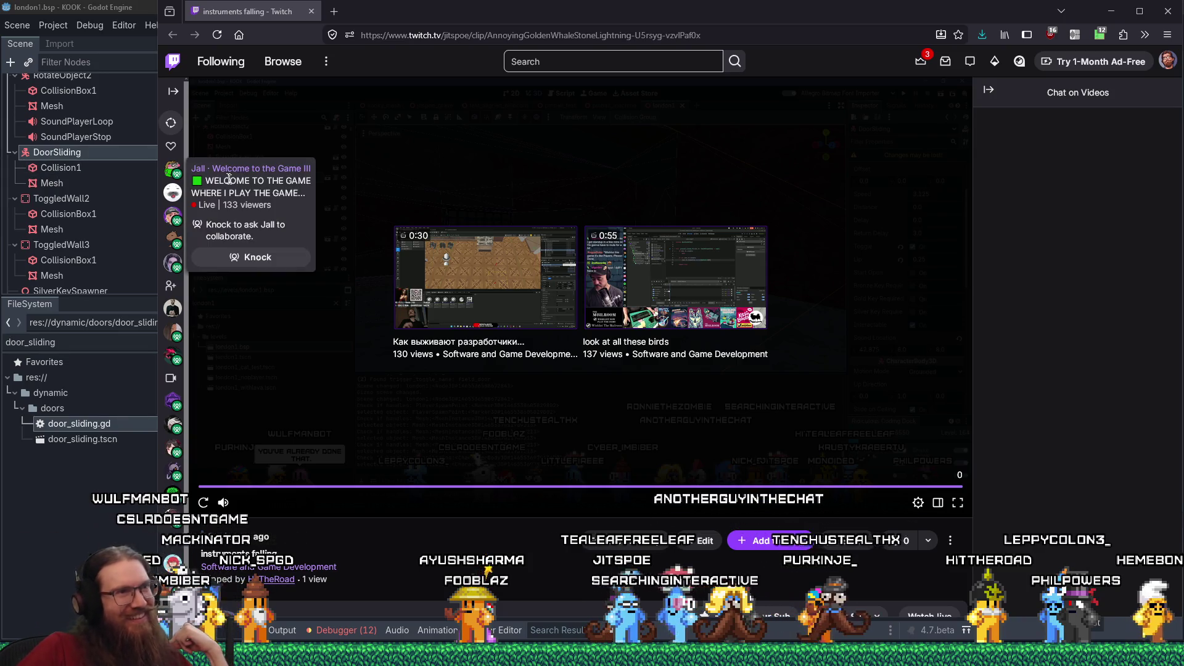
{"action": "left_click_drag", "start_coordinate": [972, 4], "coordinate": [948, 21]}
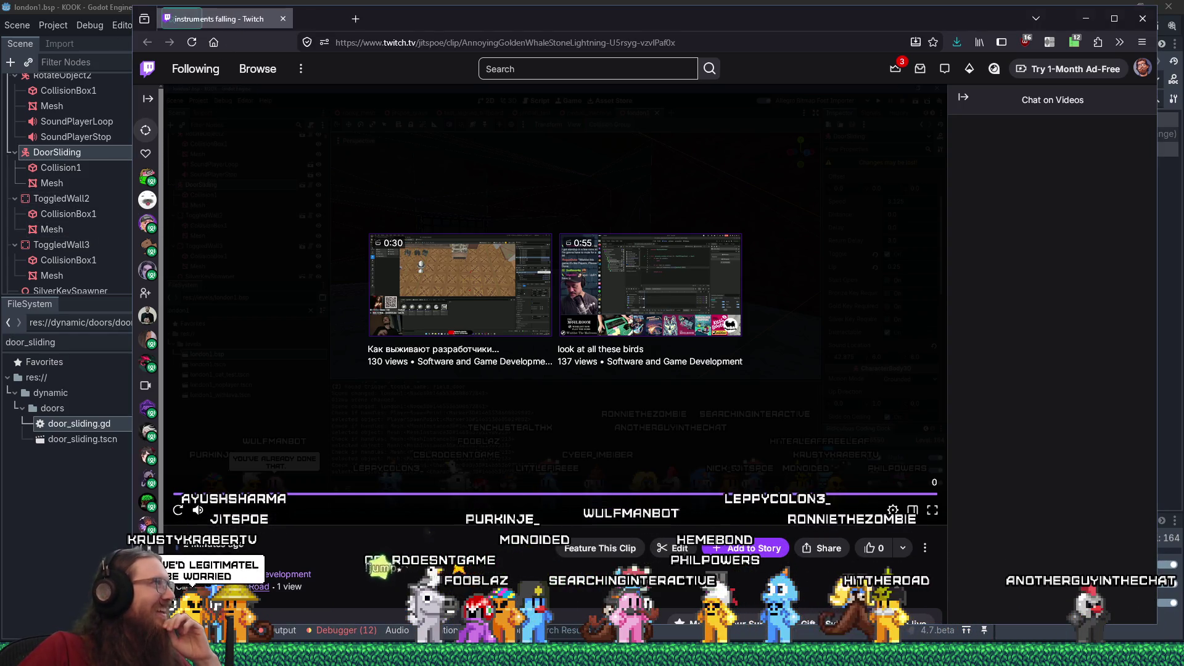
{"action": "key", "text": "alt+Tab"}
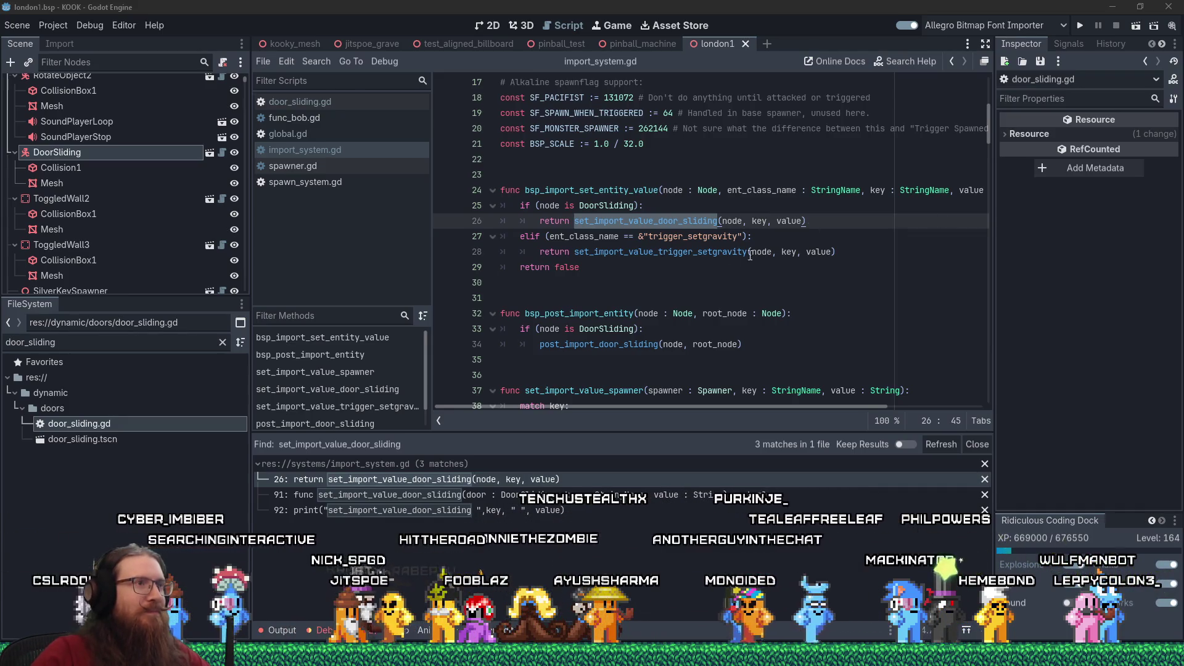
Scroll import_system.gd to bsp_import_set_entity_value, where DoorSliding routes to set_import_value_door_sliding.
{"action": "left_click", "coordinate": [700, 261]}
{"action": "scroll", "coordinate": [673, 263], "scroll_direction": "up", "scroll_amount": 1}
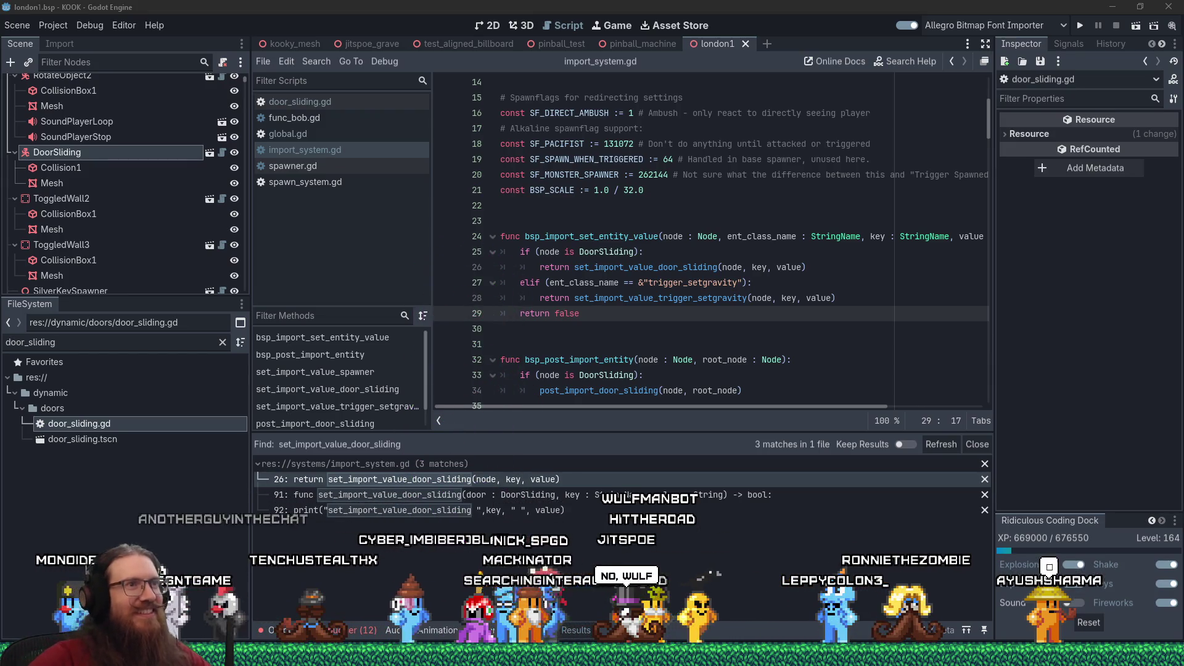
{"action": "left_click", "coordinate": [654, 335]}
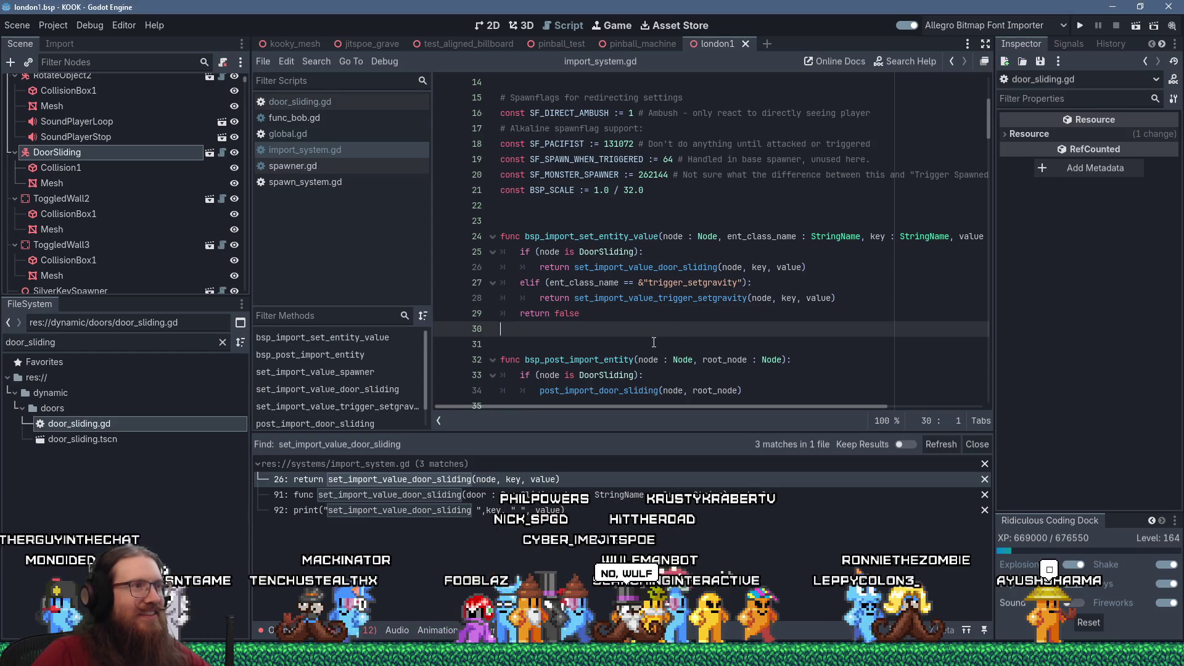
{"action": "scroll", "coordinate": [654, 342], "scroll_direction": "down", "scroll_amount": 7}
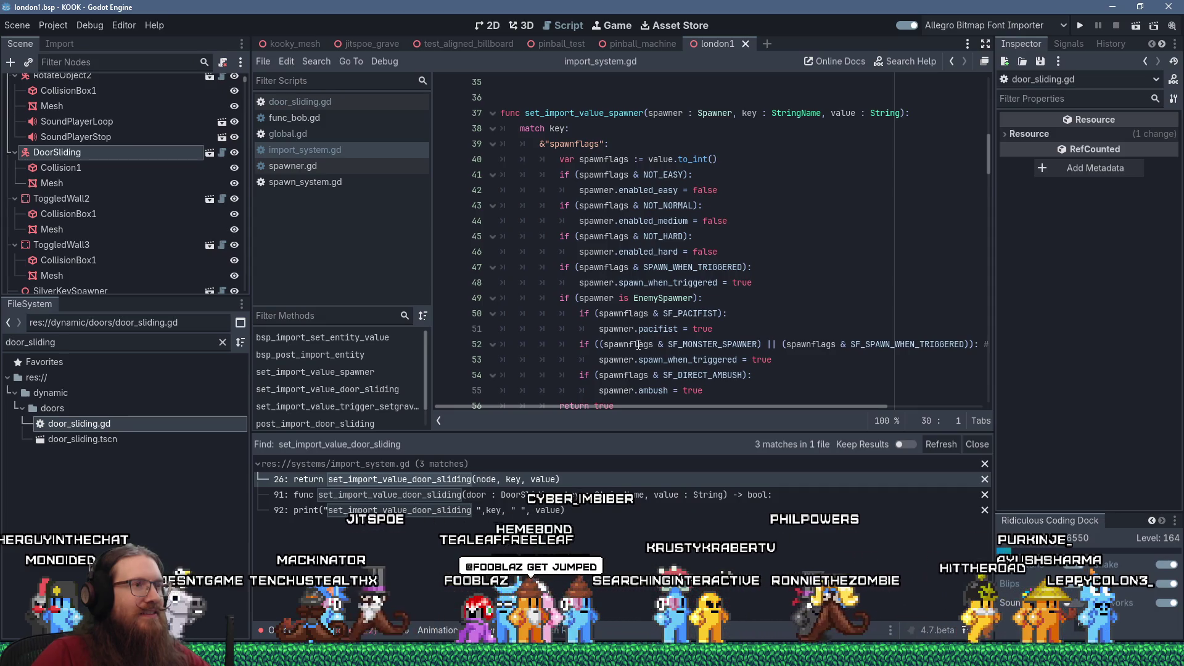
{"action": "scroll", "coordinate": [638, 344], "scroll_direction": "down", "scroll_amount": 6}
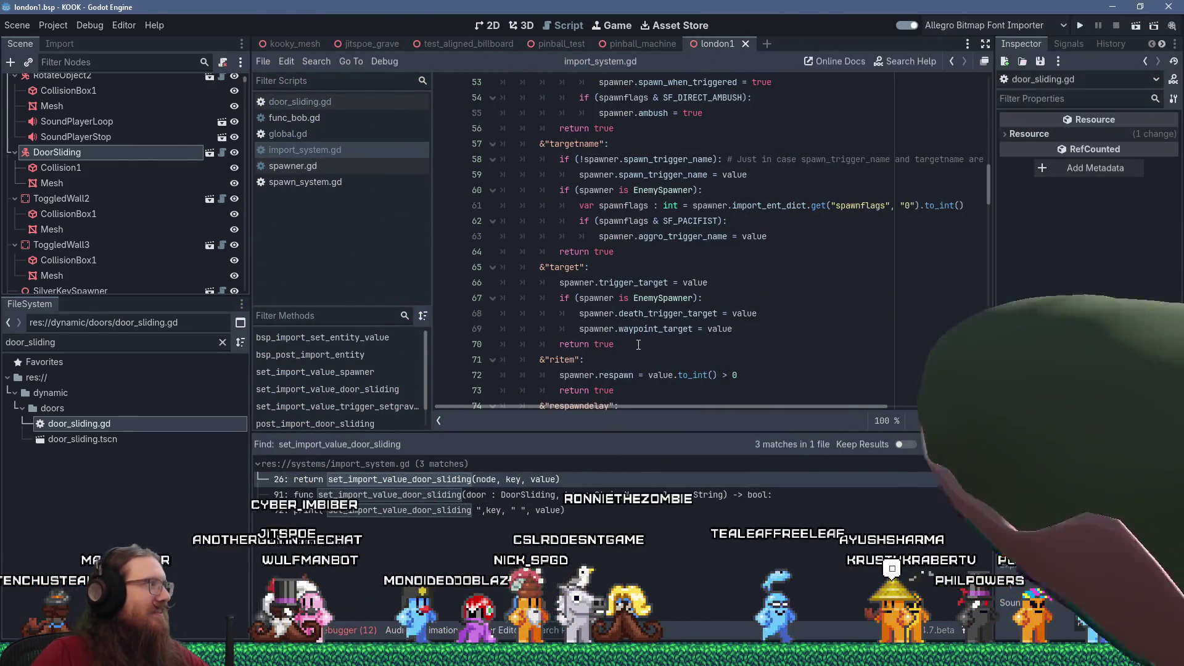
{"action": "scroll", "coordinate": [638, 344], "scroll_direction": "up", "scroll_amount": 10}
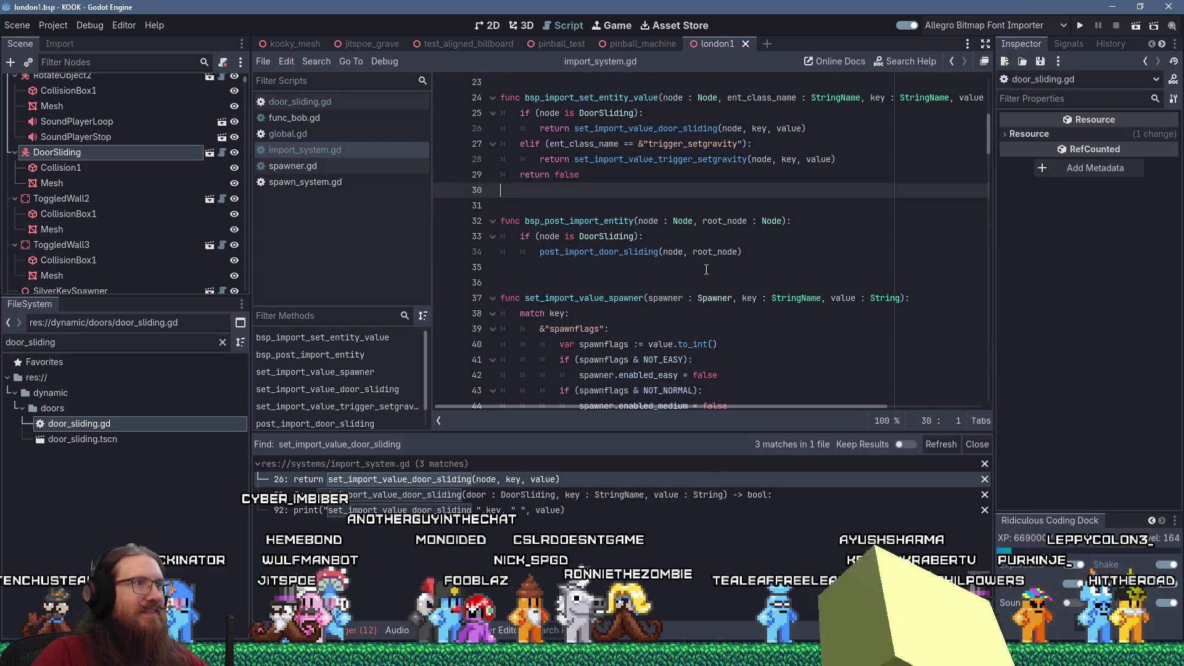
Search import_system.gd for 'intera' to locate the interactable-door code.
{"action": "key", "text": "ctrl+f"}
{"action": "type", "text": "inter"}
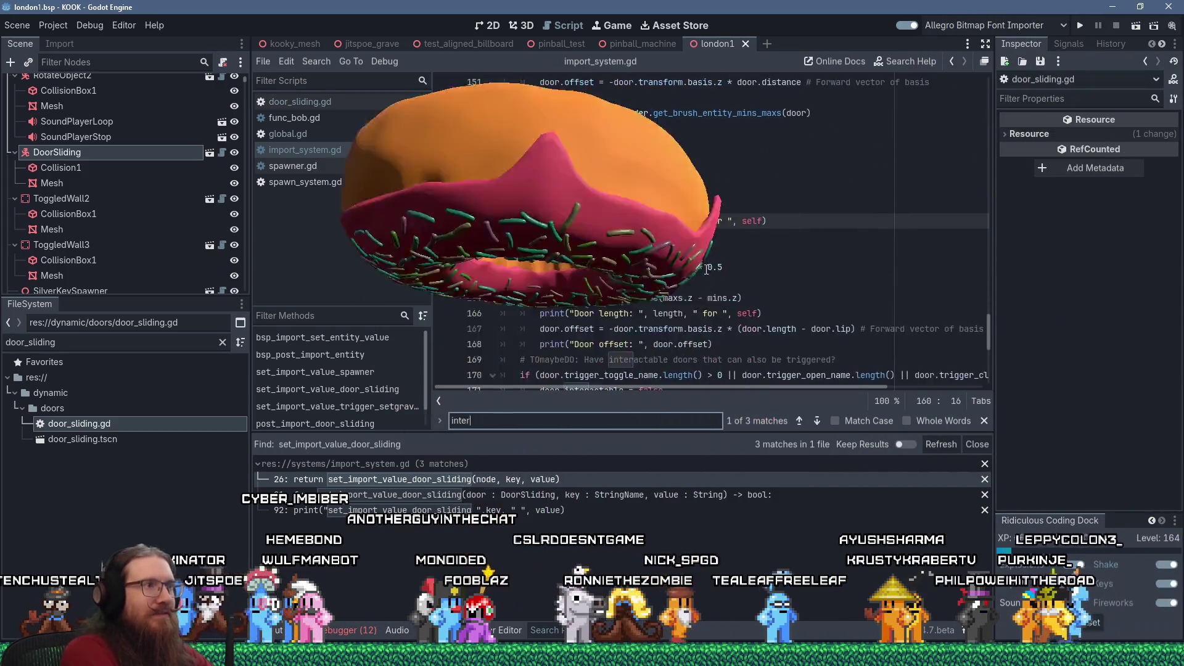
{"action": "type", "text": "a"}
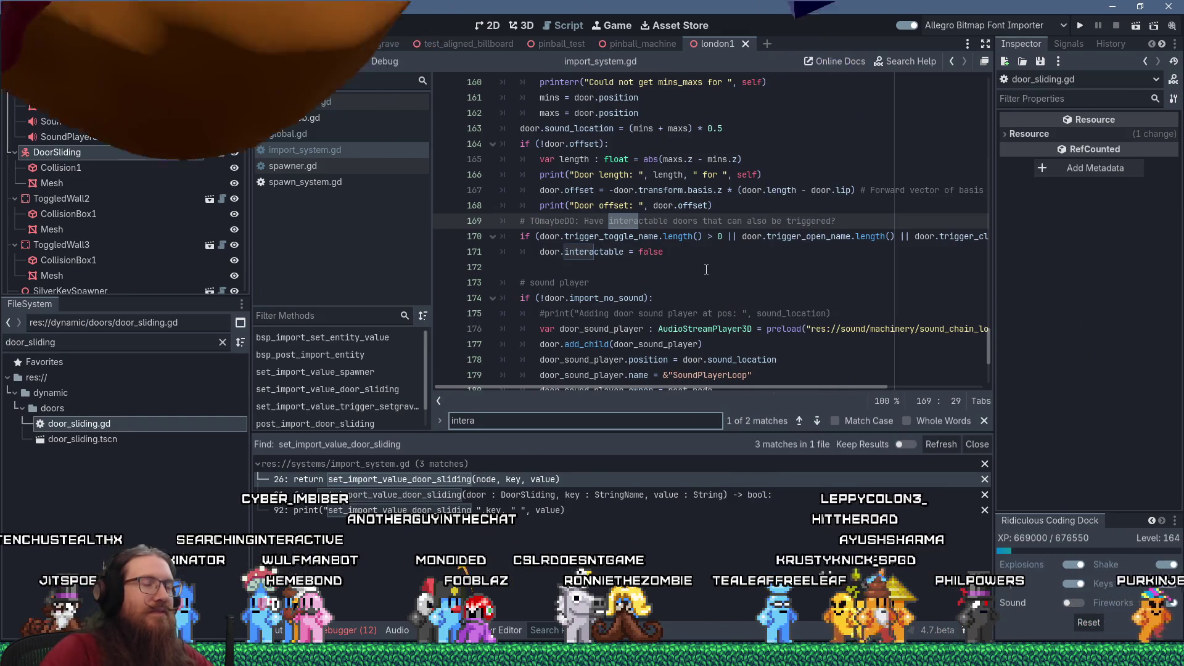
{"action": "left_click", "coordinate": [696, 265]}
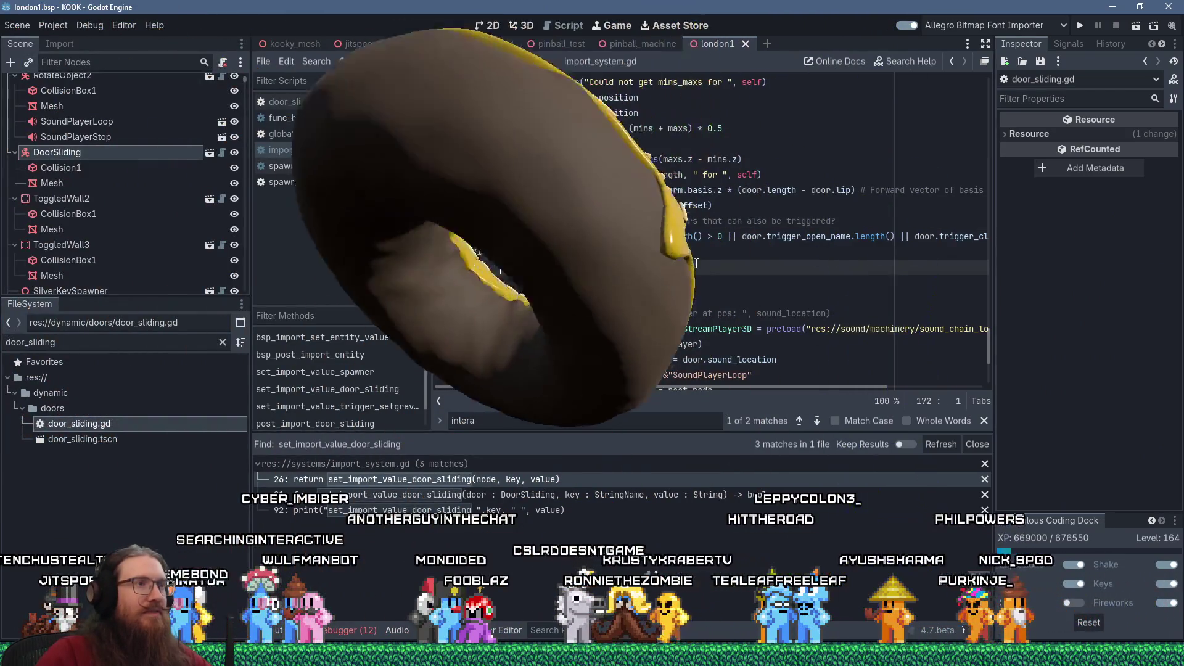
{"action": "scroll", "coordinate": [696, 264], "scroll_direction": "up", "scroll_amount": 5}
{"action": "scroll", "coordinate": [696, 263], "scroll_direction": "up", "scroll_amount": 2}
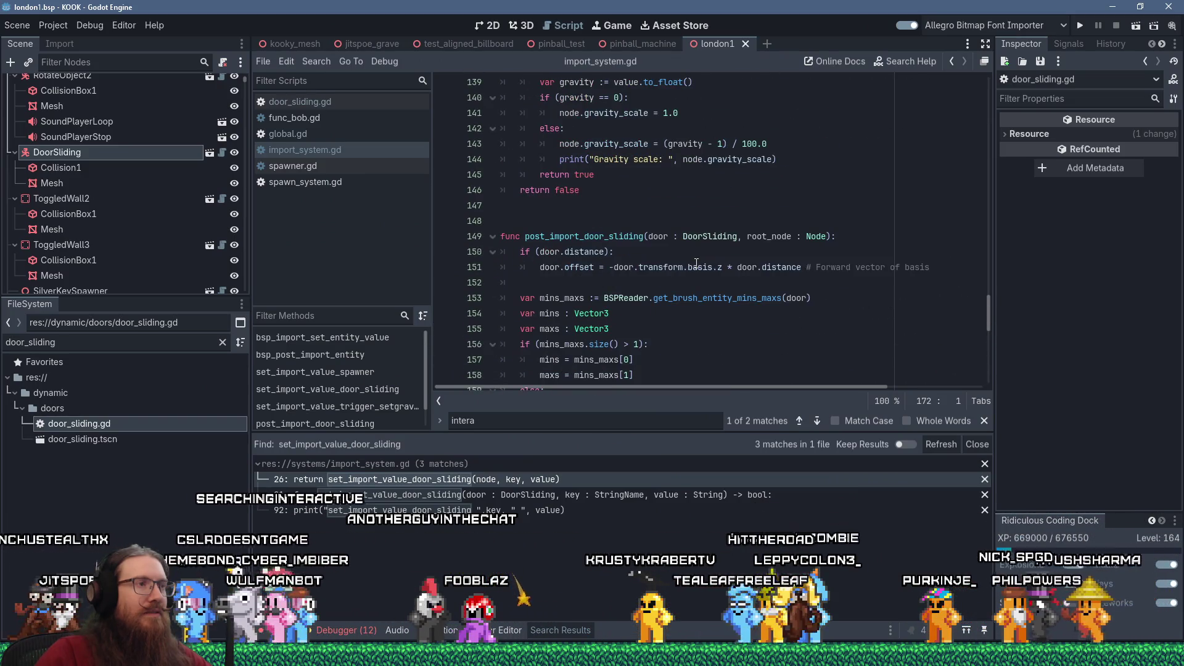
{"action": "scroll", "coordinate": [696, 263], "scroll_direction": "down", "scroll_amount": 7}
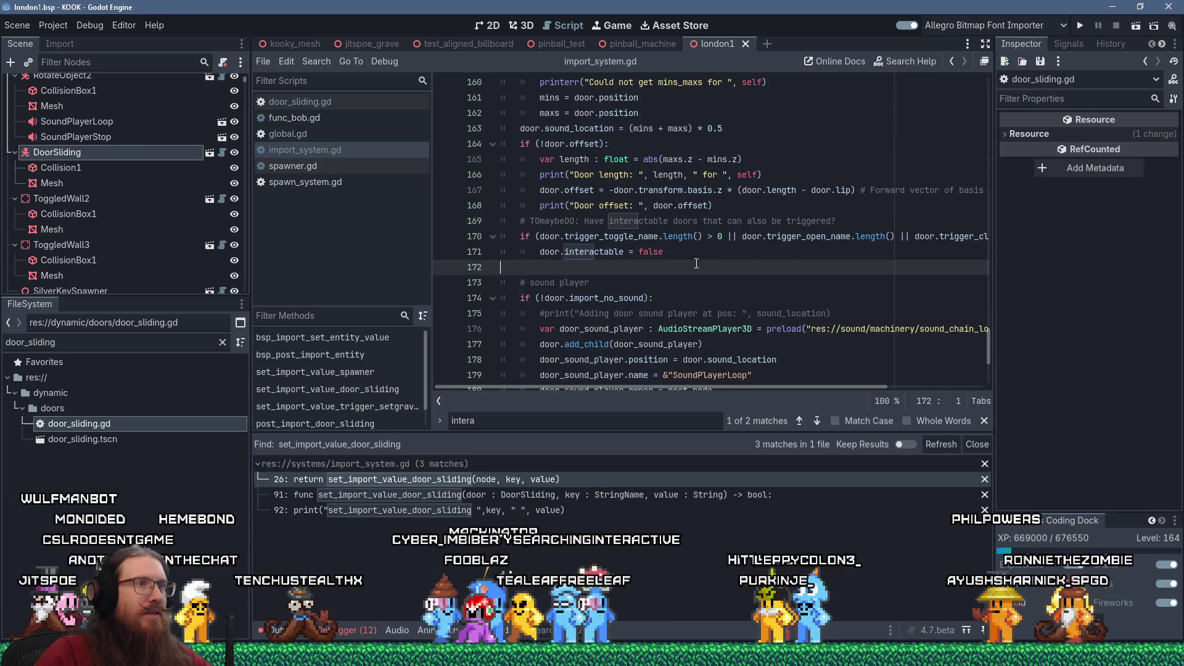
Inspect the trigger_toggle_name check and the post_import_door_sliding function that sets interactable false.
{"action": "double_click", "coordinate": [614, 237]}
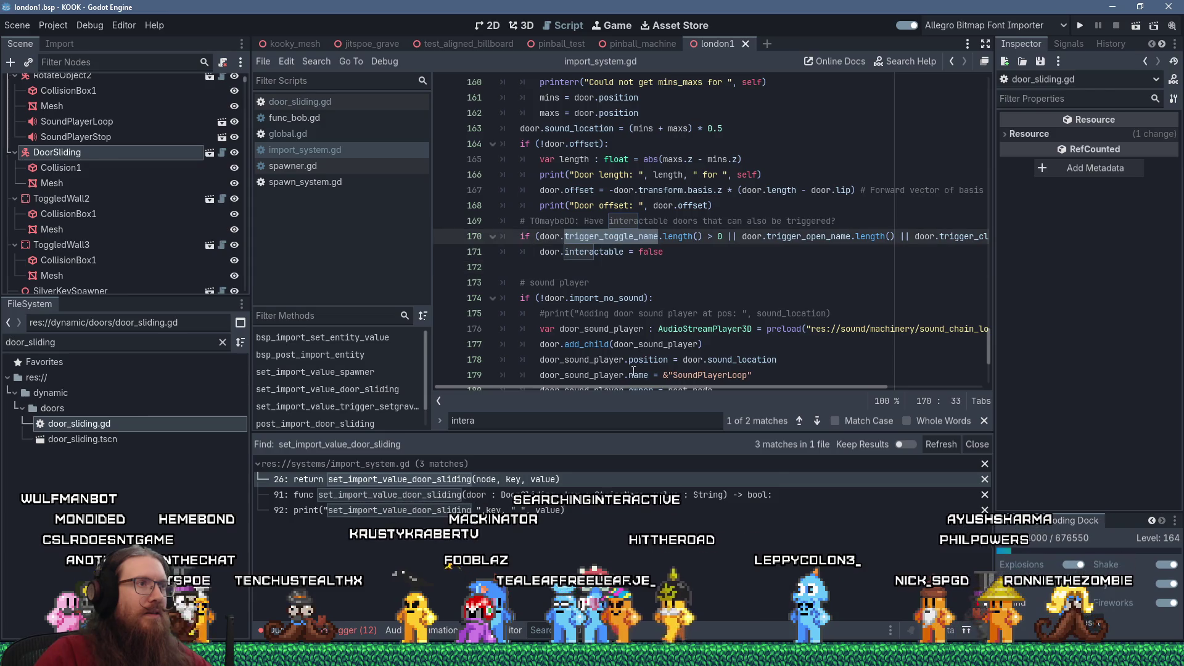
{"action": "mouse_move", "coordinate": [599, 386]}
{"action": "left_mouse_down"}
{"action": "mouse_move", "coordinate": [745, 383]}
{"action": "mouse_move", "coordinate": [597, 359]}
{"action": "left_mouse_up"}
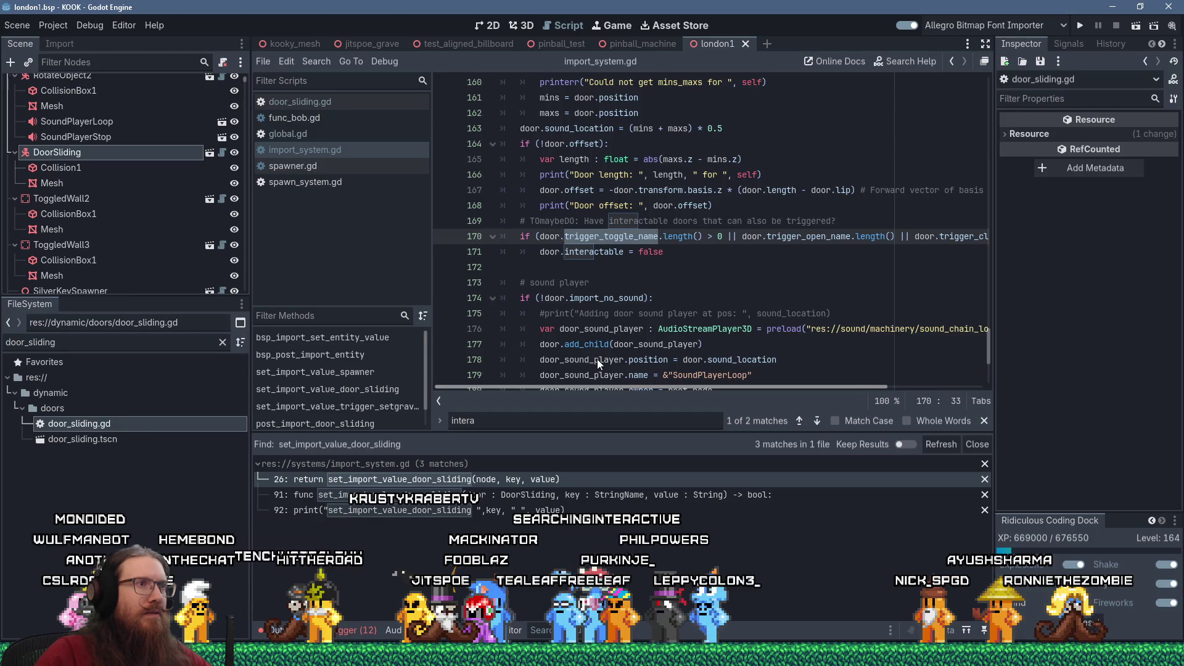
{"action": "scroll", "coordinate": [700, 365], "scroll_direction": "right", "scroll_amount": 4}
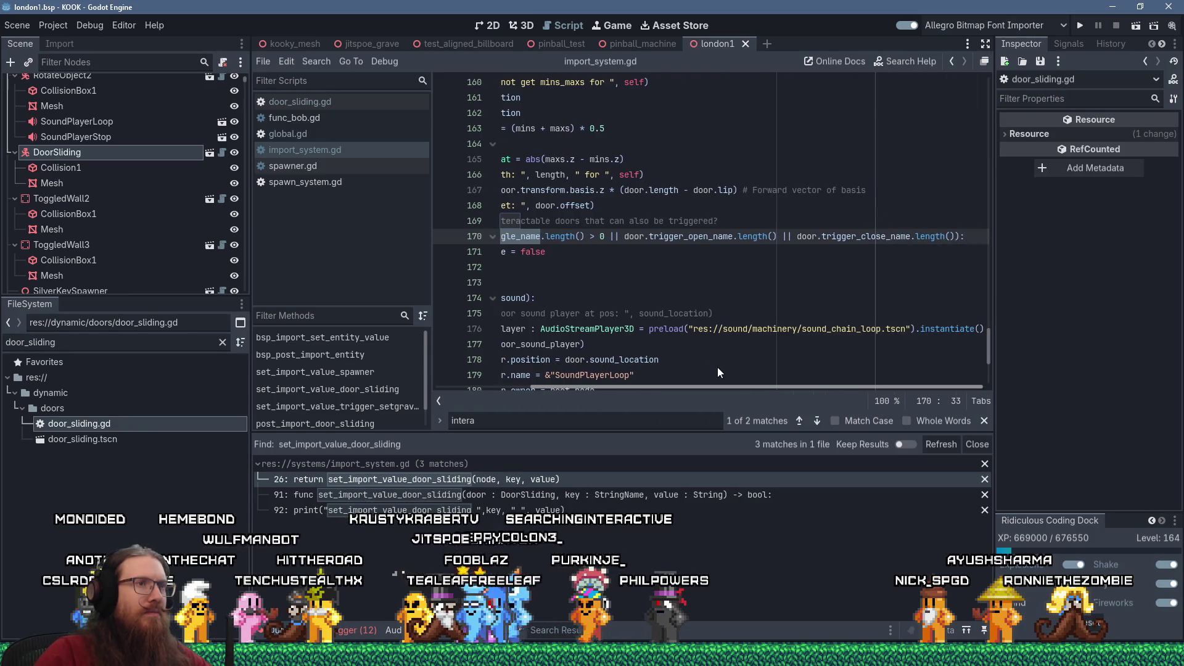
{"action": "scroll", "coordinate": [584, 346], "scroll_direction": "left", "scroll_amount": 4}
{"action": "scroll", "coordinate": [561, 310], "scroll_direction": "up", "scroll_amount": 2}
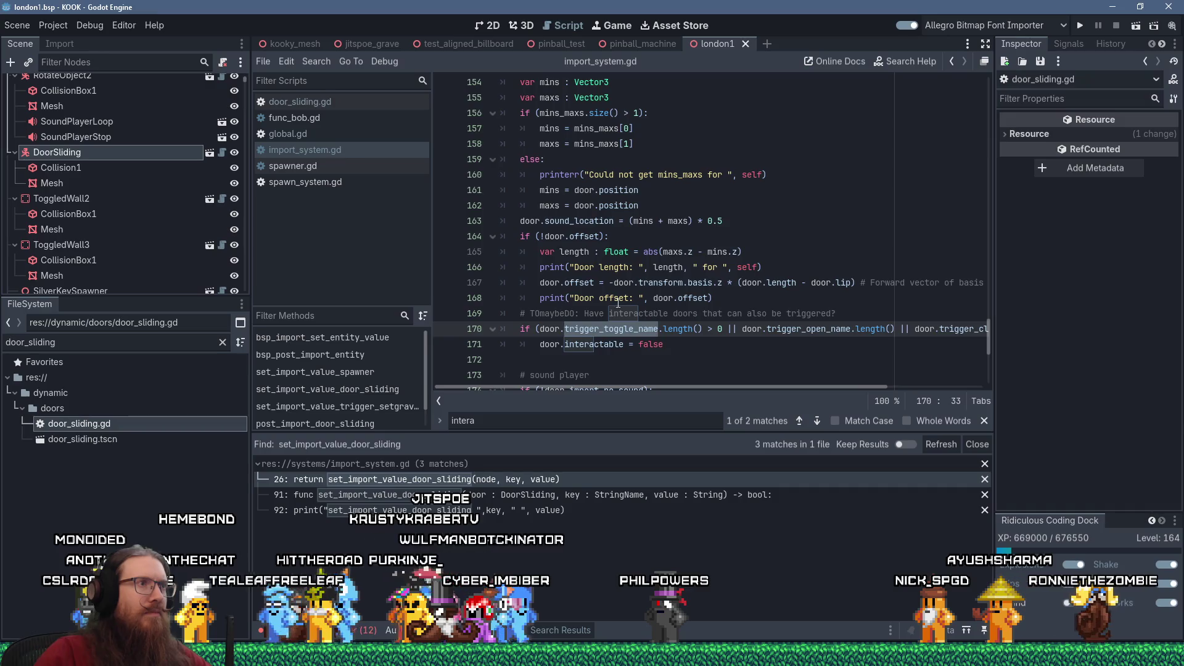
{"action": "scroll", "coordinate": [622, 302], "scroll_direction": "up", "scroll_amount": 2}
{"action": "mouse_move", "coordinate": [637, 301]}
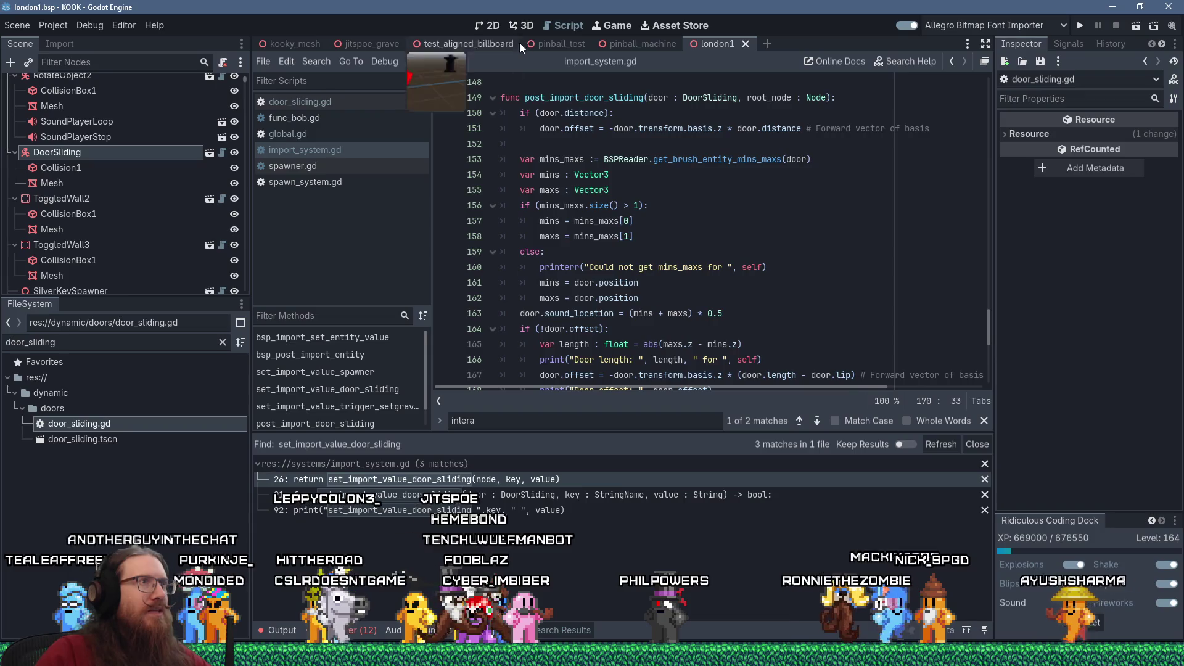
{"action": "left_click", "coordinate": [524, 25]}
Select the london1 DoorSliding door and widen the Inspector to read Trigger Toggle Name pipe_door, Interactable on.
{"action": "left_click", "coordinate": [453, 205]}
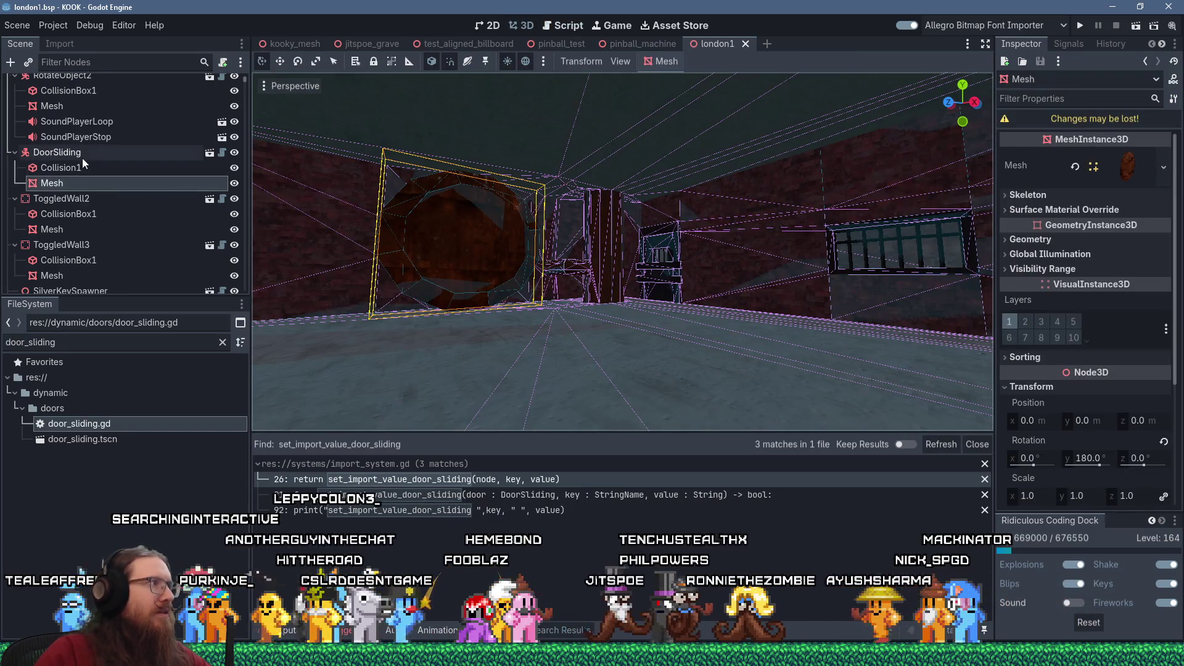
{"action": "left_click", "coordinate": [82, 156]}
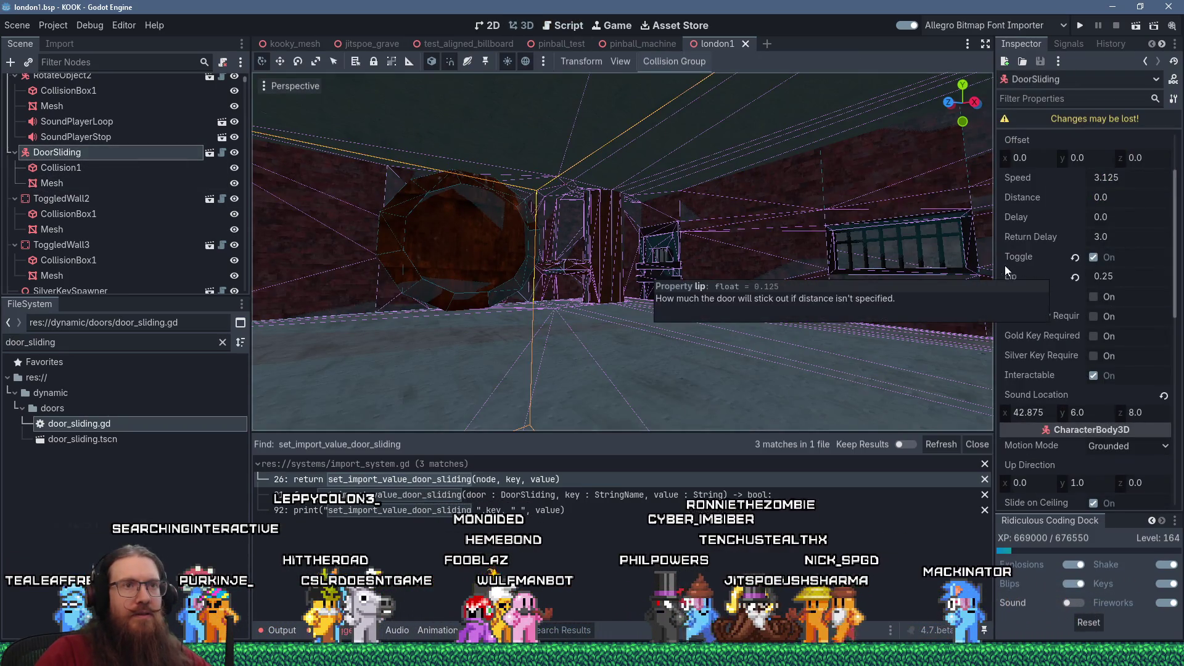
{"action": "scroll", "coordinate": [1032, 322], "scroll_direction": "up", "scroll_amount": 3}
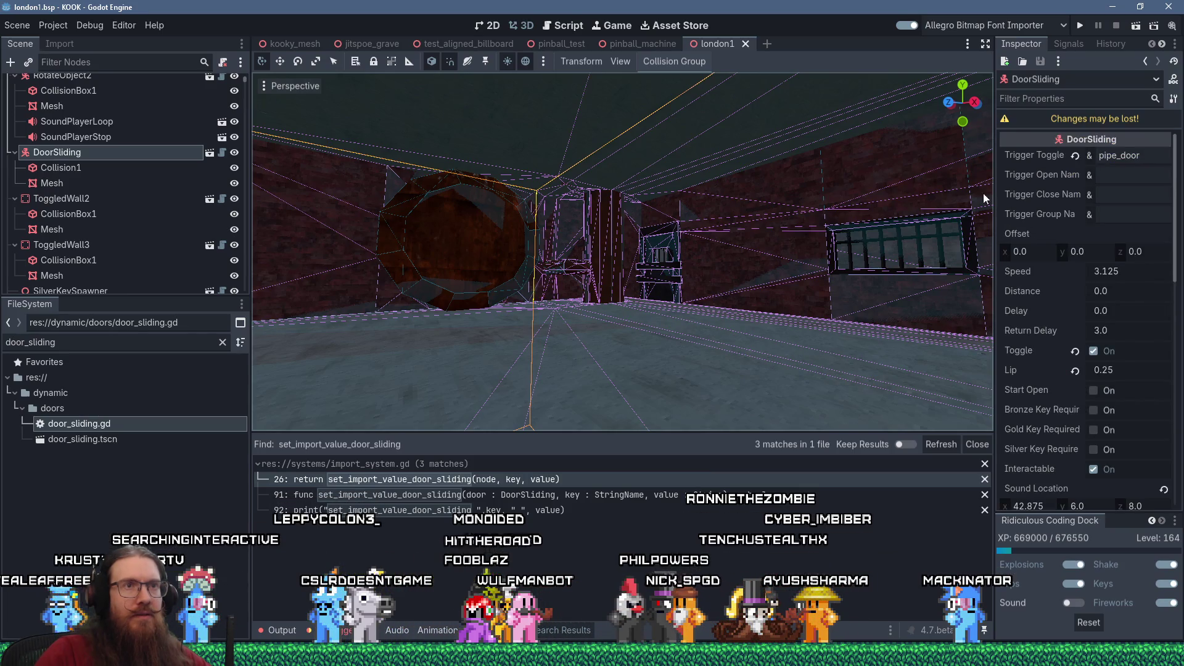
{"action": "left_click_drag", "start_coordinate": [994, 194], "coordinate": [926, 194]}
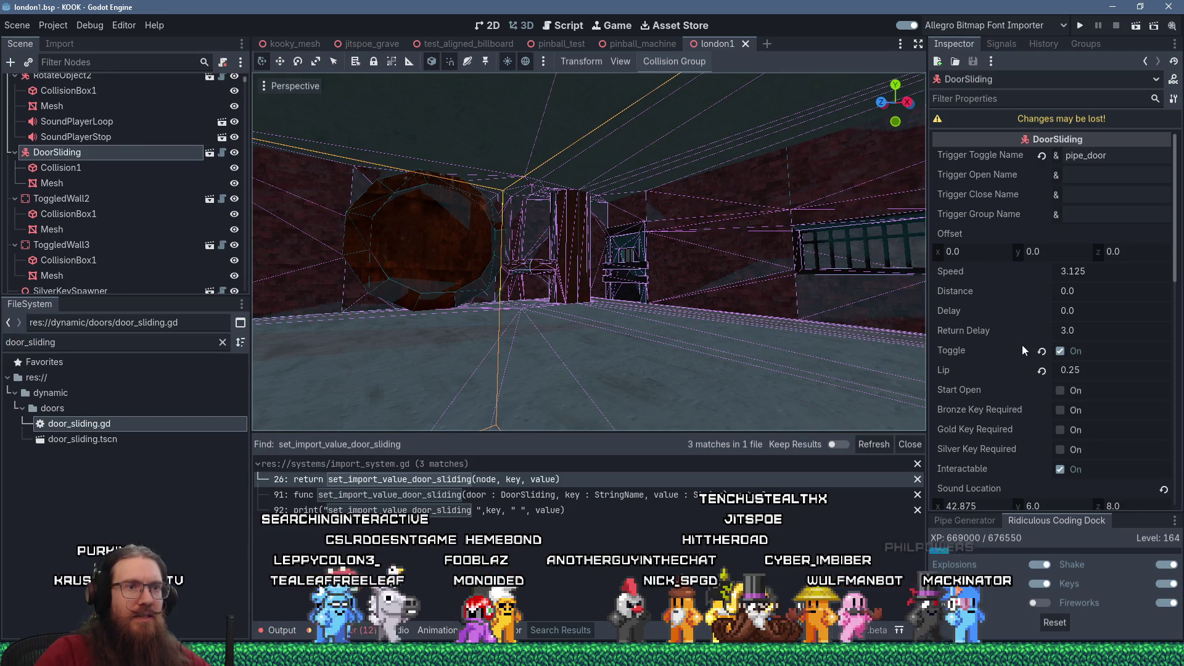
{"action": "scroll", "coordinate": [1022, 345], "scroll_direction": "down", "scroll_amount": 4}
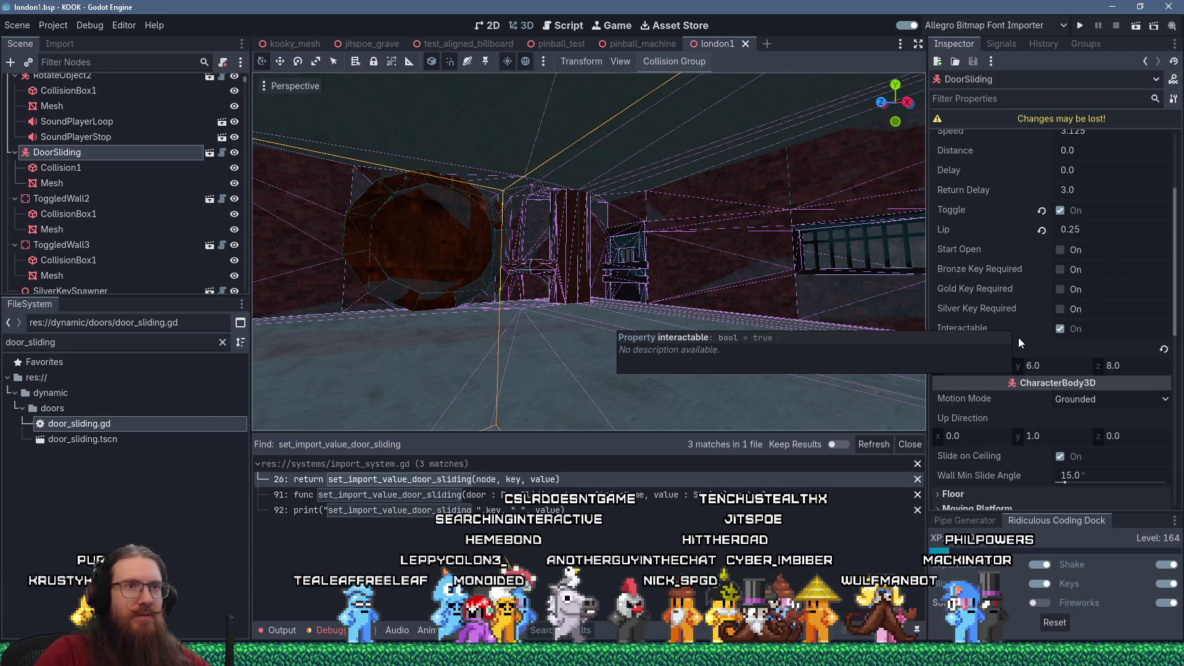
{"action": "scroll", "coordinate": [1018, 338], "scroll_direction": "up", "scroll_amount": 3}
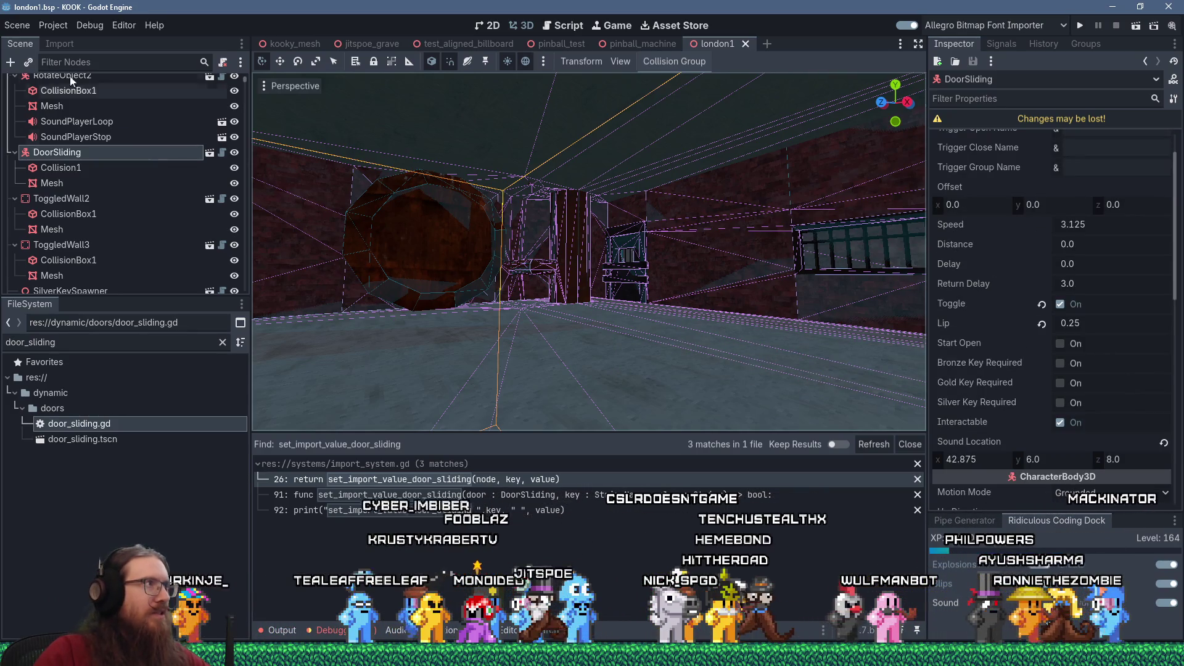
{"action": "left_click", "coordinate": [53, 25]}
{"action": "left_click", "coordinate": [340, 257]}
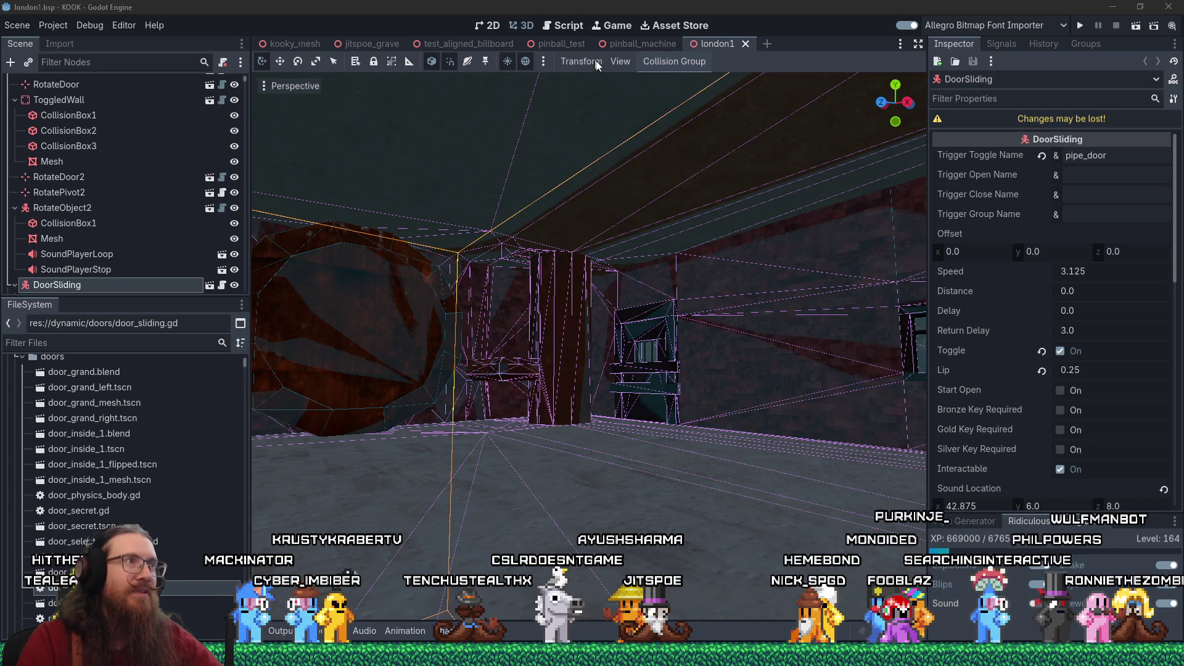
Insert print("Post import door sliding.") at the top of post_import_door_sliding in import_system.gd.
{"action": "left_click", "coordinate": [568, 25]}
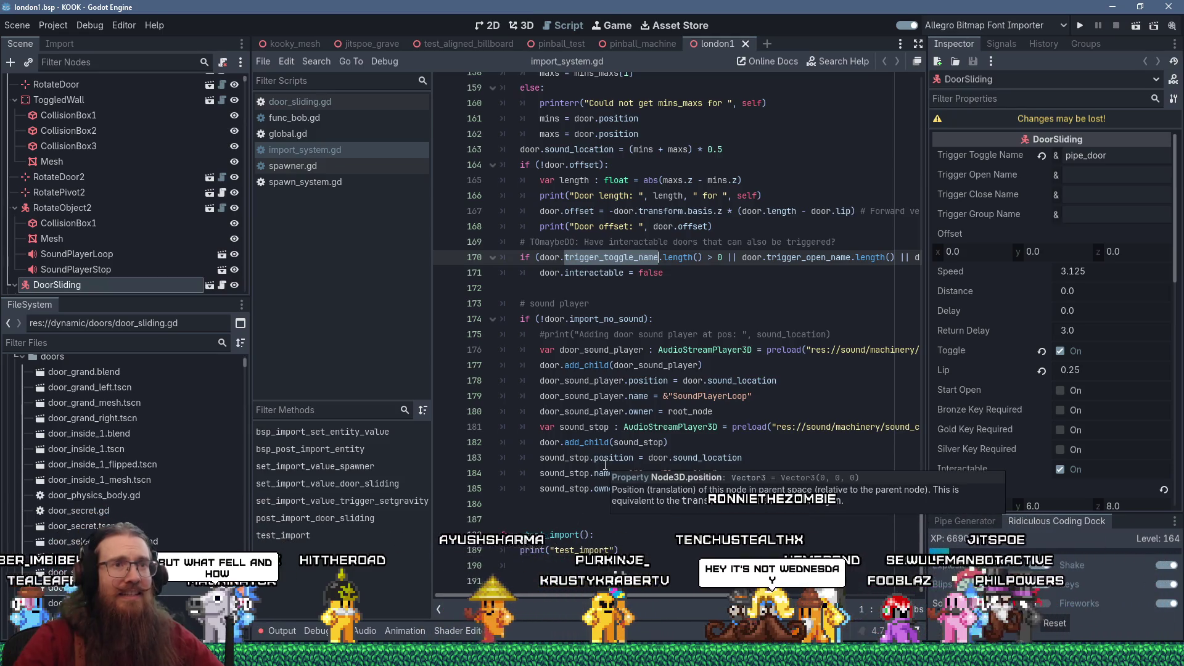
{"action": "scroll", "coordinate": [715, 397], "scroll_direction": "up", "scroll_amount": 6}
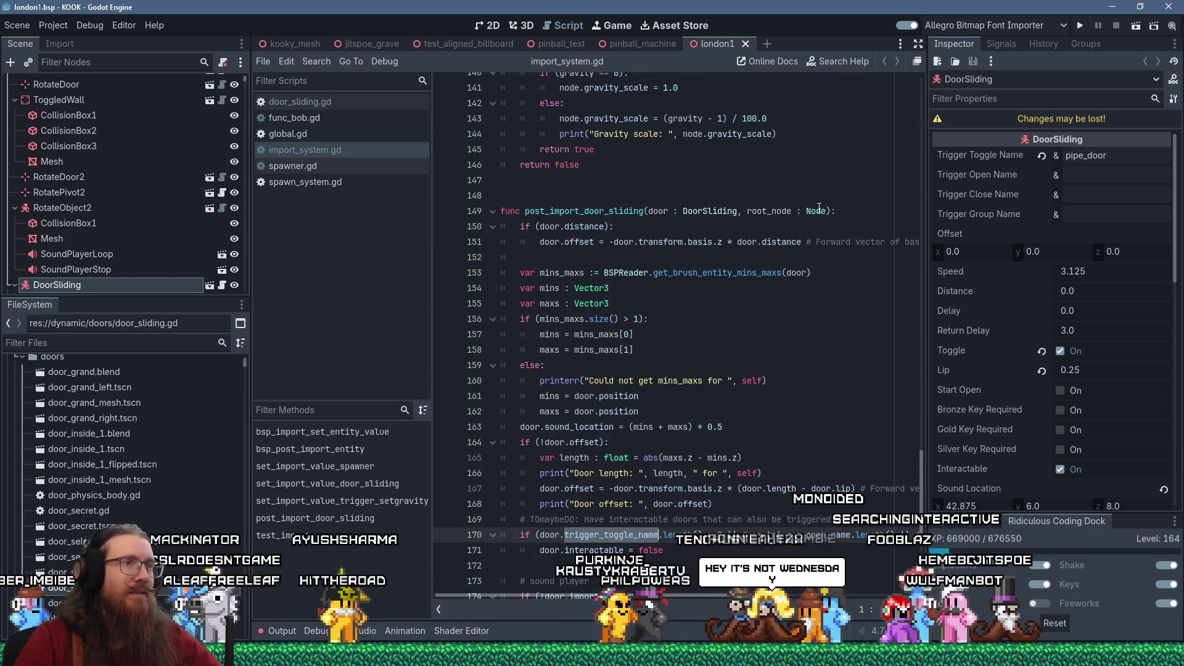
{"action": "left_click", "coordinate": [876, 211]}
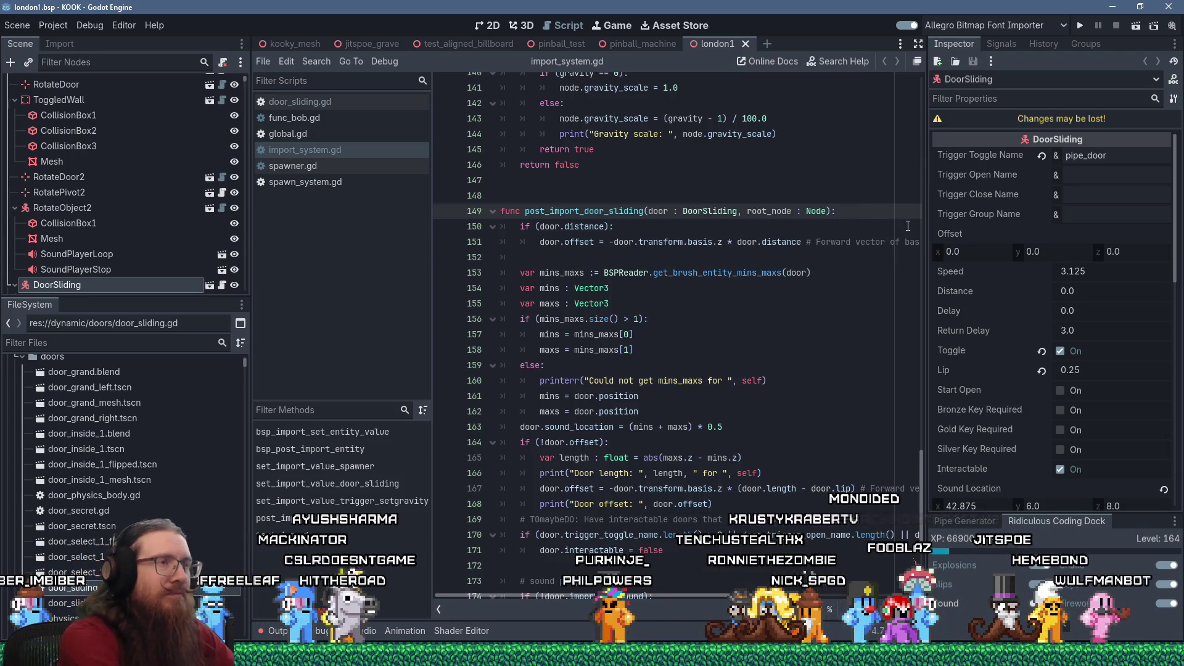
{"action": "key", "text": "Return"}
{"action": "type", "text": "print(\"Post import door sli"}
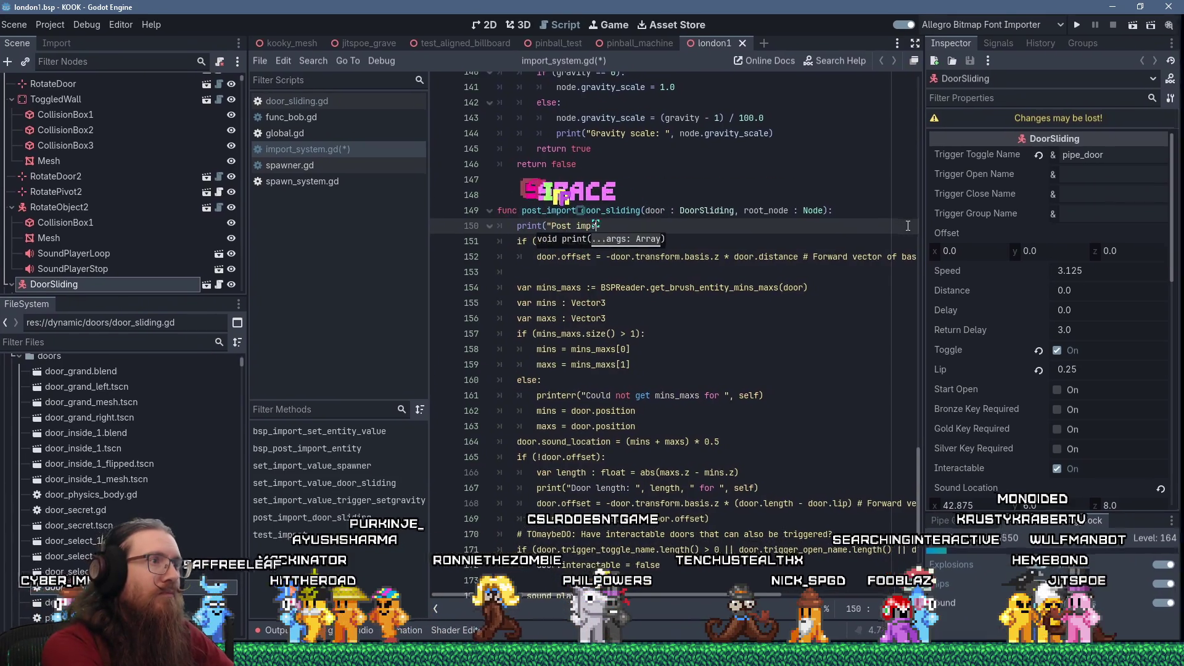
{"action": "type", "text": "ding.\""}
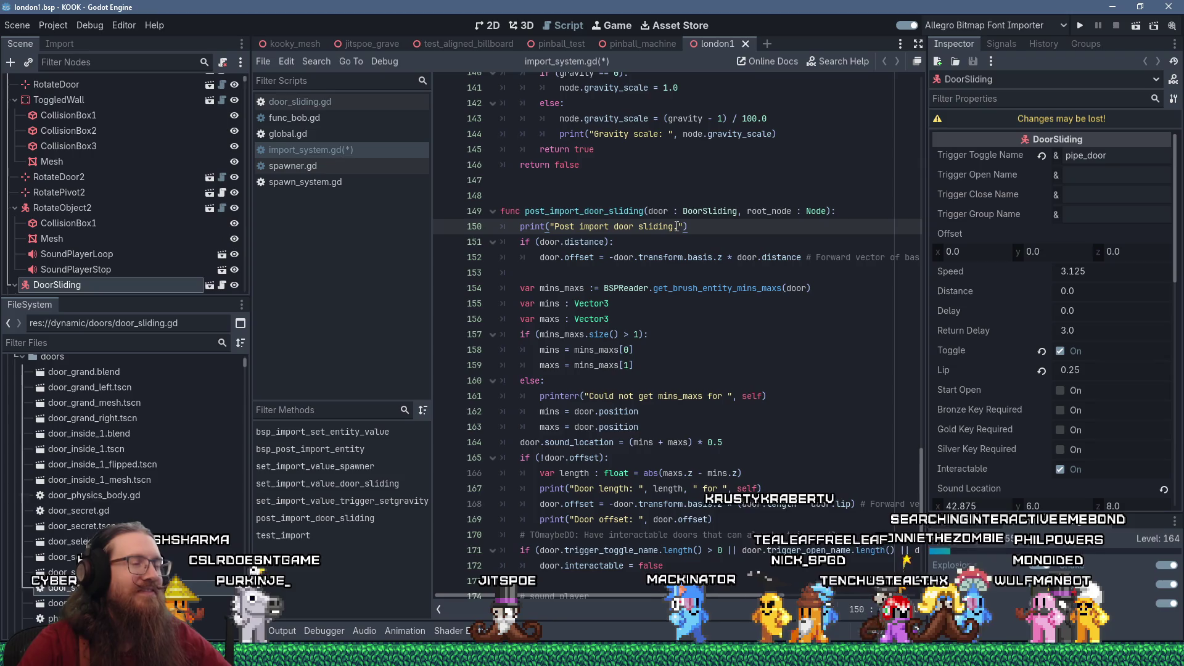
{"action": "scroll", "coordinate": [677, 226], "scroll_direction": "down", "scroll_amount": 1}
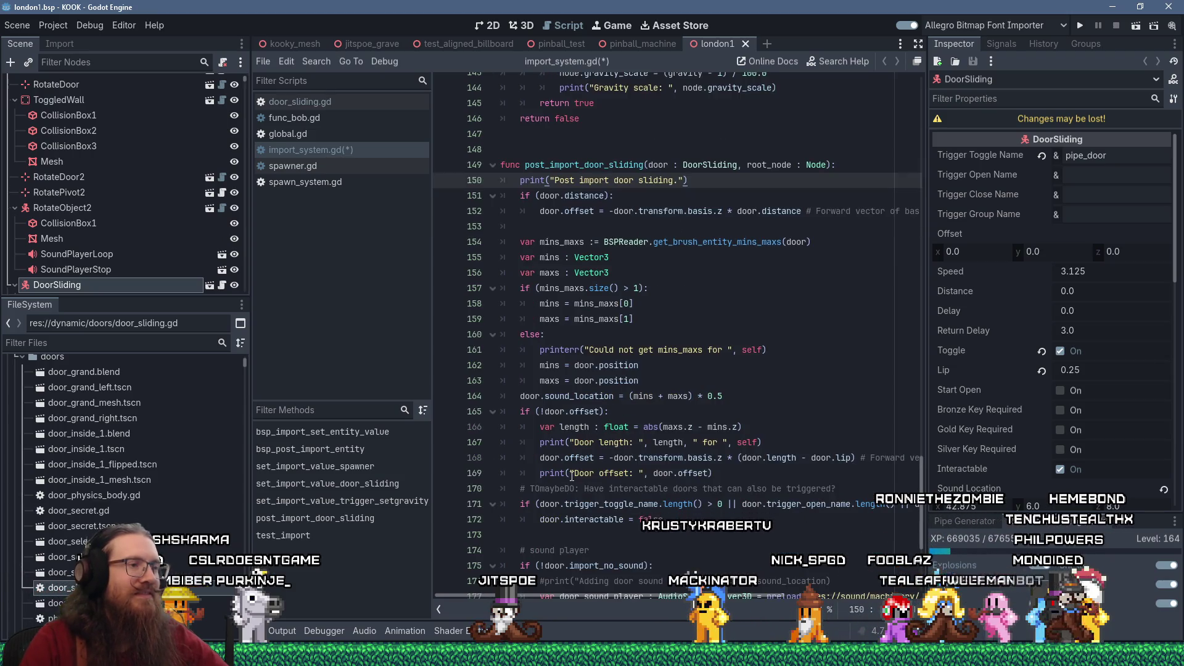
Add print("door trigger toggle name: ", door.trigger_toggle_name) on line 171 above the interactable check.
{"action": "scroll", "coordinate": [572, 475], "scroll_direction": "down", "scroll_amount": 5}
{"action": "left_click", "coordinate": [586, 288]}
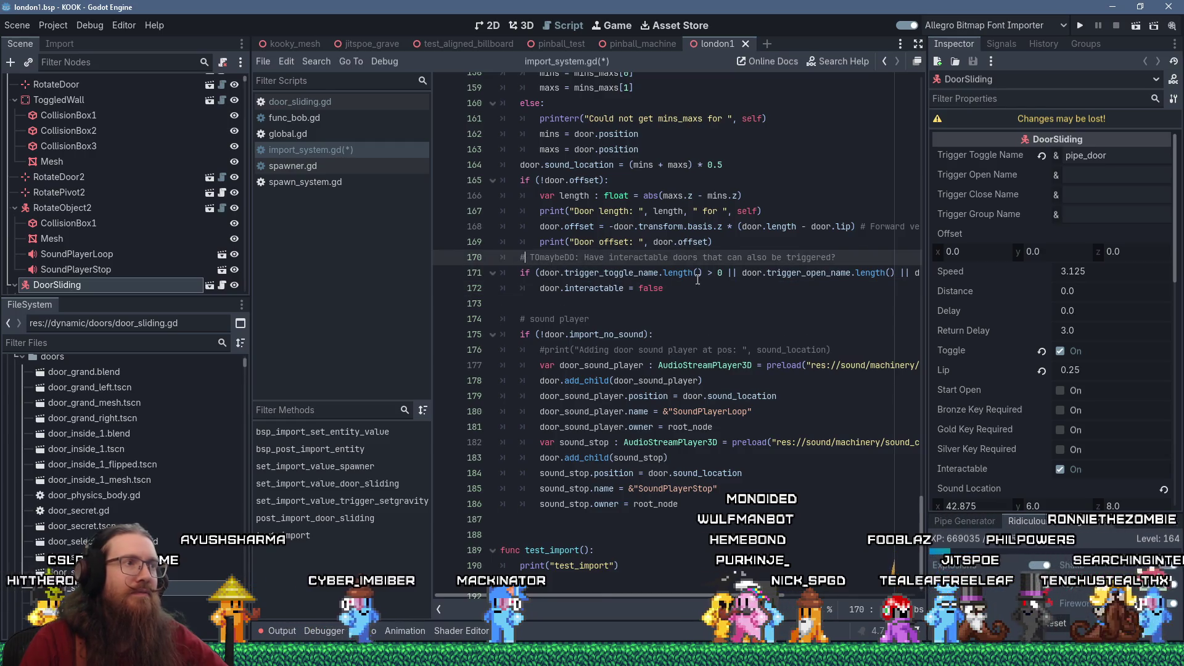
{"action": "left_click", "coordinate": [525, 260]}
{"action": "key", "text": "ctrl+Return"}
{"action": "type", "text": "#"}
{"action": "key", "text": "BackSpace"}
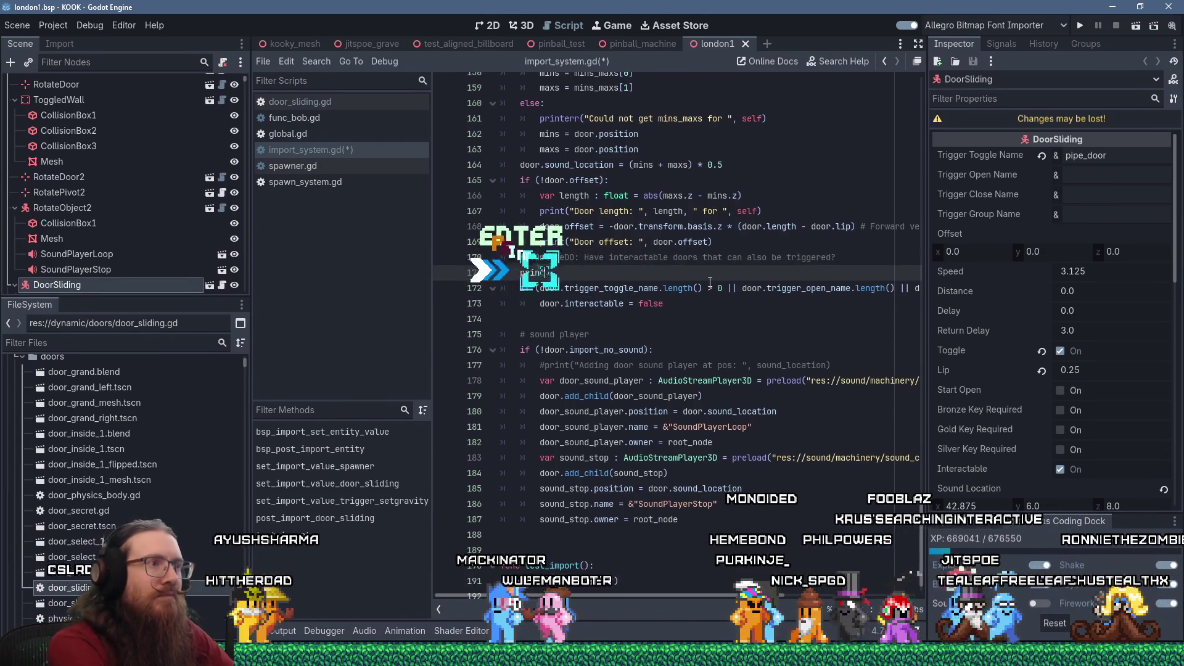
{"action": "type", "text": "print(\""}
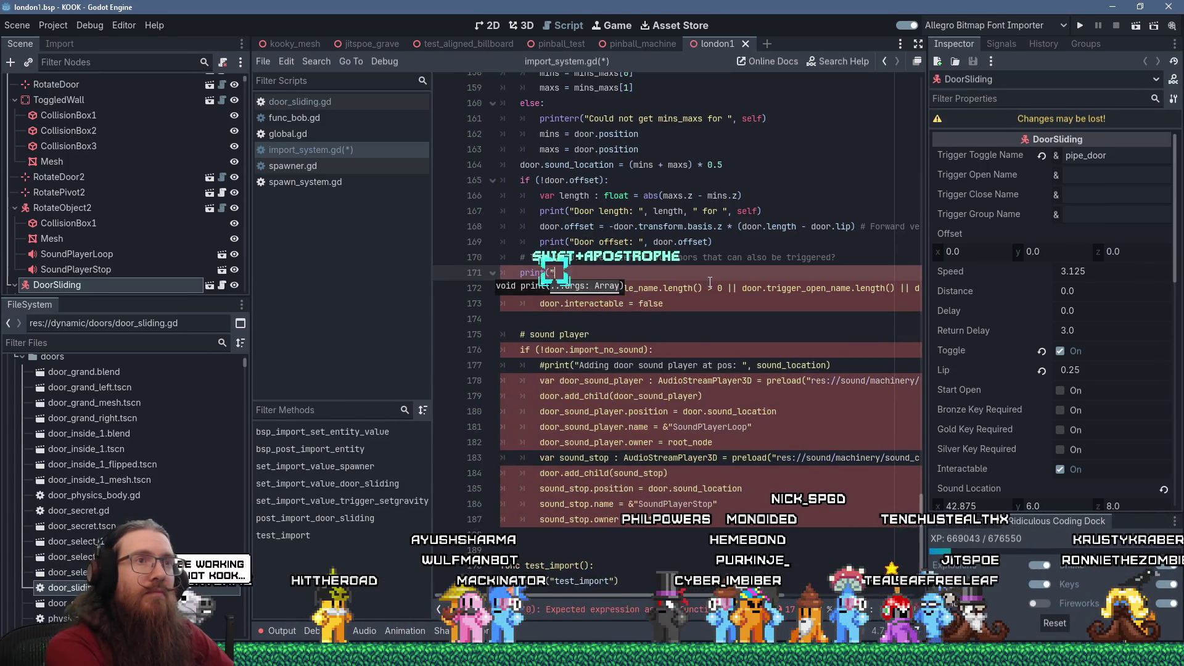
{"action": "type", "text": "door trigg"}
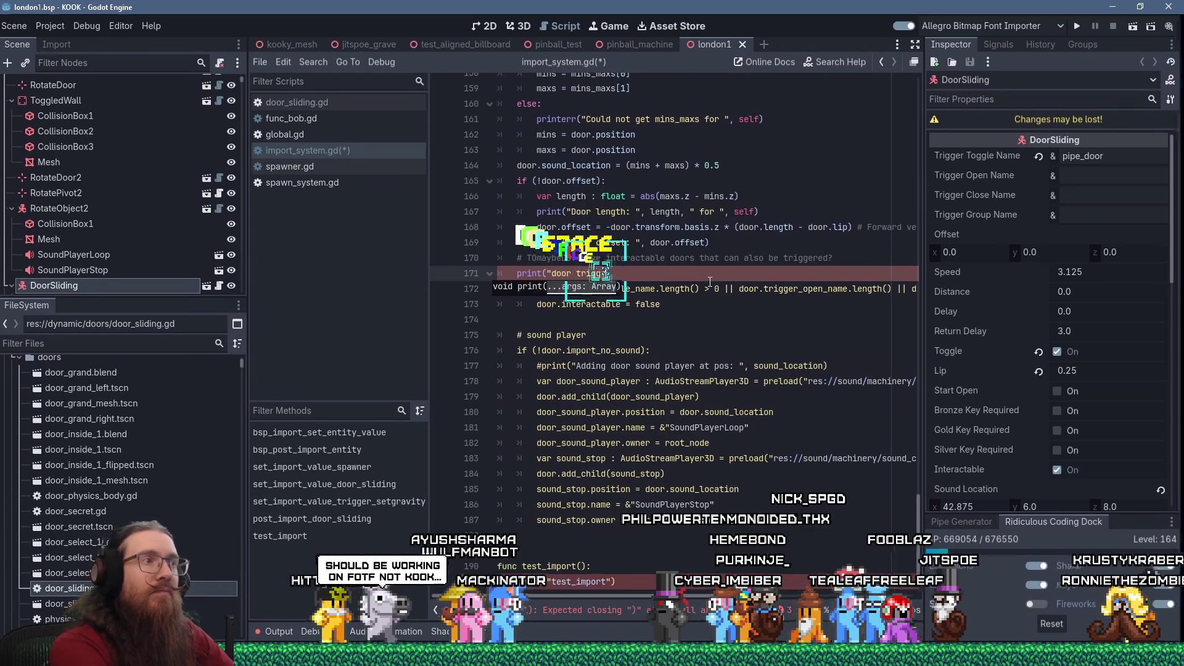
{"action": "type", "text": "er toggle name: \", door.trigger"}
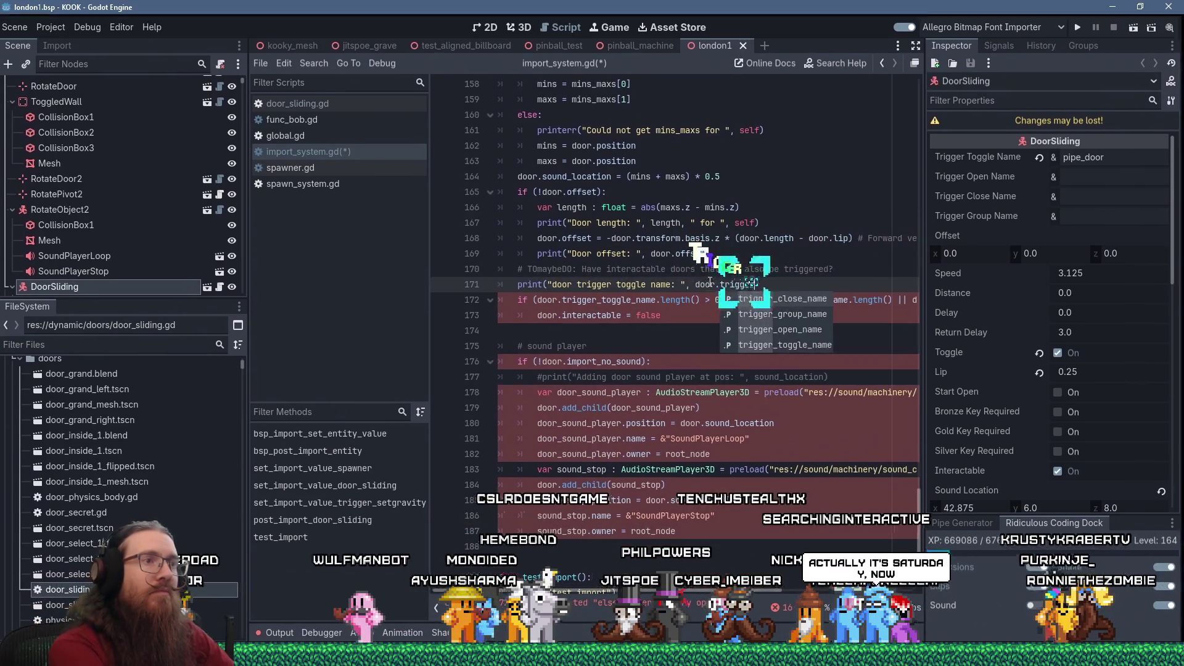
{"action": "type", "text": "_toggle_name"}
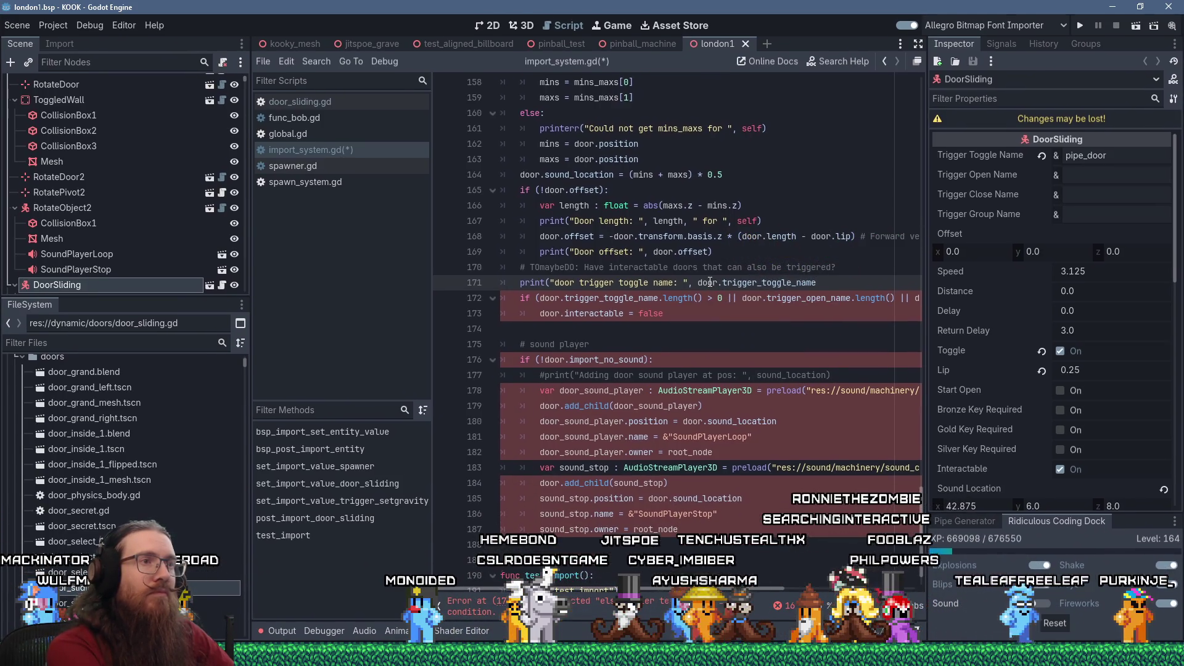
{"action": "key", "text": "Down"}
{"action": "key", "text": "Down"}
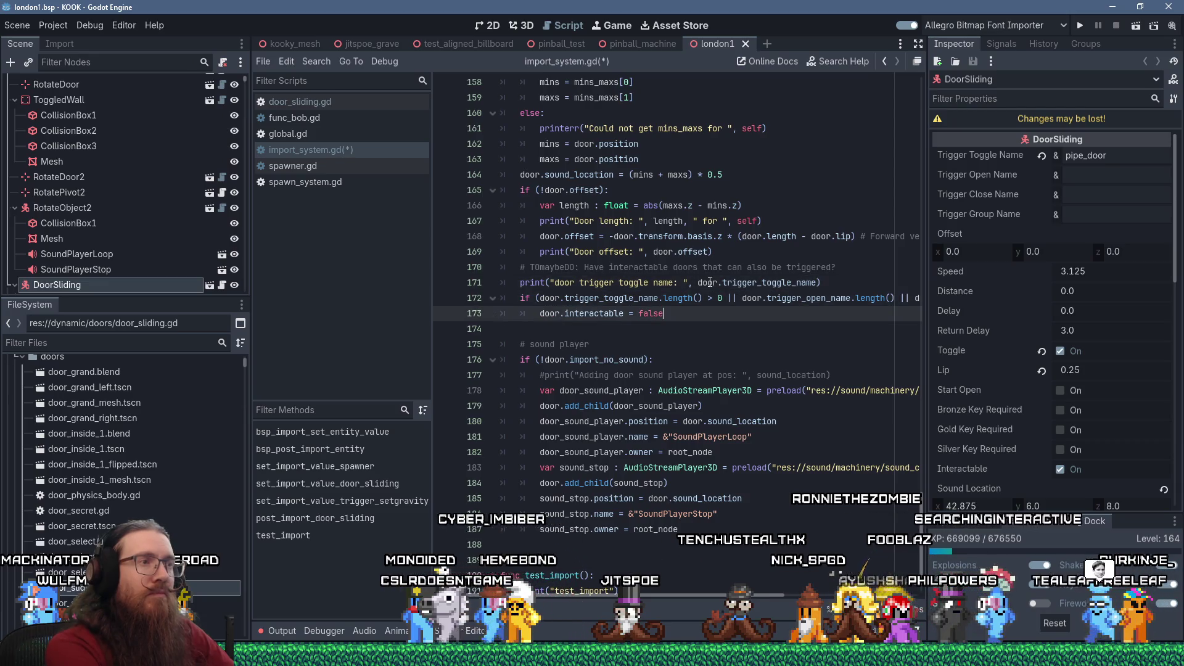
Add print("Interactable set to false.") after the interactable assignment, save, and dismiss the bsp alert.
{"action": "key", "text": "Return"}
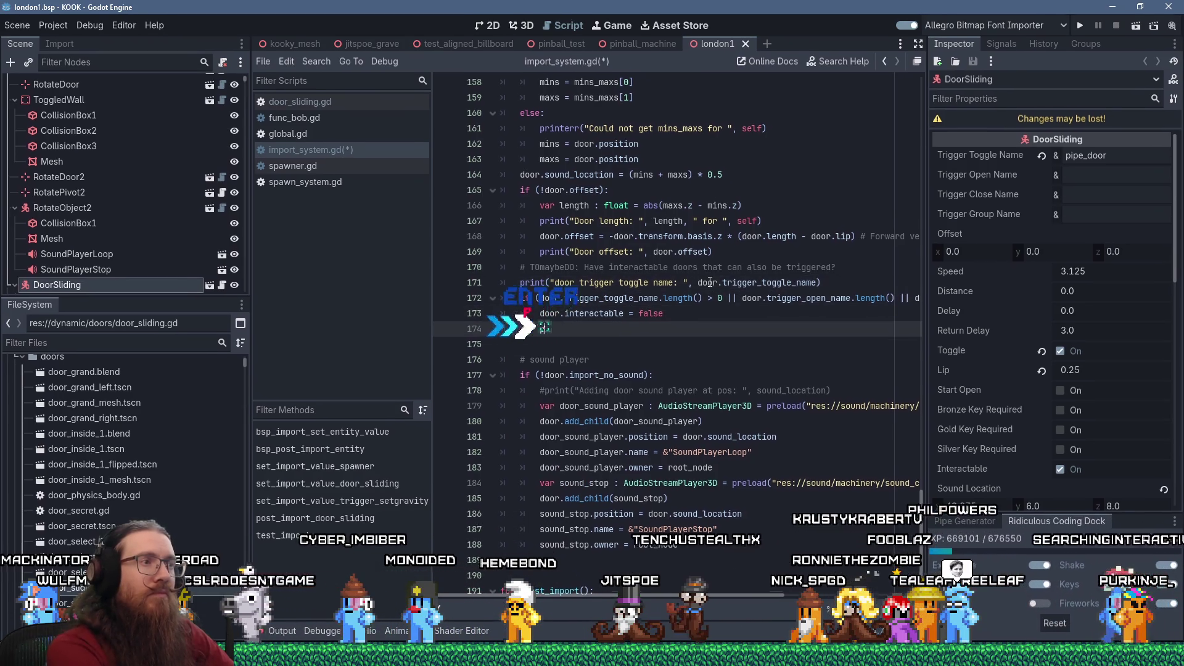
{"action": "type", "text": "print(\"Inter"}
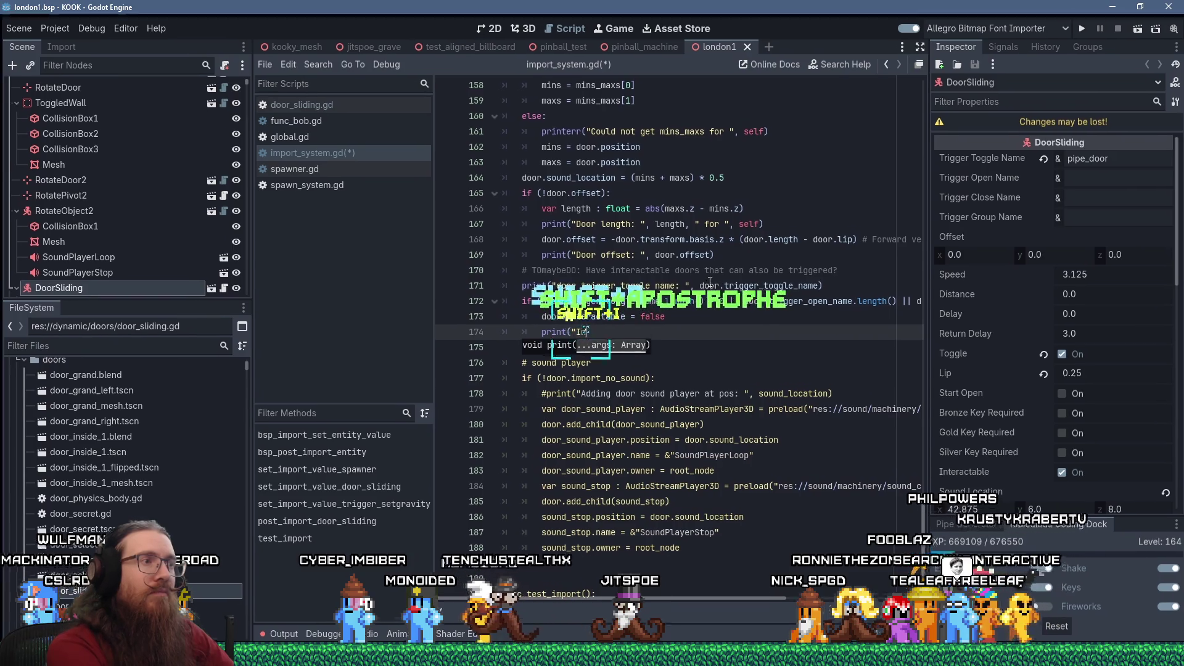
{"action": "type", "text": "acta"}
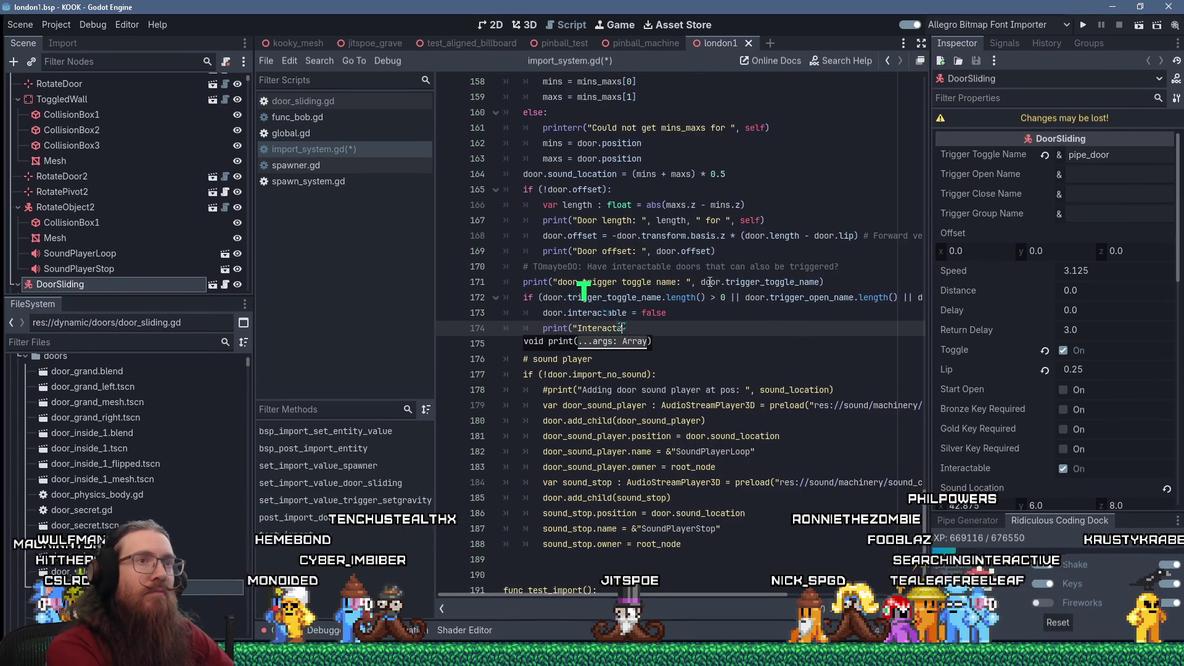
{"action": "type", "text": "ble set to false.\")"}
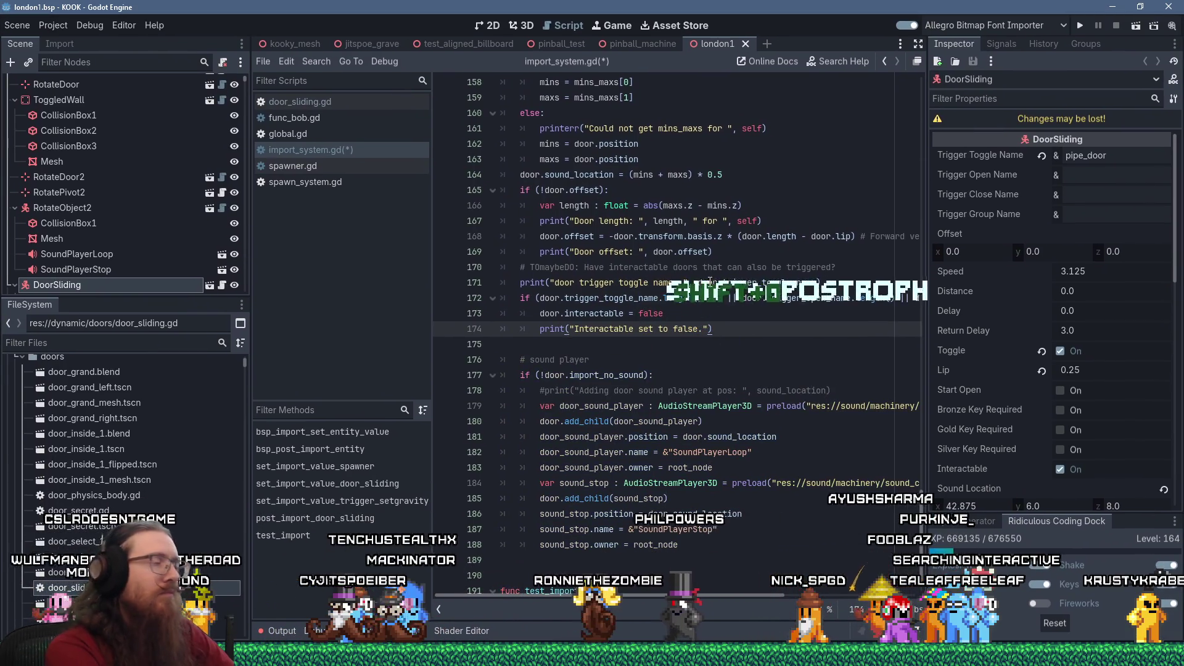
{"action": "key", "text": "ctrl+s"}
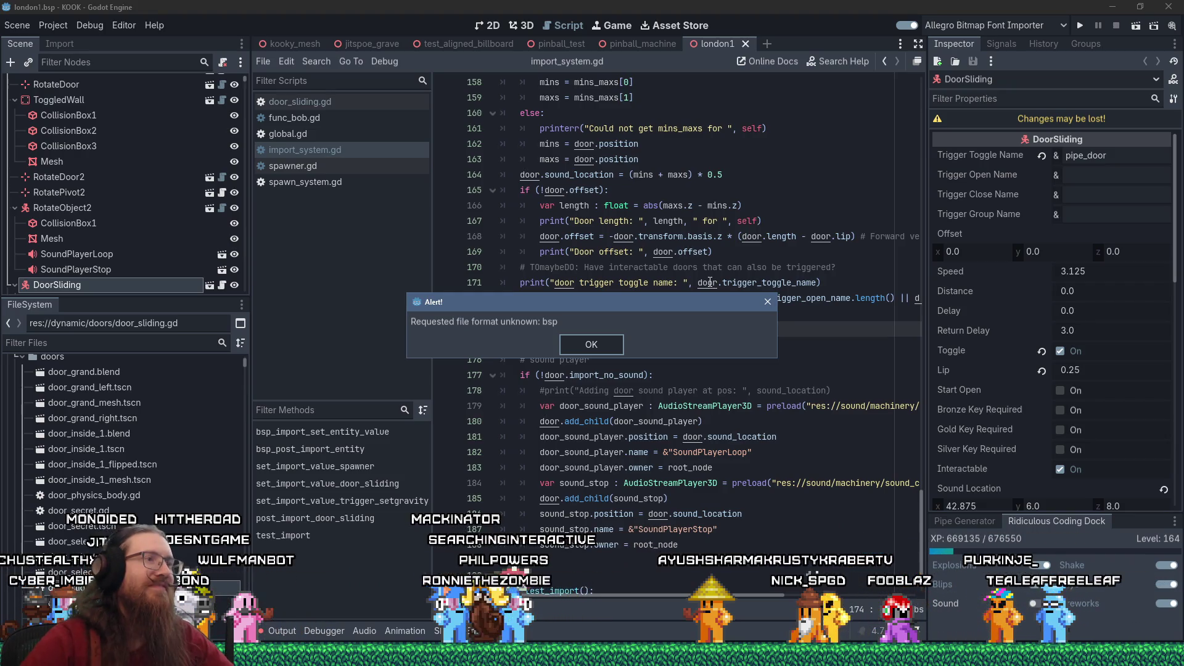
{"action": "left_click", "coordinate": [606, 349]}
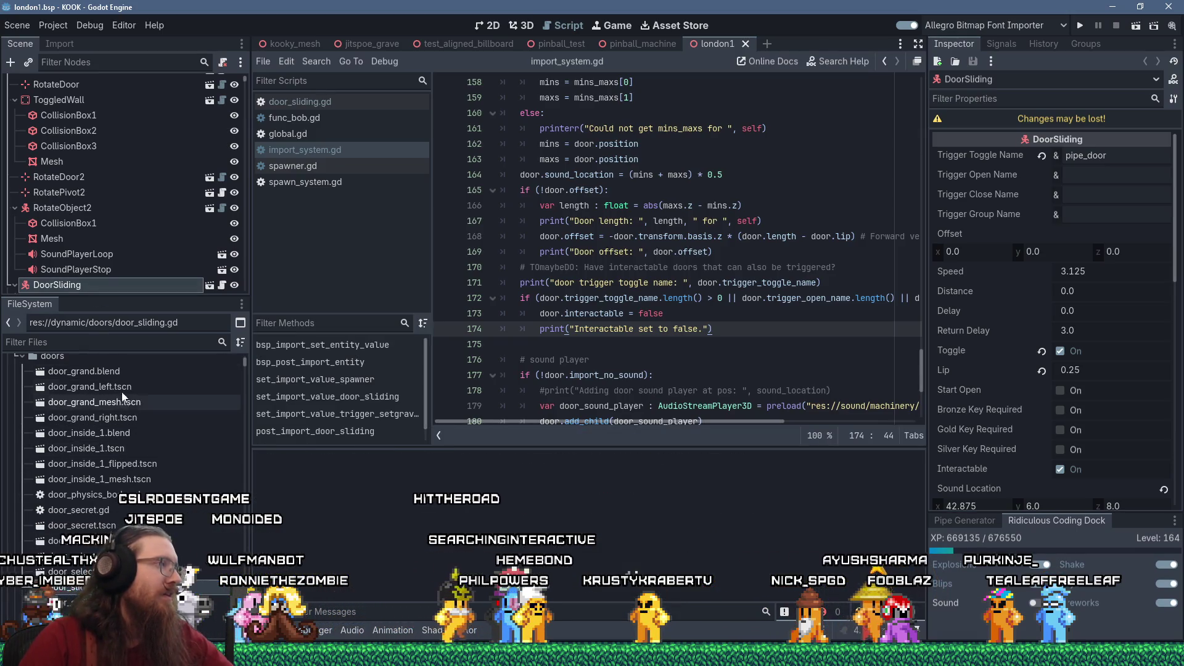
{"action": "left_click", "coordinate": [61, 44]}
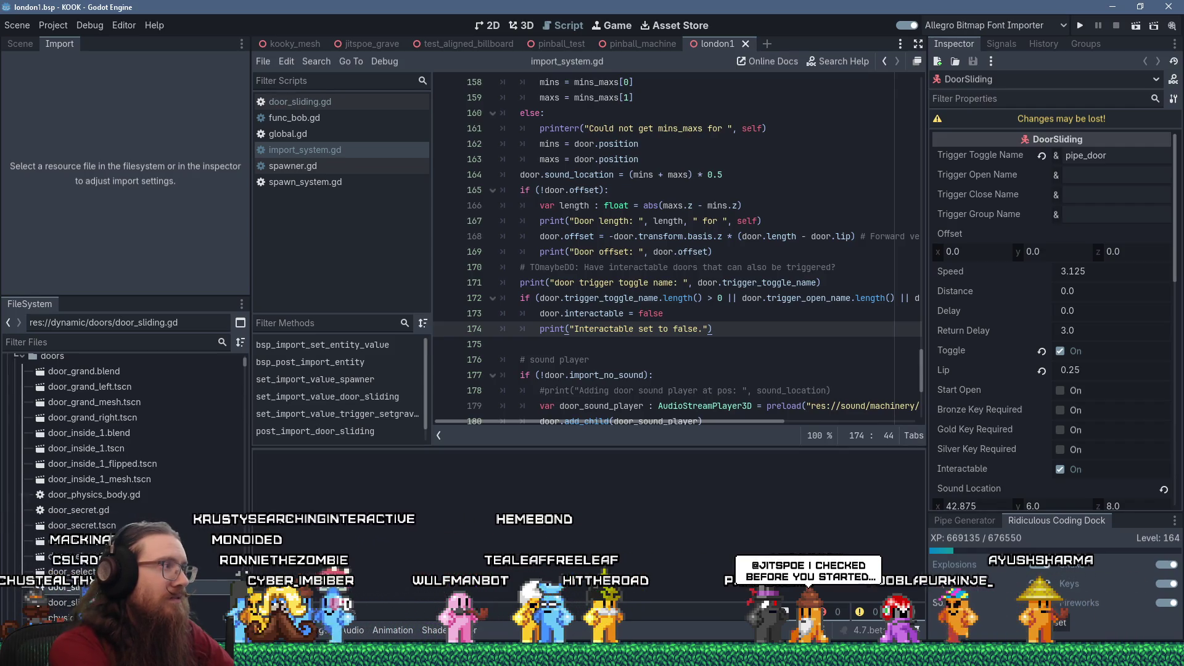
Filter FileSystem for london1 and reimport london1.bsp, which crashes the editor.
{"action": "type", "text": "london1"}
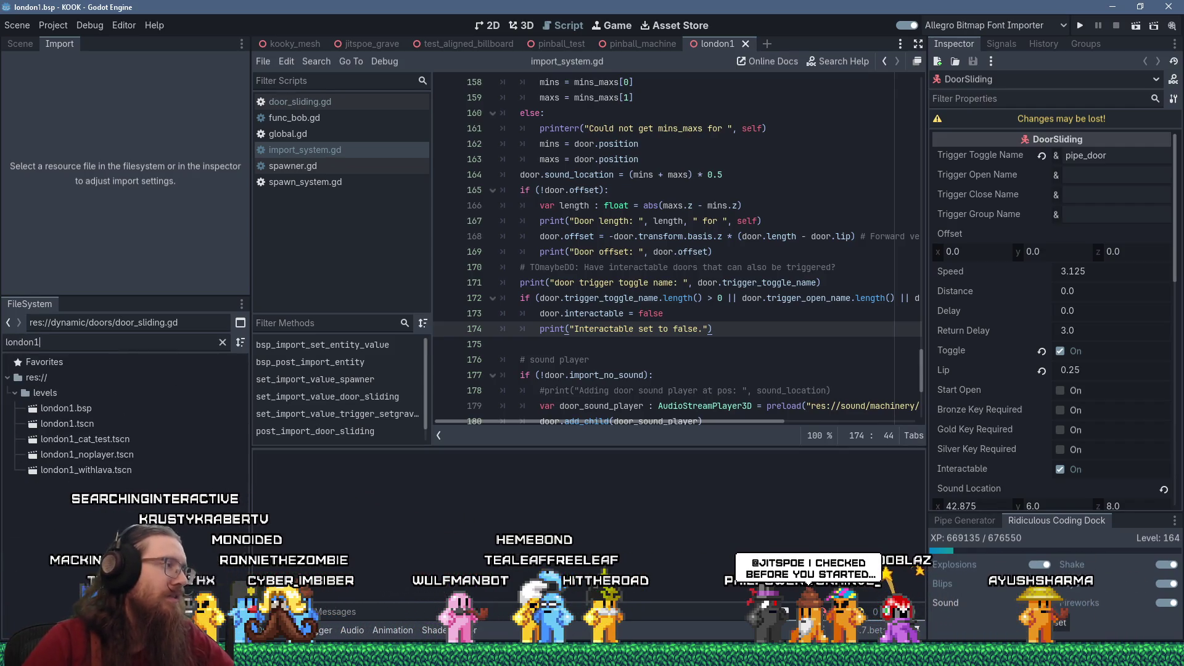
{"action": "left_click", "coordinate": [81, 409]}
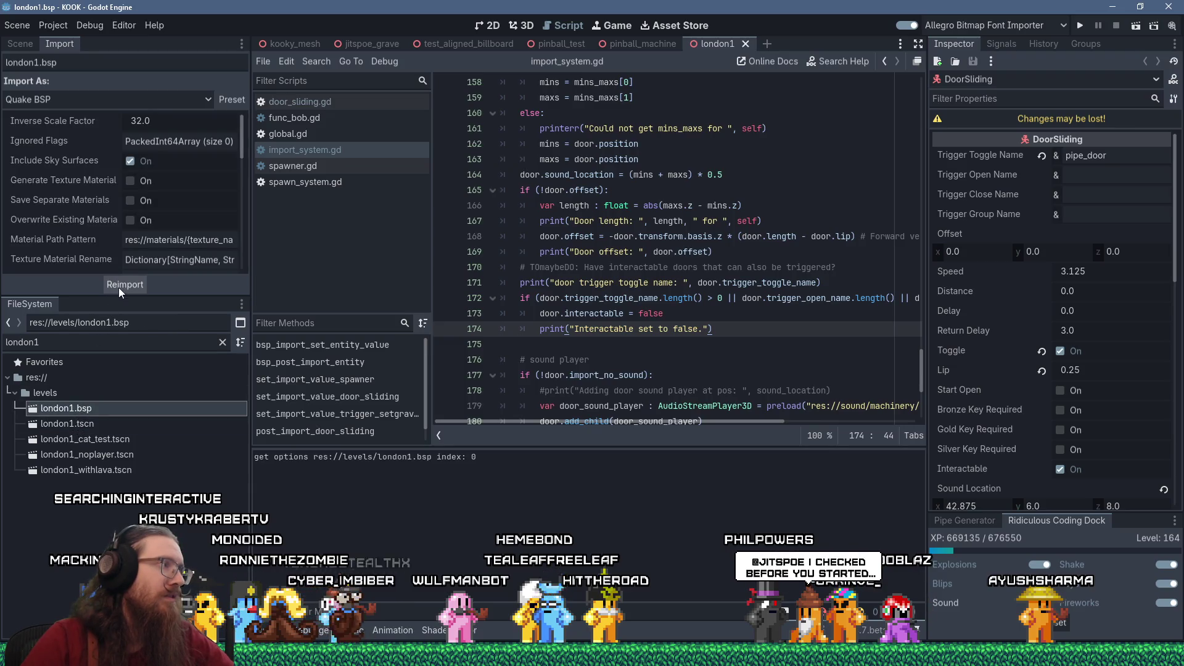
{"action": "left_click", "coordinate": [134, 285]}
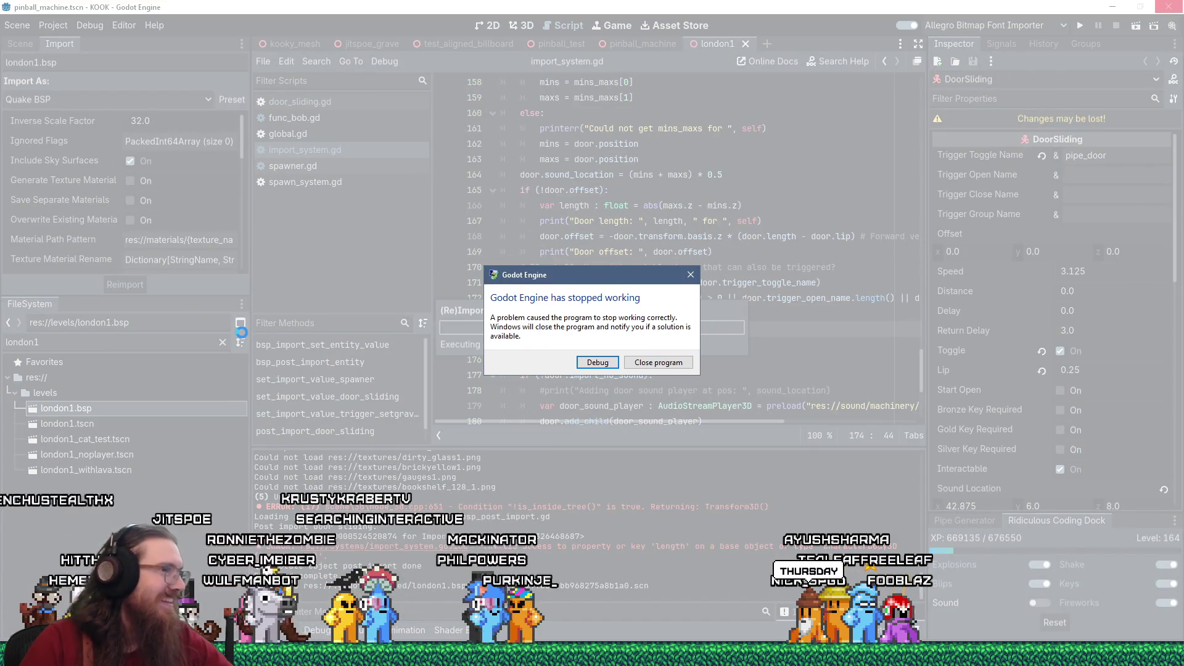
Close the crashed Godot editor and bring the KOOK project folder window forward.
{"action": "left_click", "coordinate": [657, 364]}
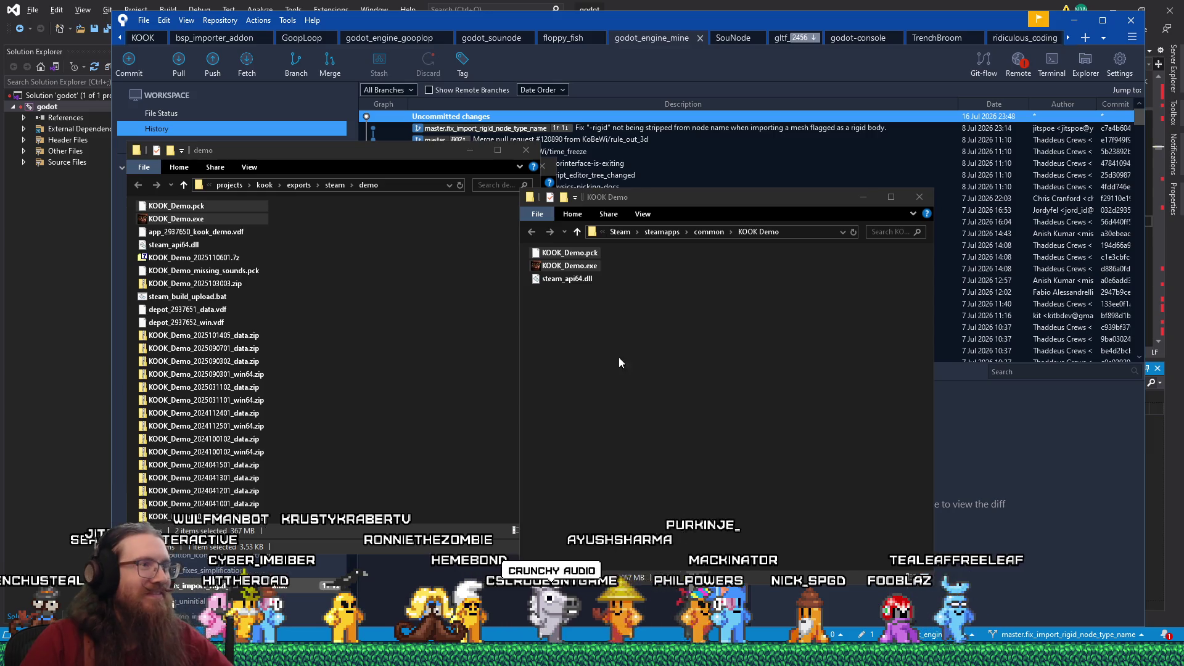
{"action": "mouse_move", "coordinate": [595, 575]}
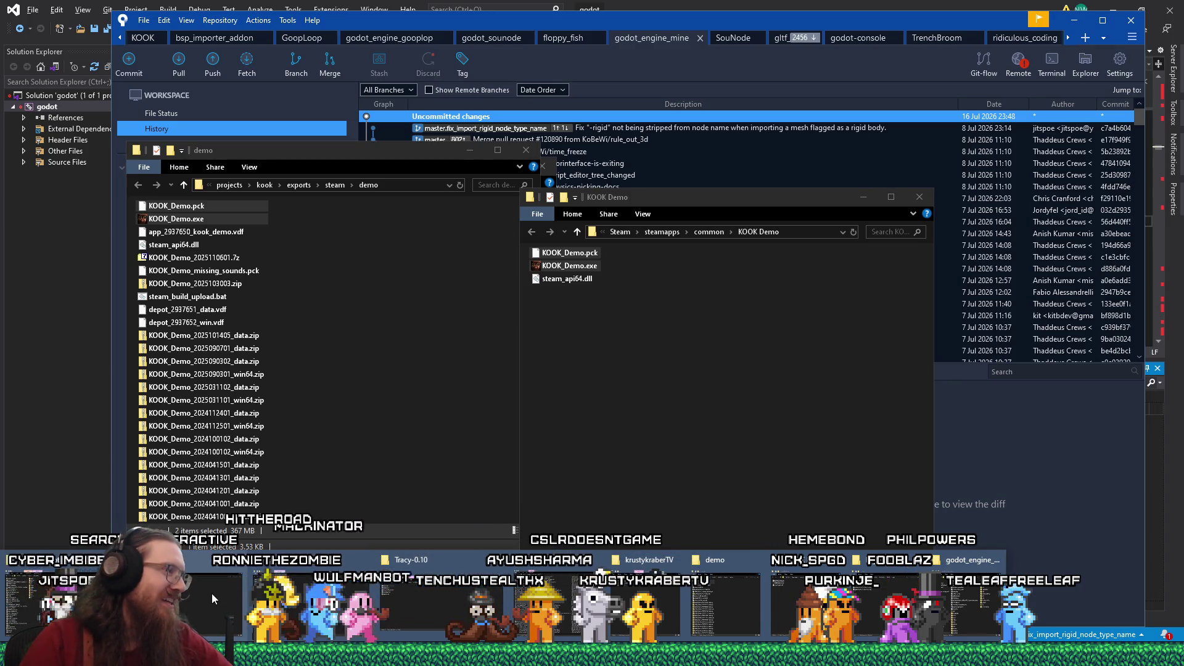
{"action": "left_click", "coordinate": [211, 593]}
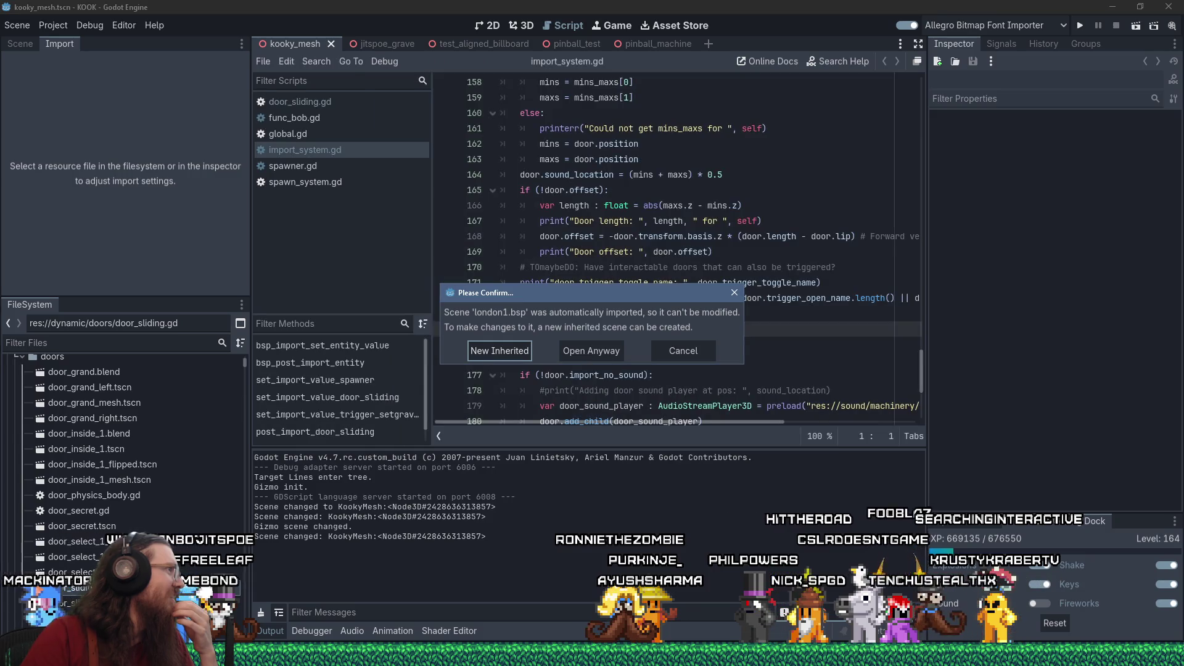
Browse the Twitch channel's About panels and schedule while Godot restarts, then return to the editor.
{"action": "key", "text": "alt+Tab"}
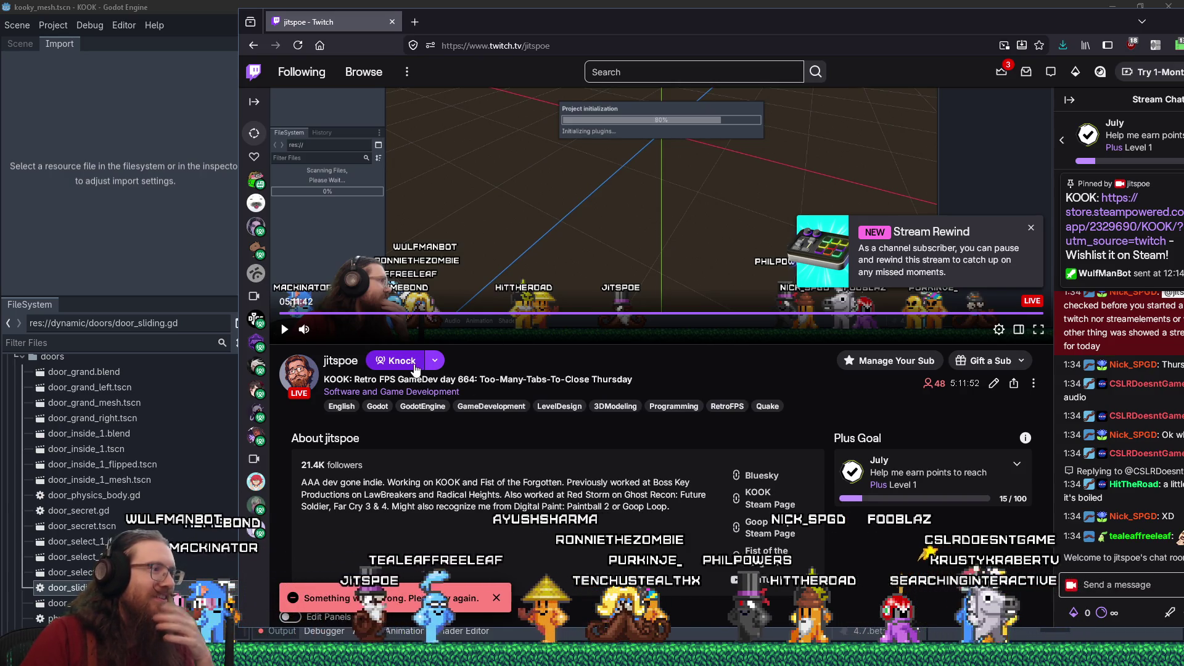
{"action": "scroll", "coordinate": [490, 391], "scroll_direction": "down", "scroll_amount": 6}
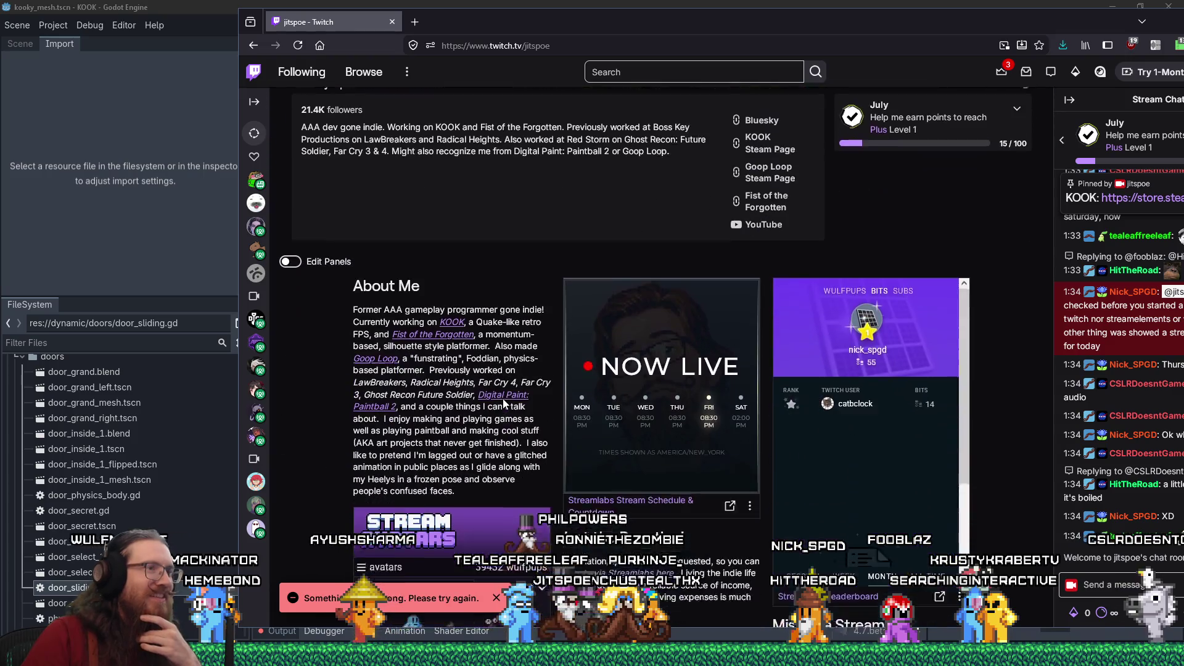
{"action": "scroll", "coordinate": [503, 401], "scroll_direction": "up", "scroll_amount": 3}
{"action": "scroll", "coordinate": [503, 400], "scroll_direction": "down", "scroll_amount": 3}
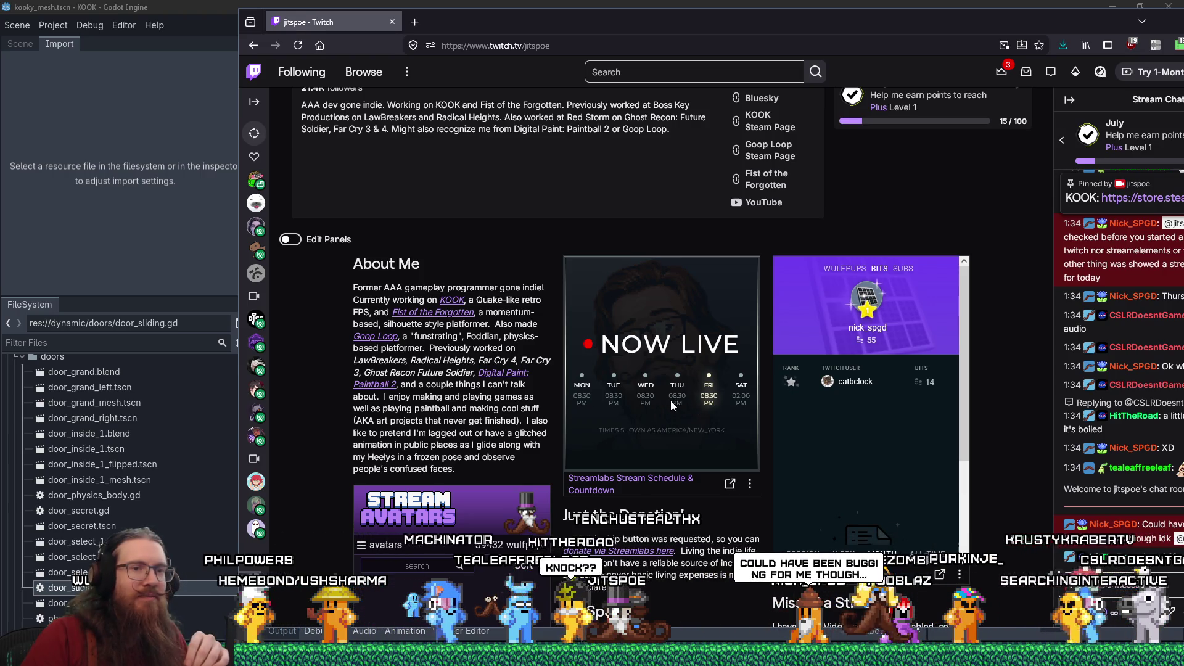
{"action": "triple_click", "coordinate": [671, 400]}
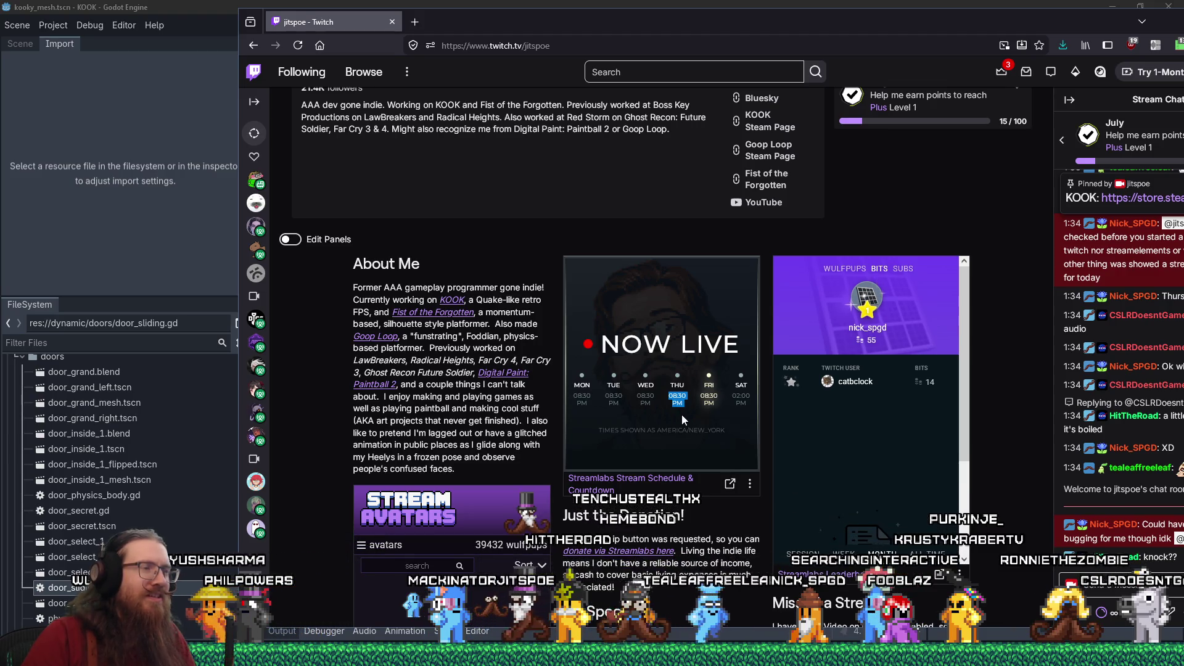
{"action": "scroll", "coordinate": [682, 417], "scroll_direction": "down", "scroll_amount": 1}
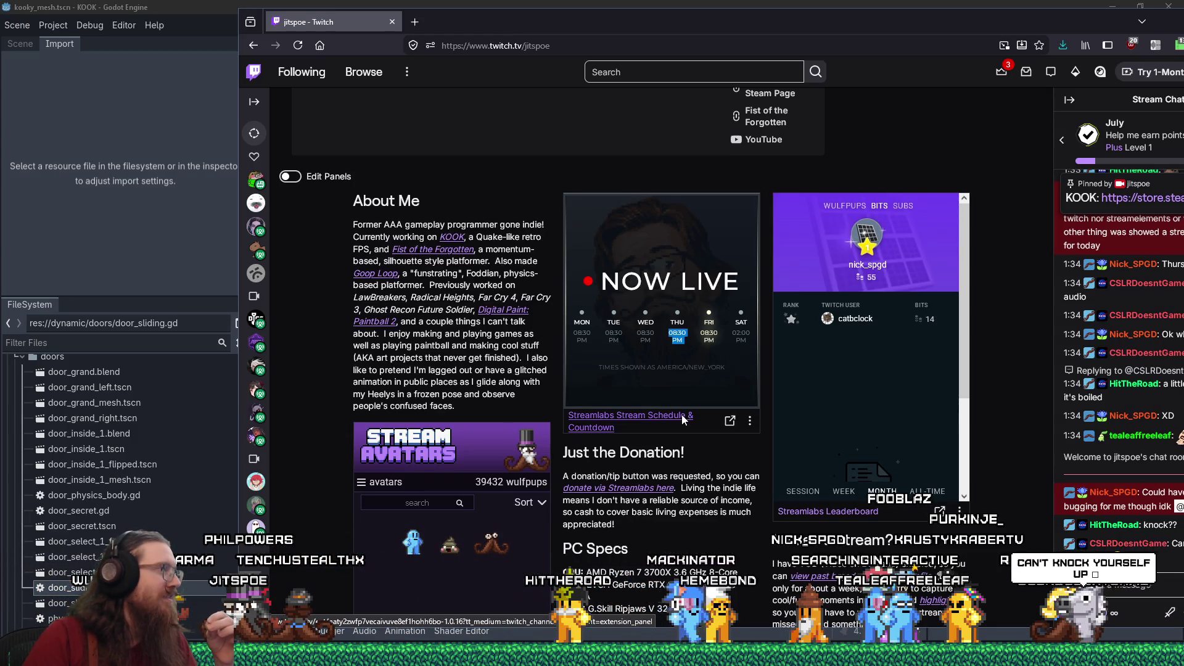
{"action": "scroll", "coordinate": [683, 419], "scroll_direction": "down", "scroll_amount": 5}
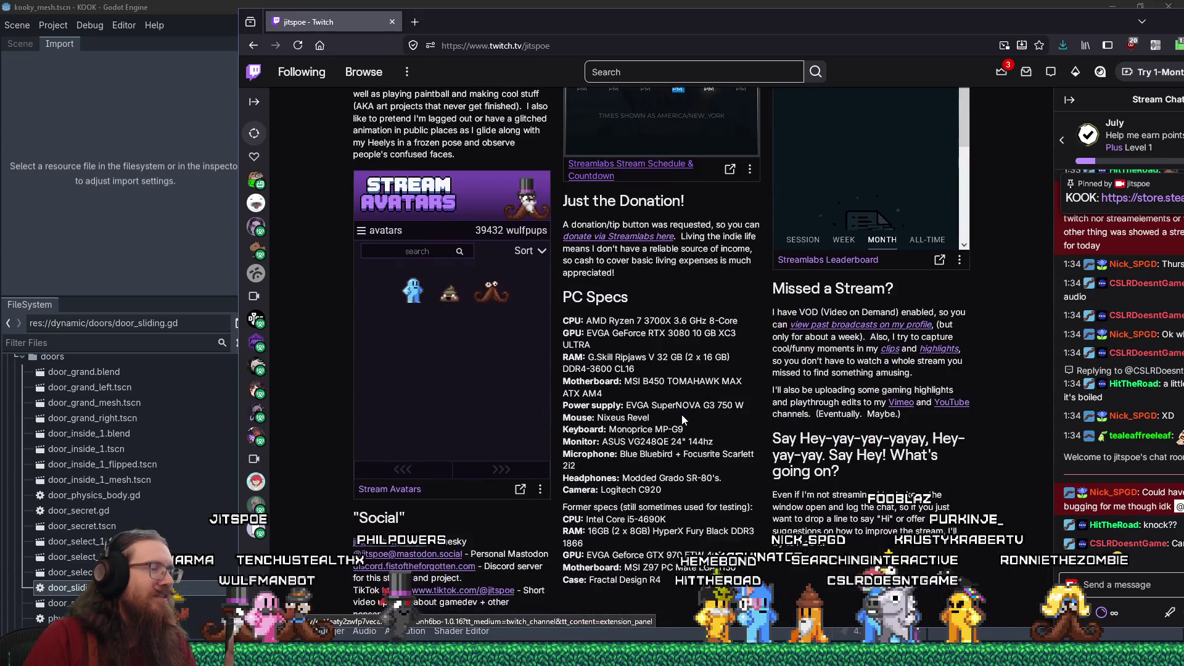
{"action": "scroll", "coordinate": [682, 414], "scroll_direction": "up", "scroll_amount": 10}
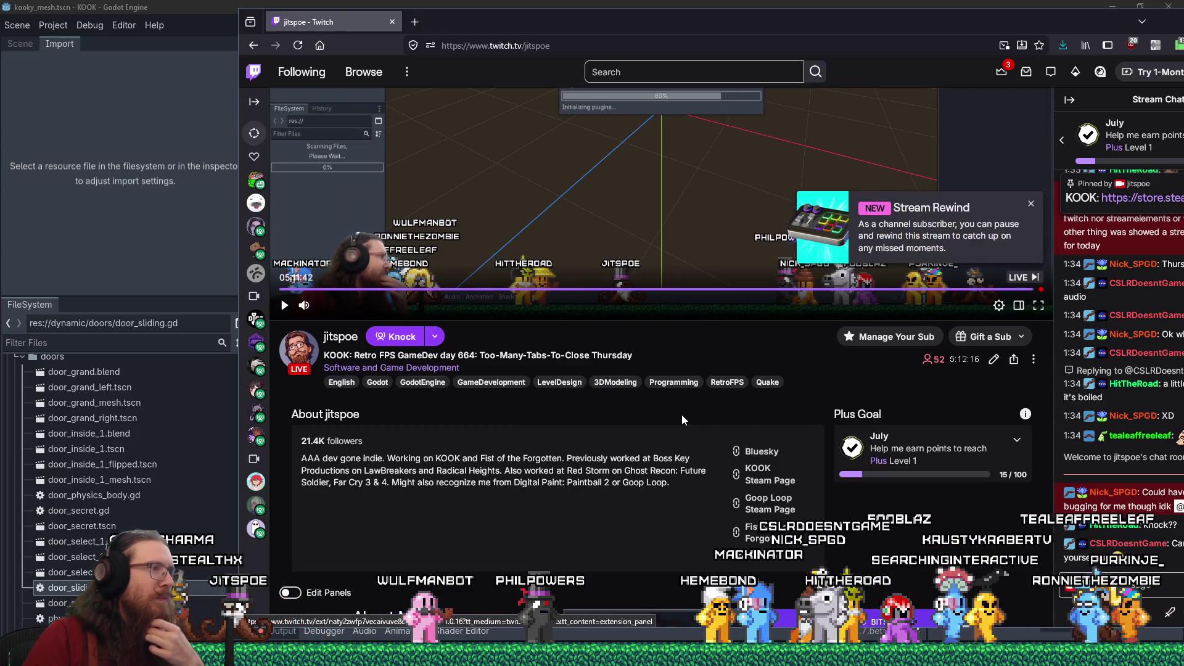
{"action": "scroll", "coordinate": [682, 419], "scroll_direction": "down", "scroll_amount": 8}
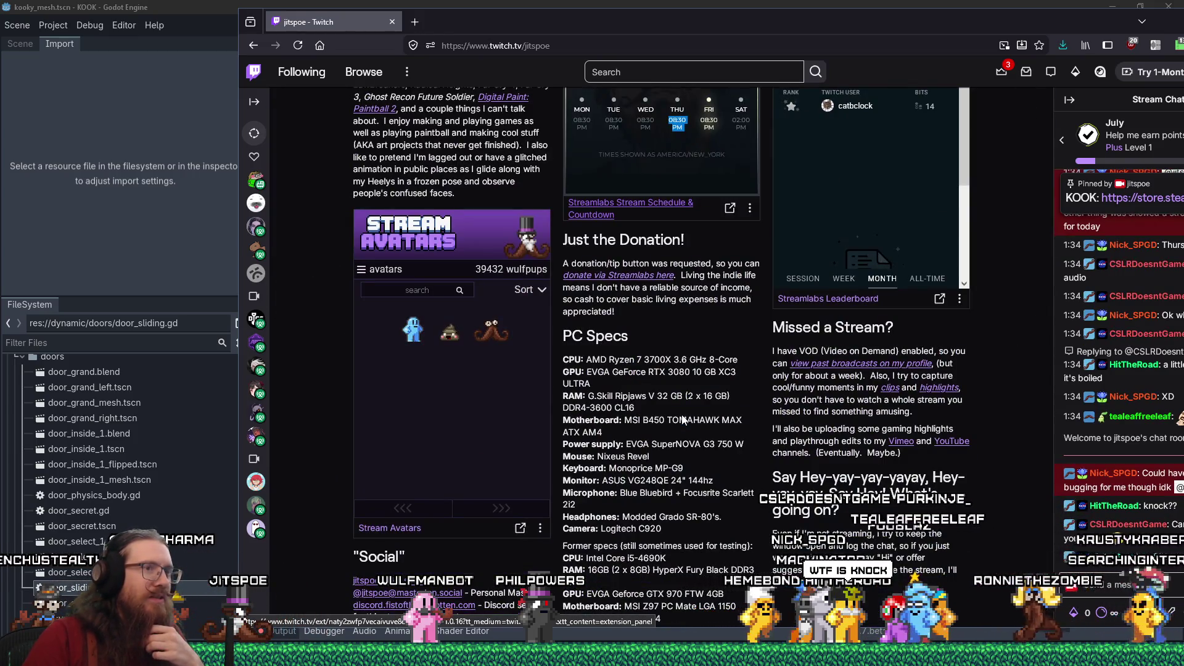
{"action": "scroll", "coordinate": [682, 419], "scroll_direction": "up", "scroll_amount": 4}
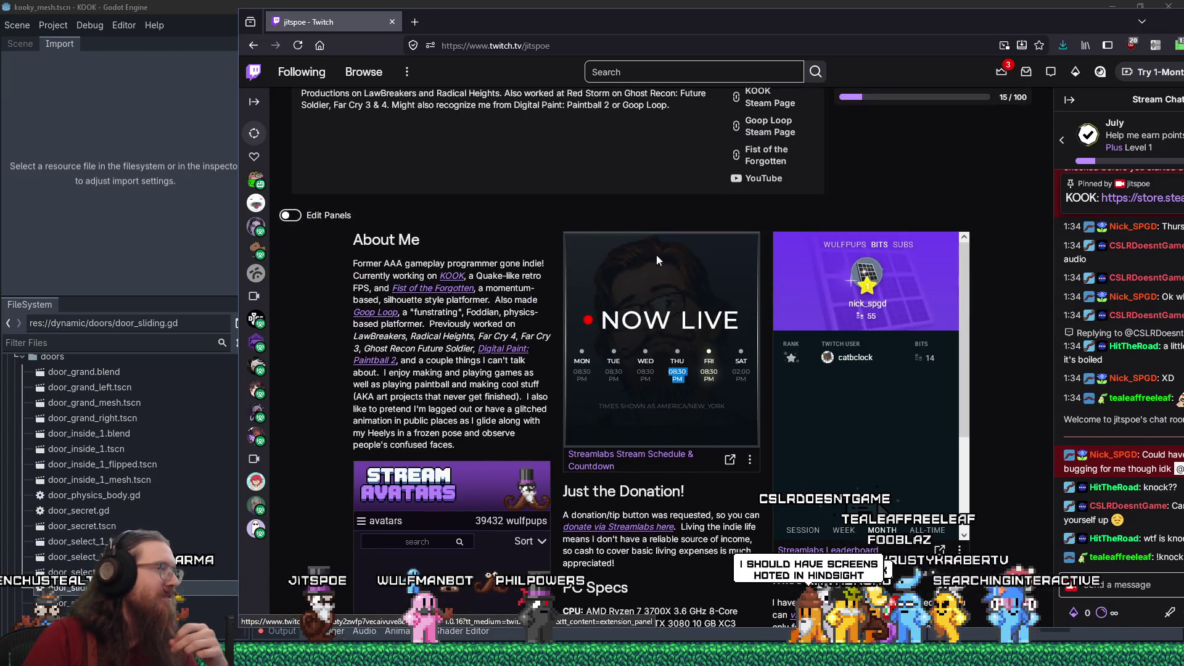
{"action": "key", "text": "alt+Tab"}
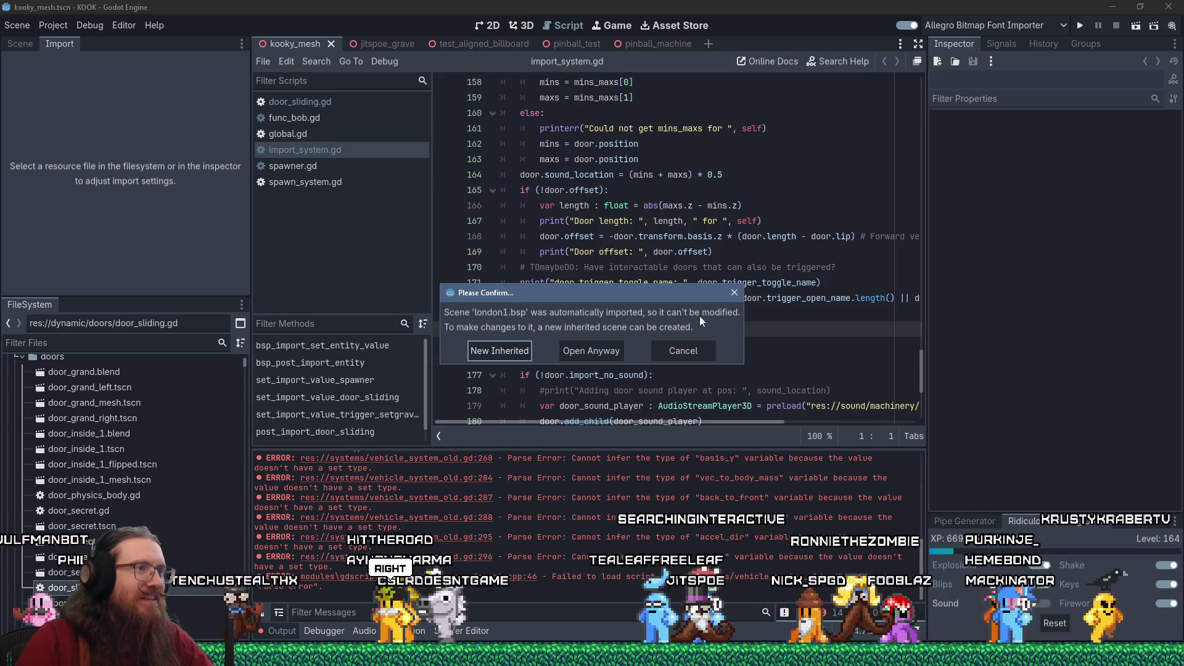
Choose Open Anyway to open the auto-imported london1.bsp scene.
{"action": "left_click", "coordinate": [599, 347]}
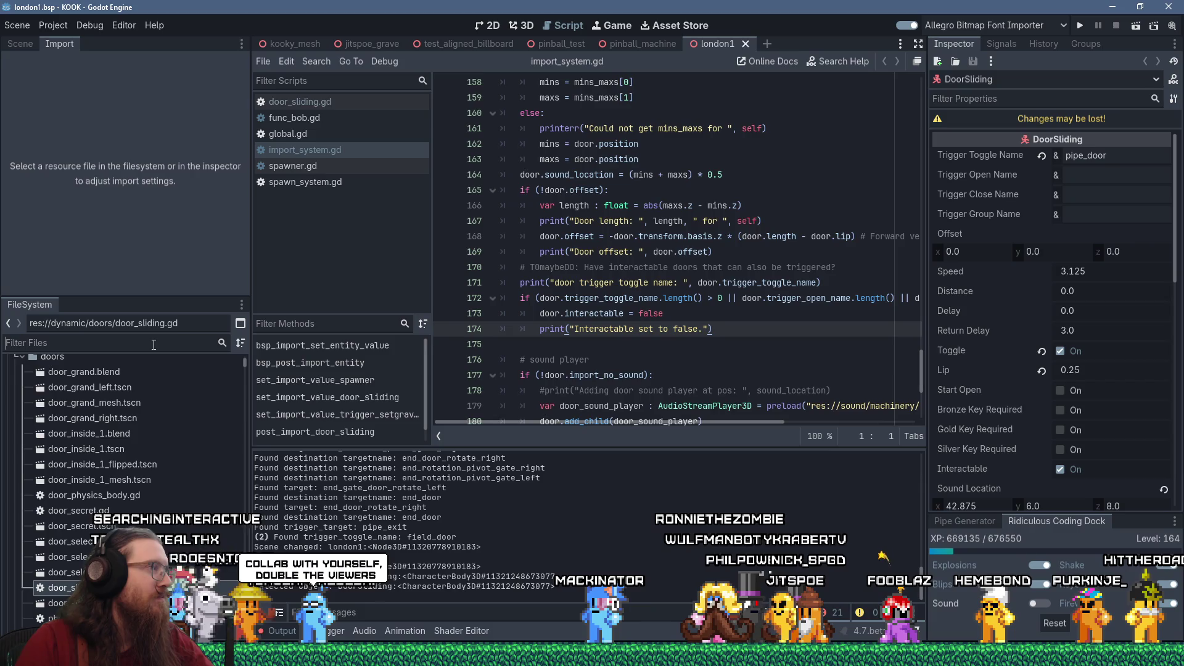
{"action": "left_click", "coordinate": [154, 344]}
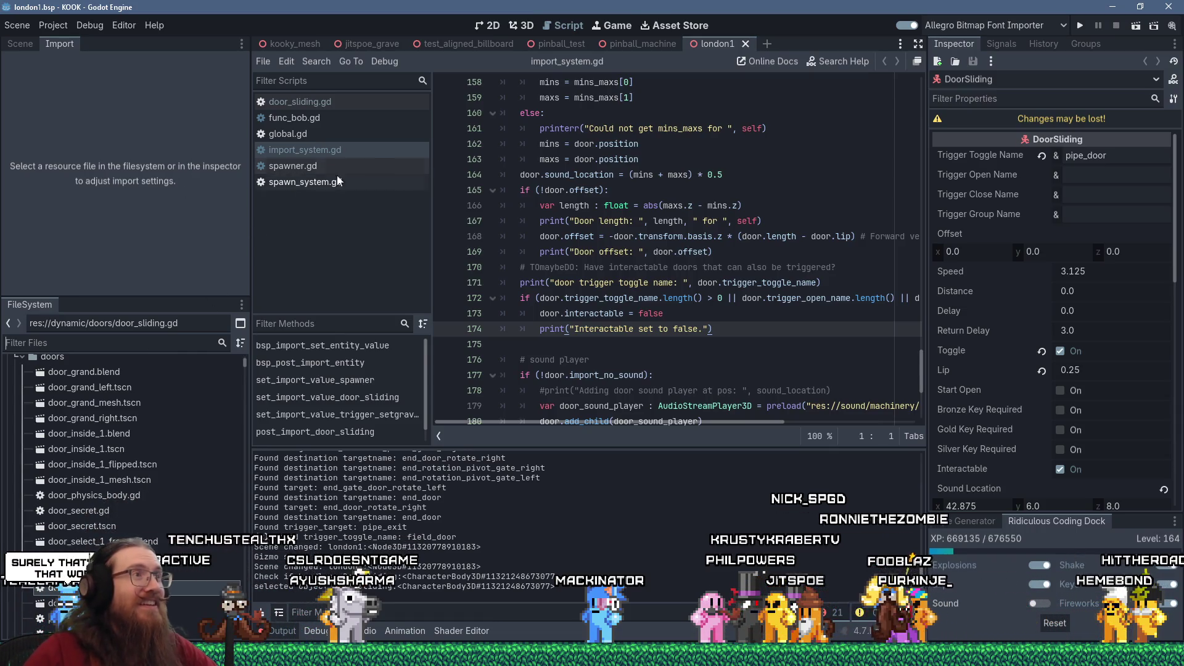
{"action": "mouse_move", "coordinate": [686, 229]}
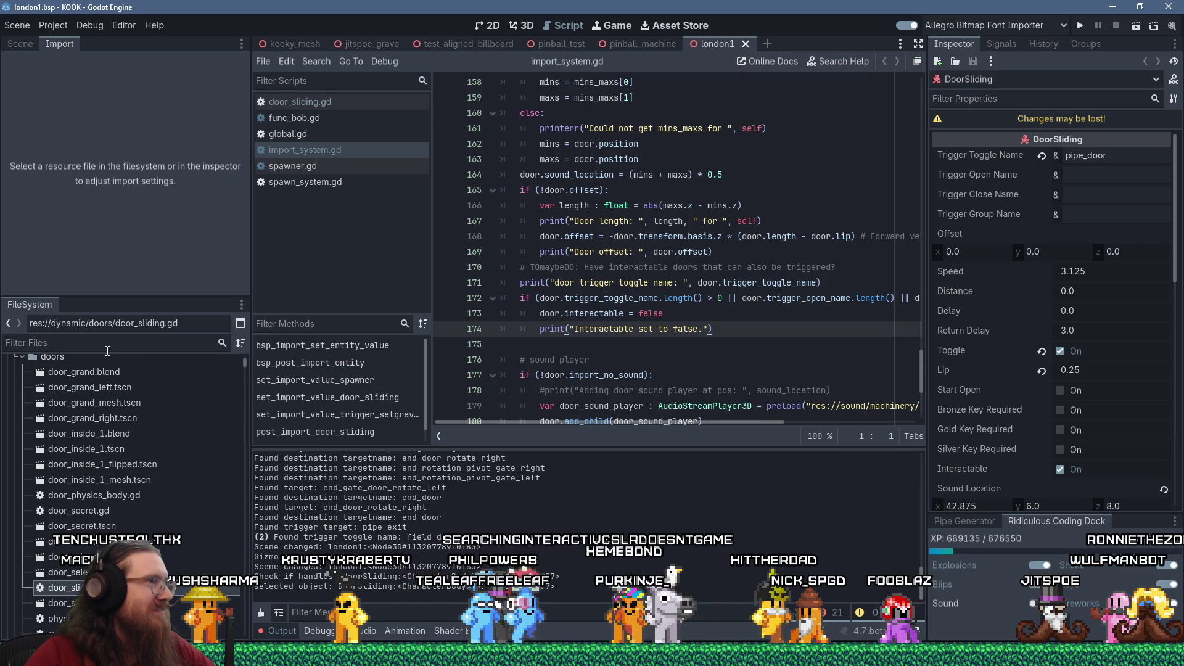
{"action": "scroll", "coordinate": [185, 375], "scroll_direction": "up", "scroll_amount": 3}
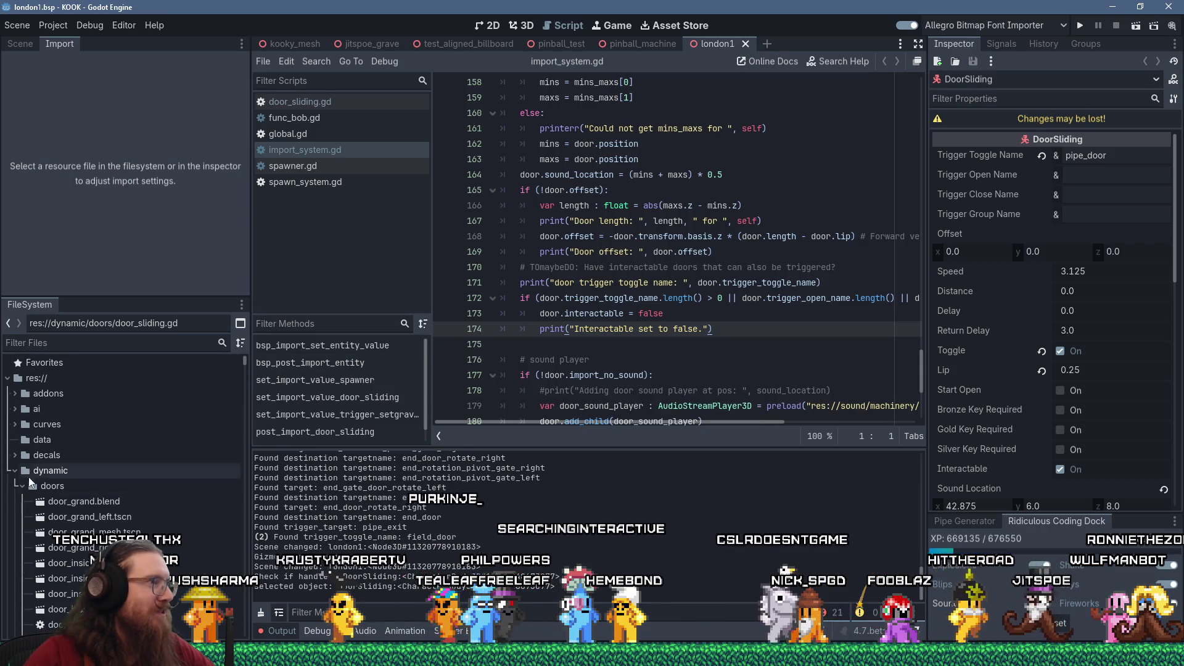
{"action": "left_click", "coordinate": [82, 343]}
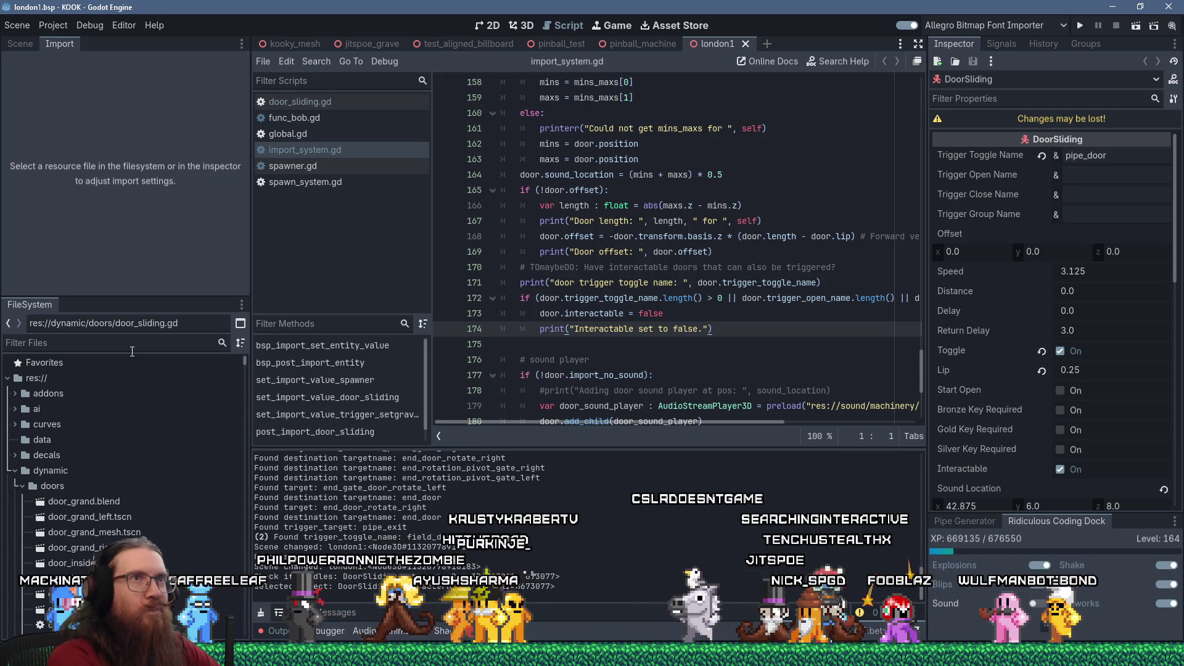
Filter FileSystem for 'london', reimport london1.bsp, then dismiss the crash report after the editor fails.
{"action": "type", "text": "london"}
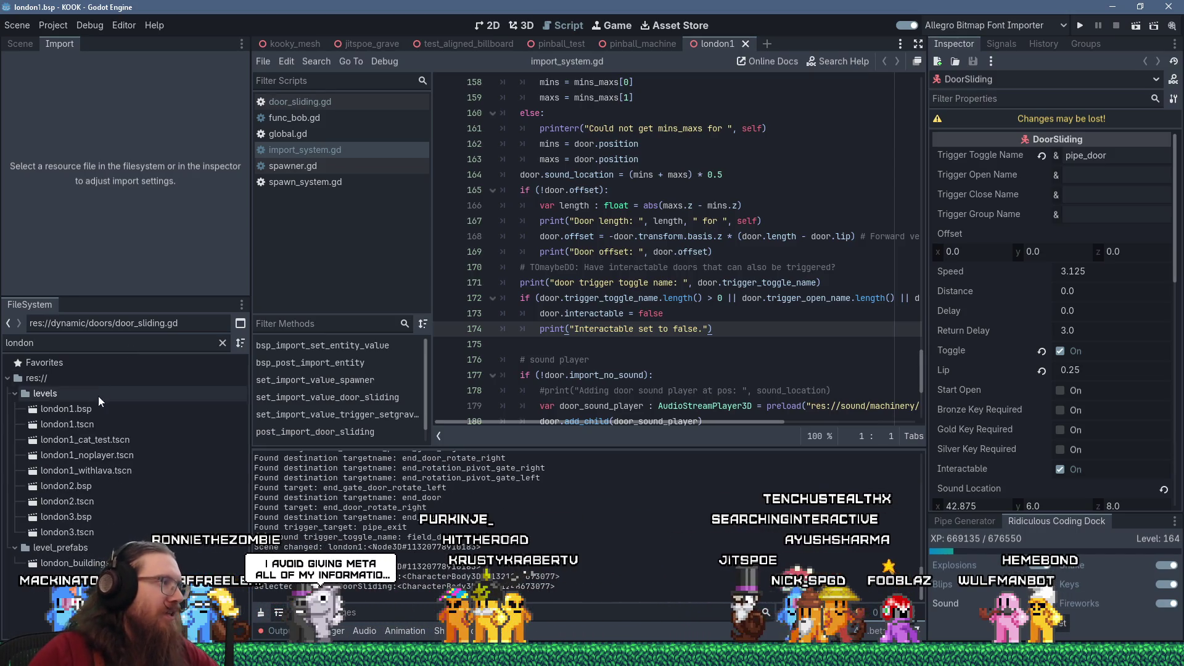
{"action": "left_click", "coordinate": [78, 409]}
{"action": "left_click", "coordinate": [141, 283]}
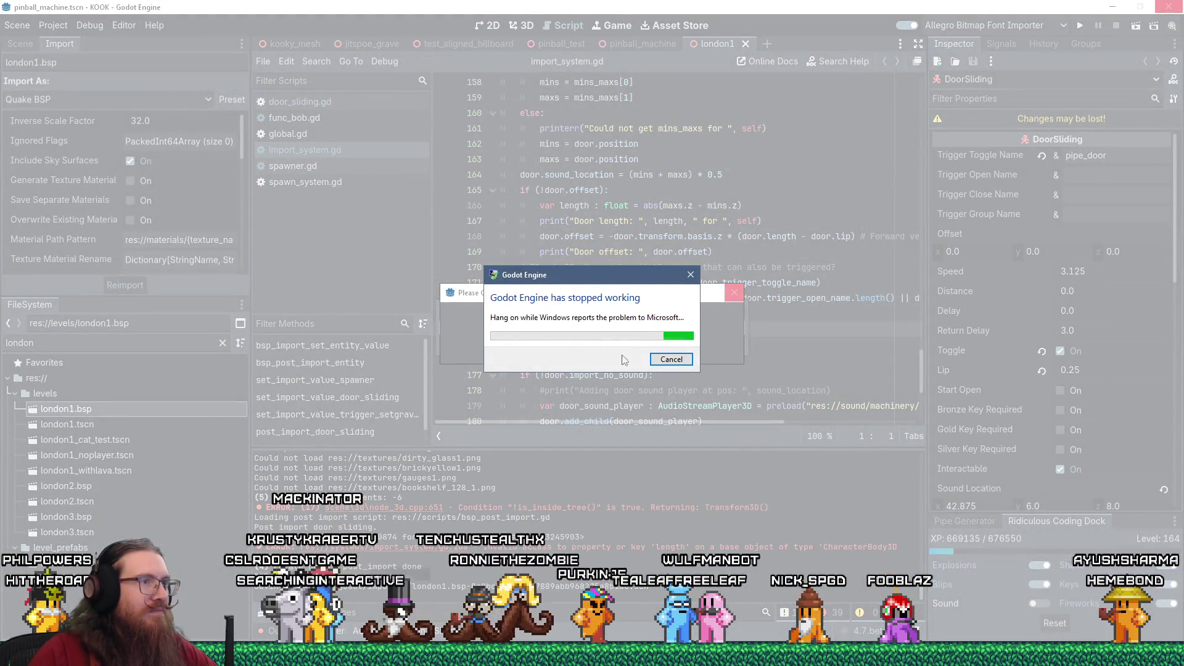
{"action": "left_click", "coordinate": [667, 360]}
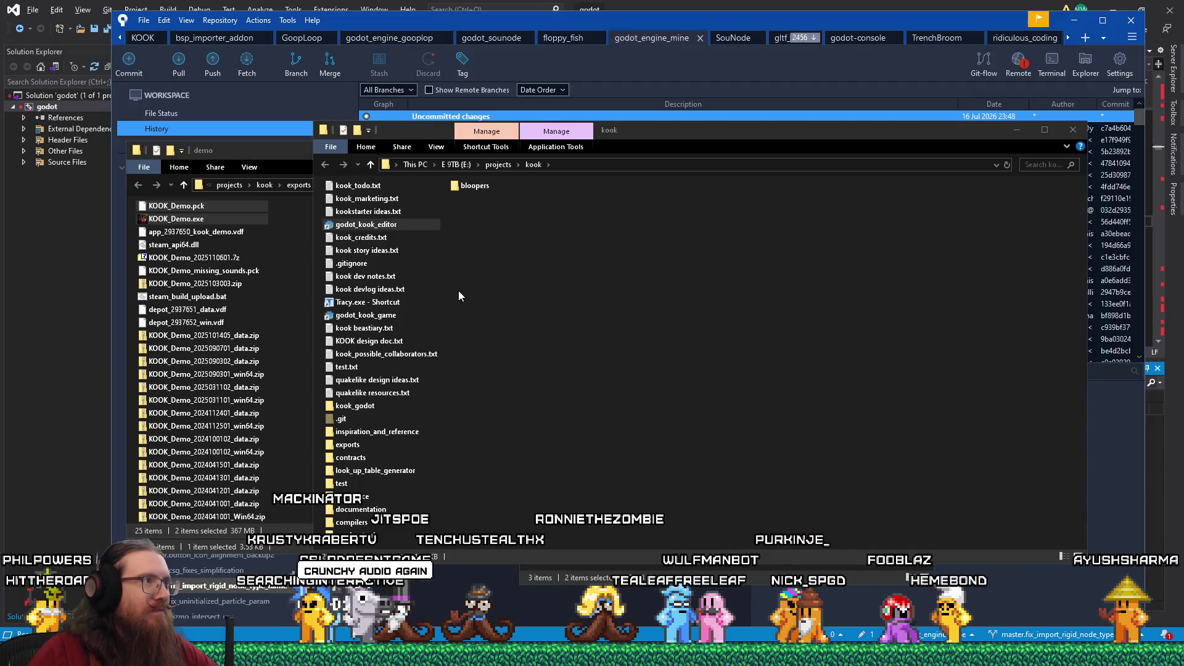
Relaunch the godot_kook_editor from File Explorer.
{"action": "double_click", "coordinate": [383, 225]}
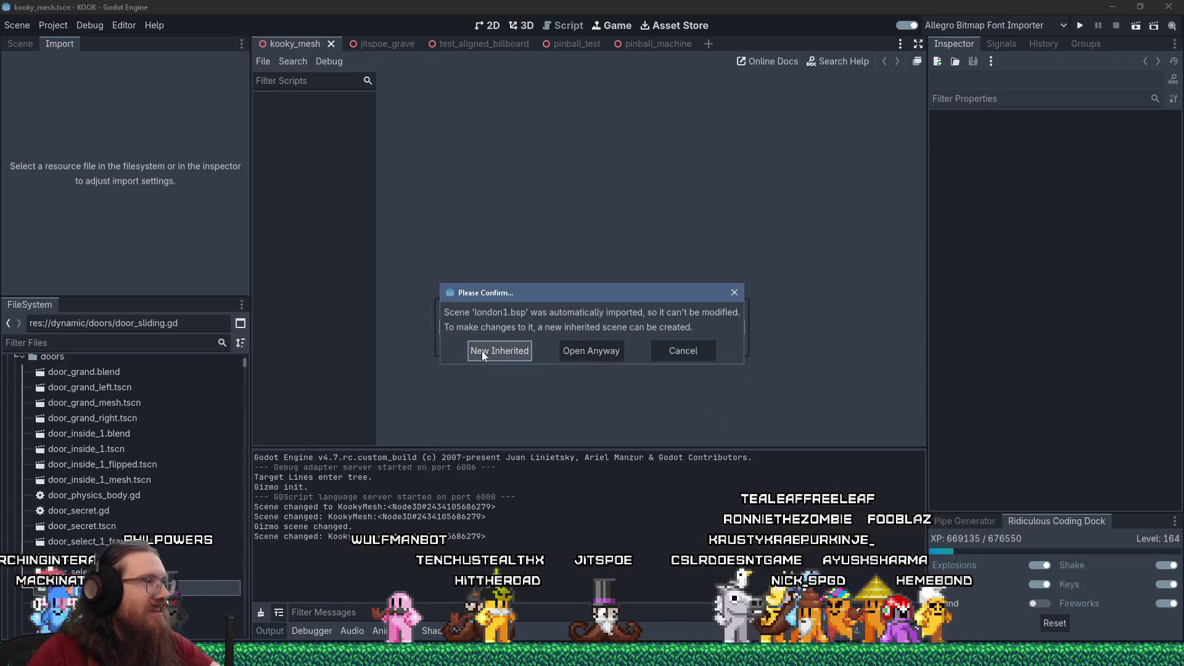
Open the london1 scene anyway and go to the door-sliding print in import_system.gd at line 150.
{"action": "left_click", "coordinate": [608, 345]}
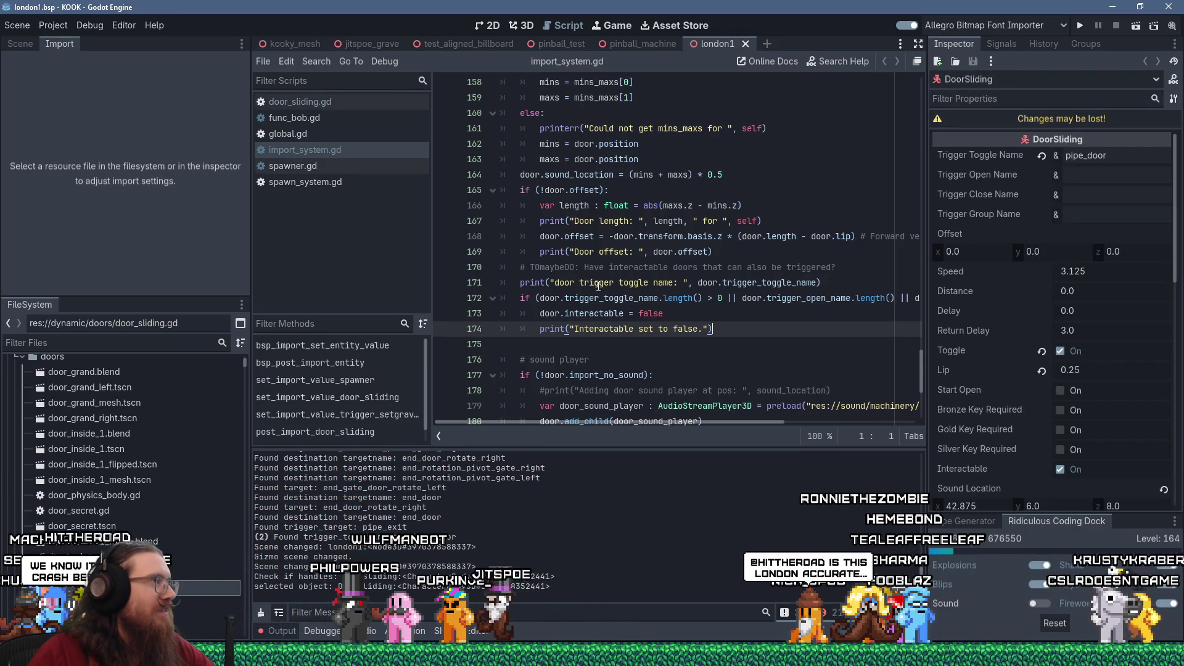
{"action": "scroll", "coordinate": [598, 285], "scroll_direction": "up", "scroll_amount": 8}
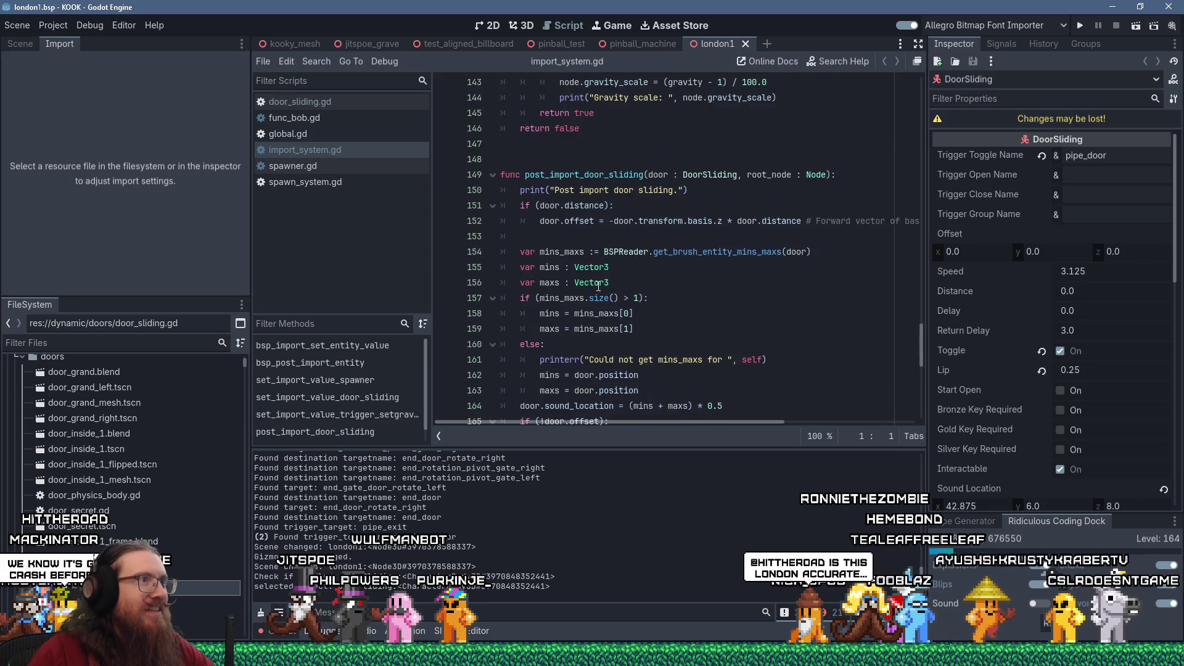
{"action": "scroll", "coordinate": [598, 286], "scroll_direction": "up", "scroll_amount": 3}
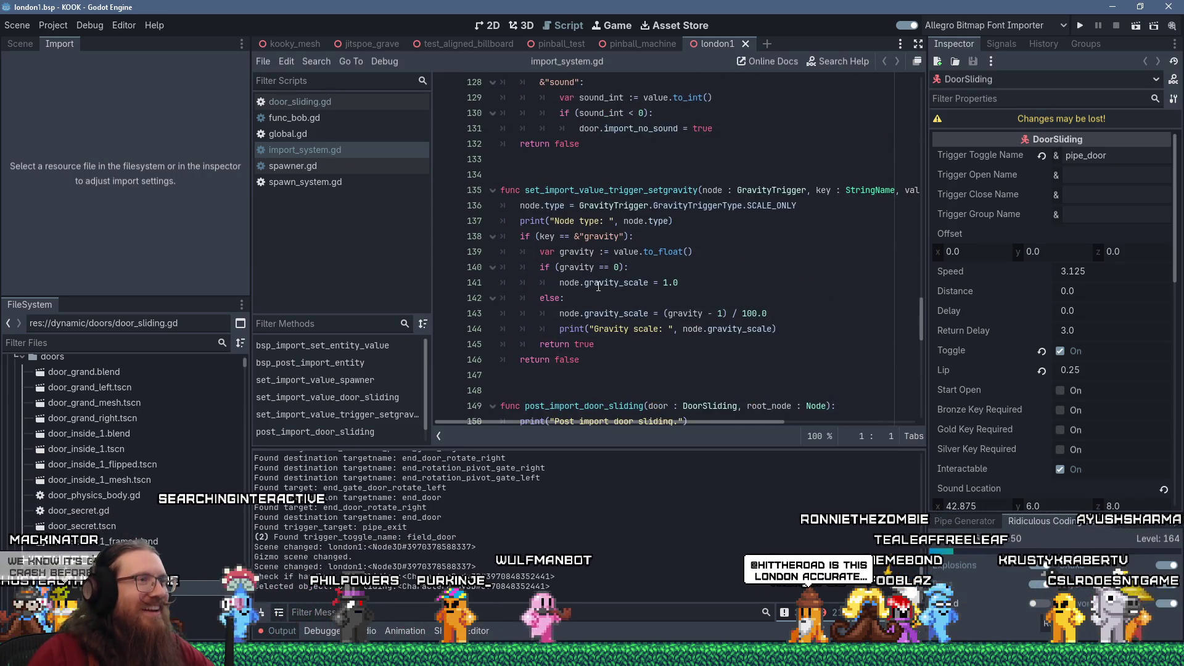
{"action": "scroll", "coordinate": [598, 285], "scroll_direction": "up", "scroll_amount": 3}
{"action": "scroll", "coordinate": [598, 287], "scroll_direction": "up", "scroll_amount": 7}
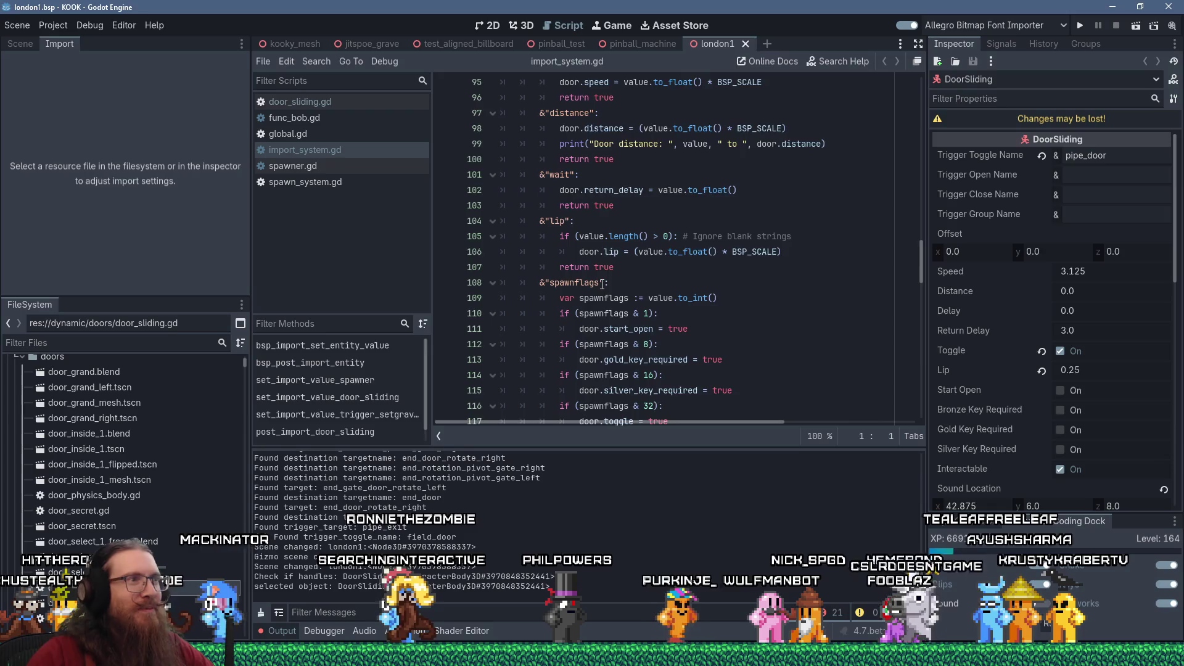
{"action": "scroll", "coordinate": [601, 284], "scroll_direction": "down", "scroll_amount": 18}
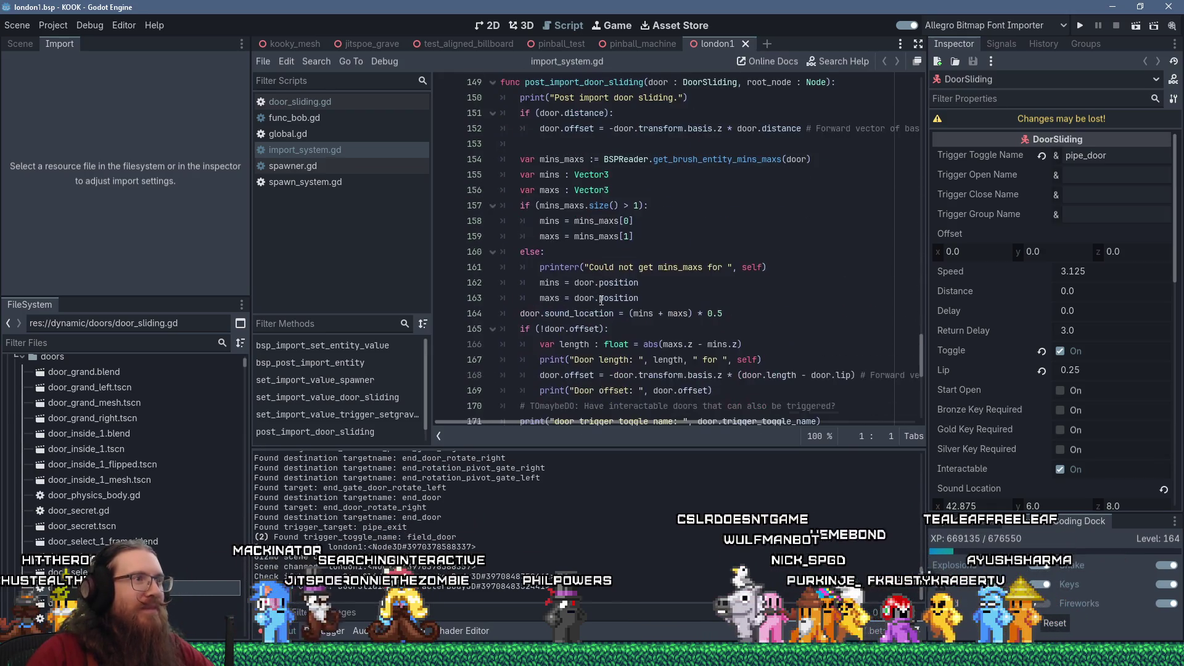
{"action": "left_click", "coordinate": [521, 100]}
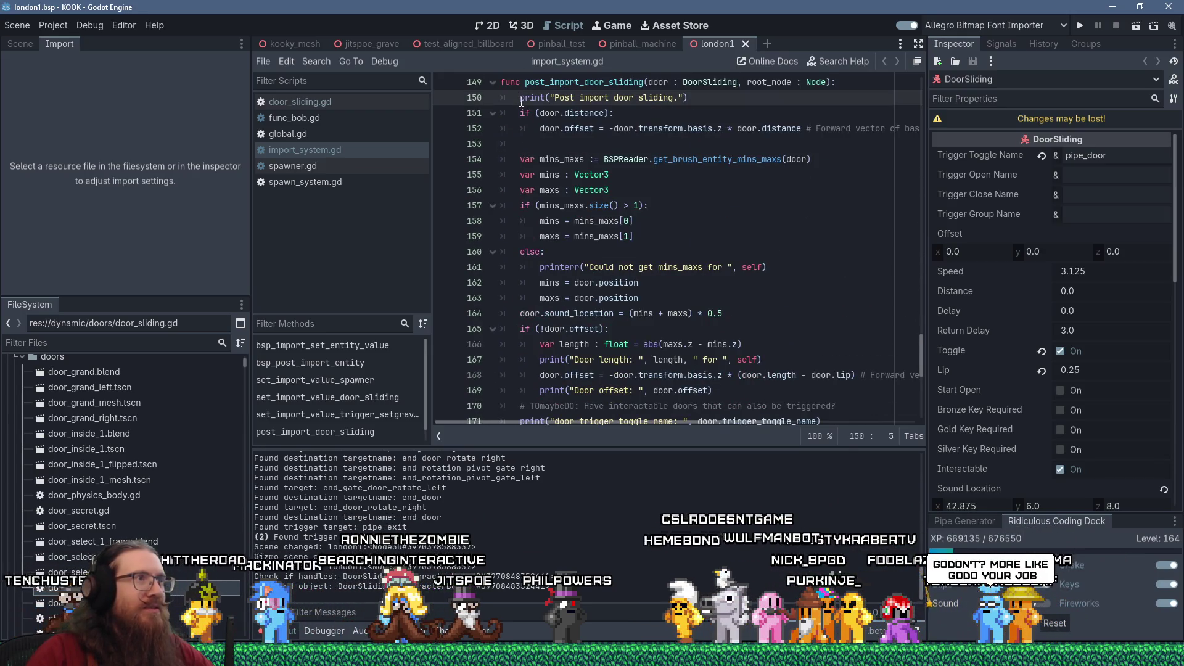
Comment out the print lines 150, 171 and 174 with #, save the script, and dismiss the bsp alert.
{"action": "type", "text": "#"}
{"action": "scroll", "coordinate": [597, 270], "scroll_direction": "down", "scroll_amount": 4}
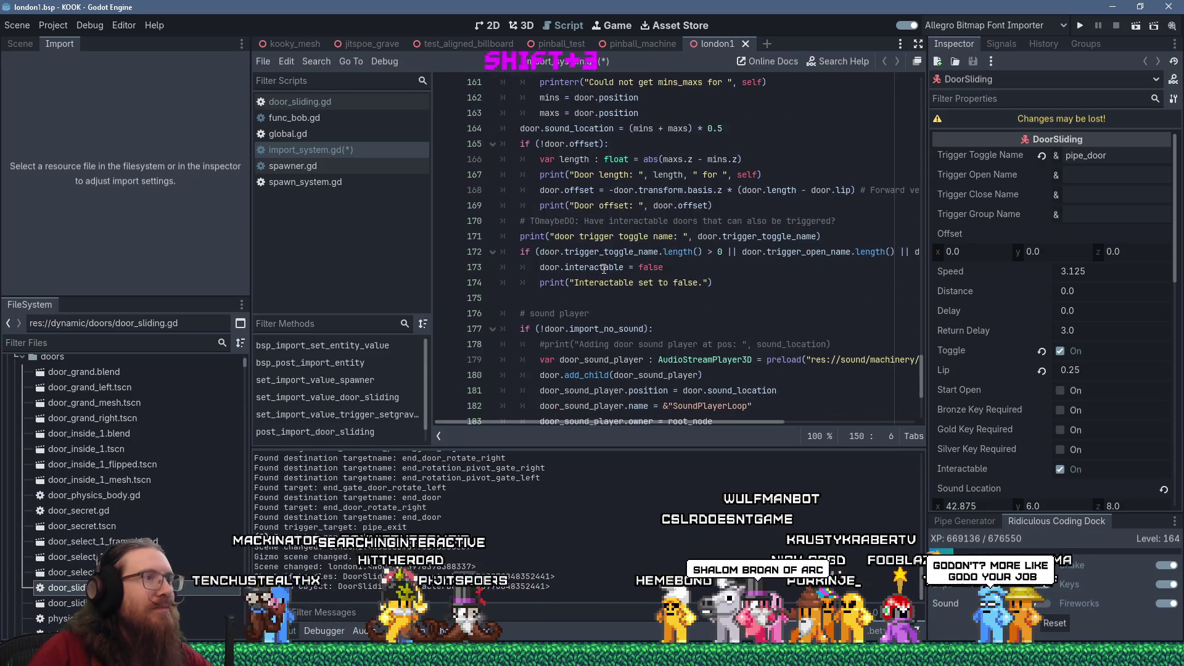
{"action": "left_click", "coordinate": [519, 236]}
{"action": "type", "text": "#"}
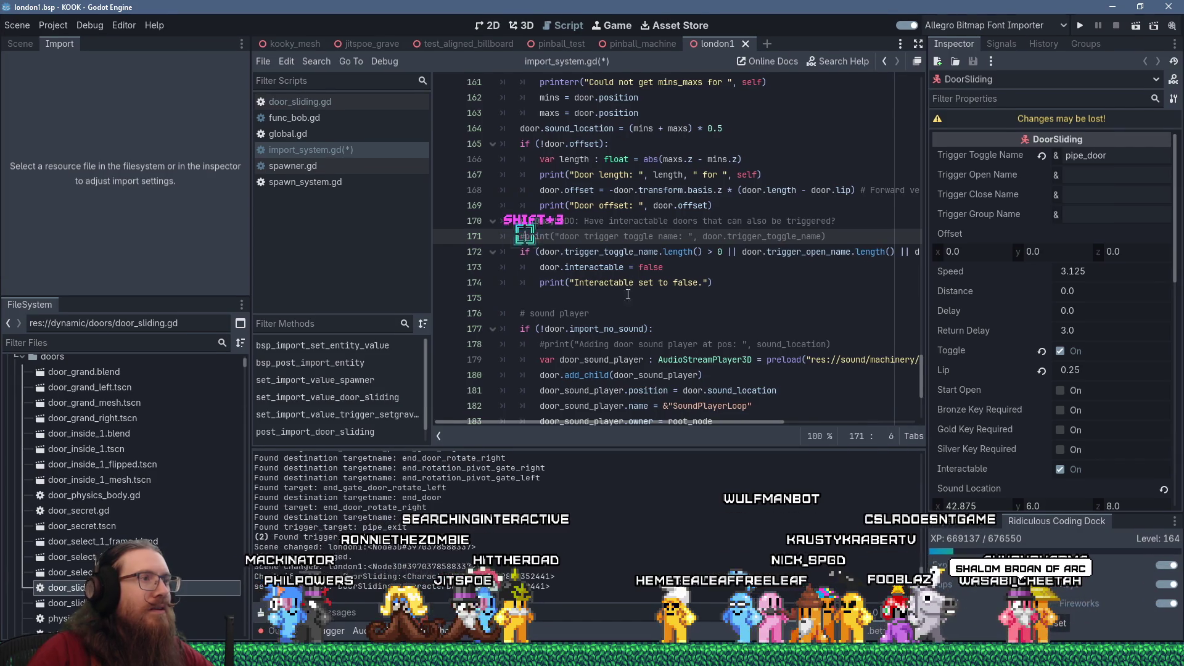
{"action": "left_click", "coordinate": [635, 287]}
{"action": "key", "text": "Home"}
{"action": "type", "text": "#"}
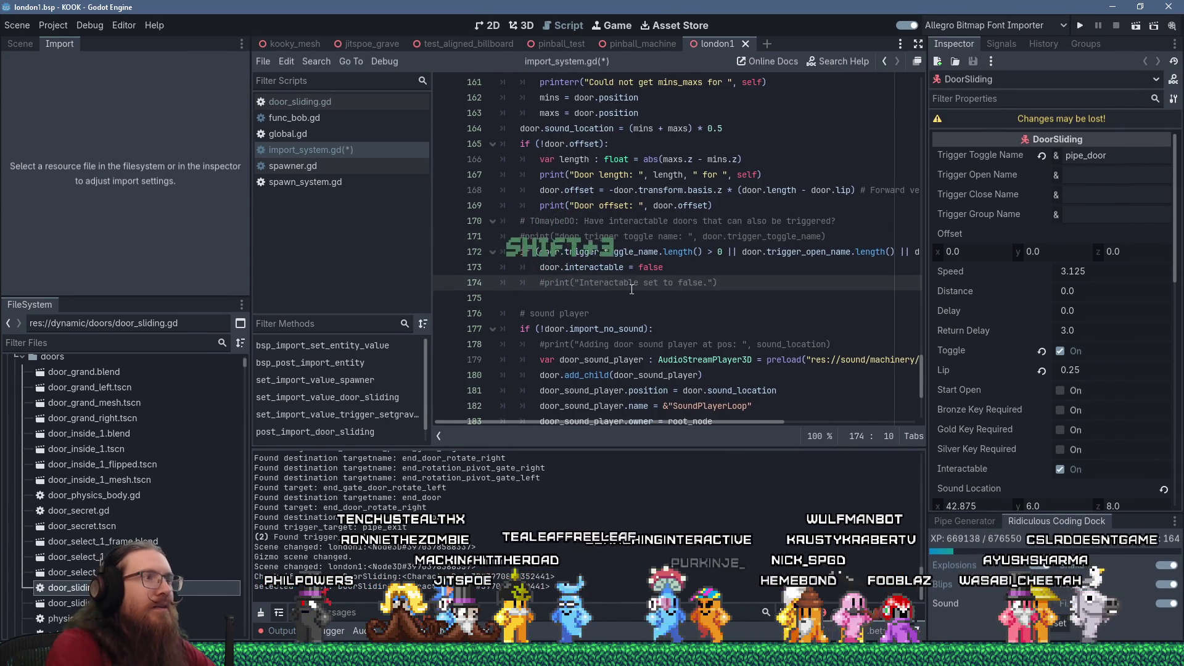
{"action": "key", "text": "ctrl+s"}
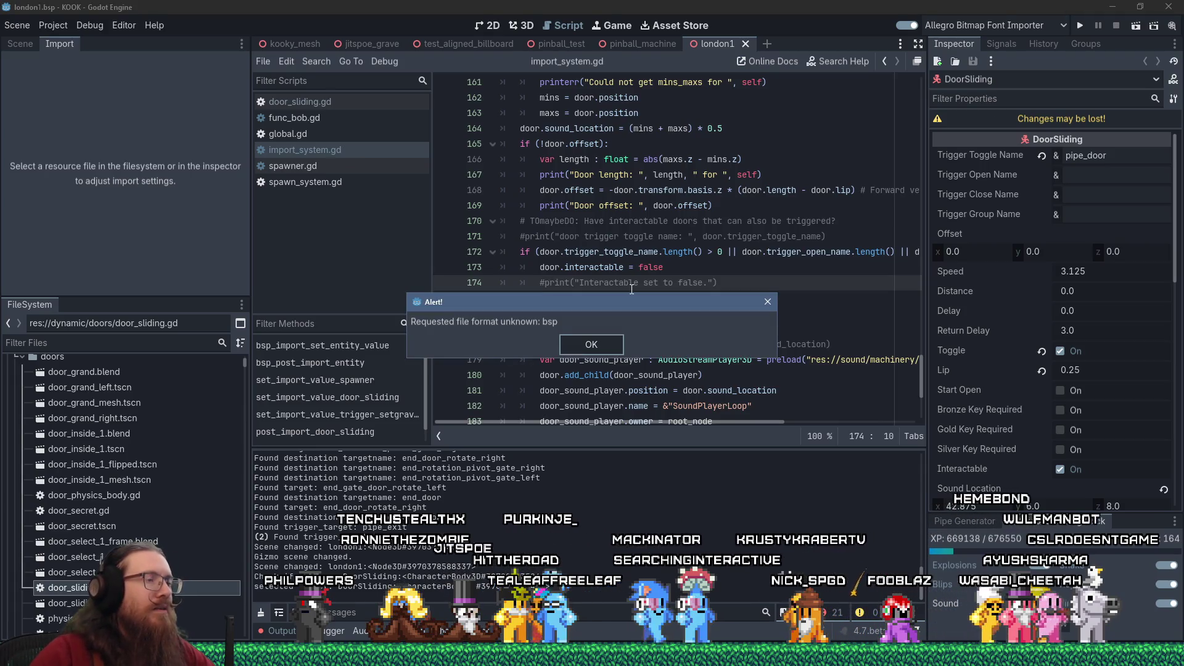
{"action": "left_click", "coordinate": [610, 354]}
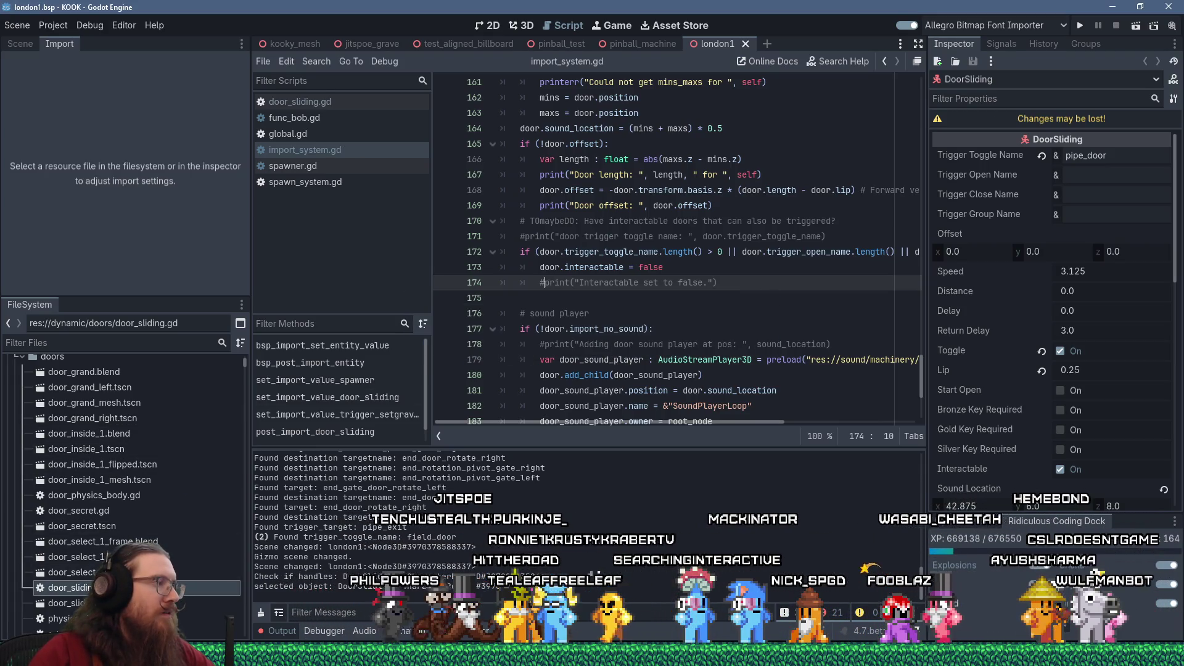
Filter for 'london1', reimport london1.bsp, then dismiss the crash report and the london1.bsp confirmation.
{"action": "left_click", "coordinate": [128, 342]}
{"action": "type", "text": "london1"}
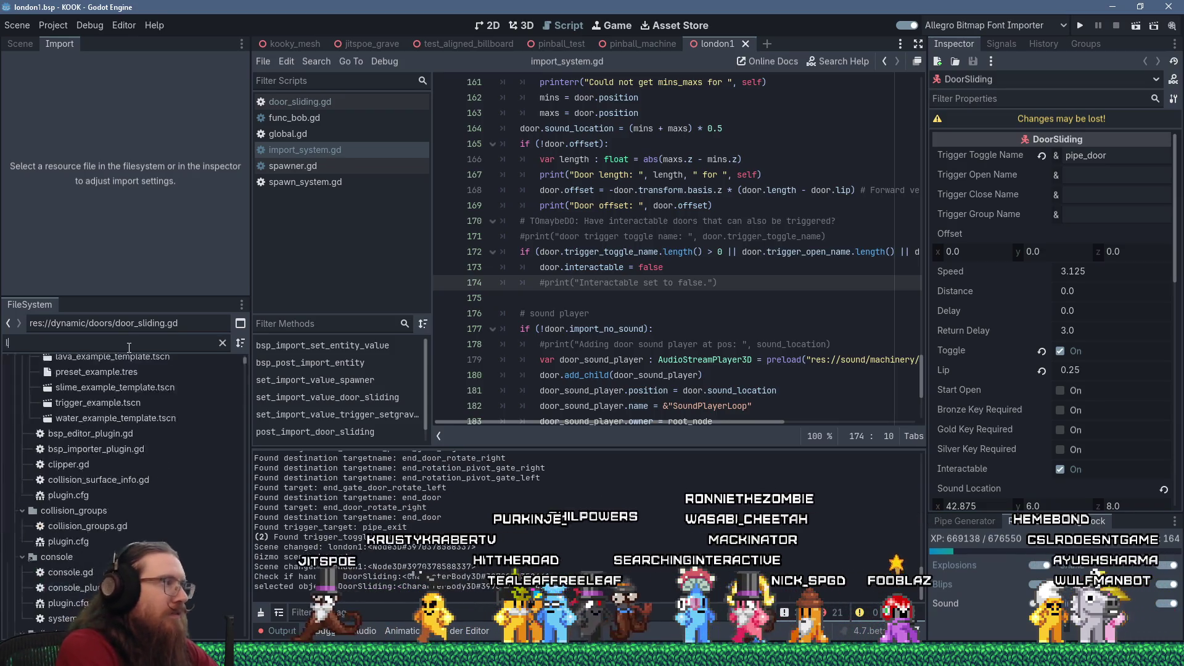
{"action": "left_click", "coordinate": [73, 410]}
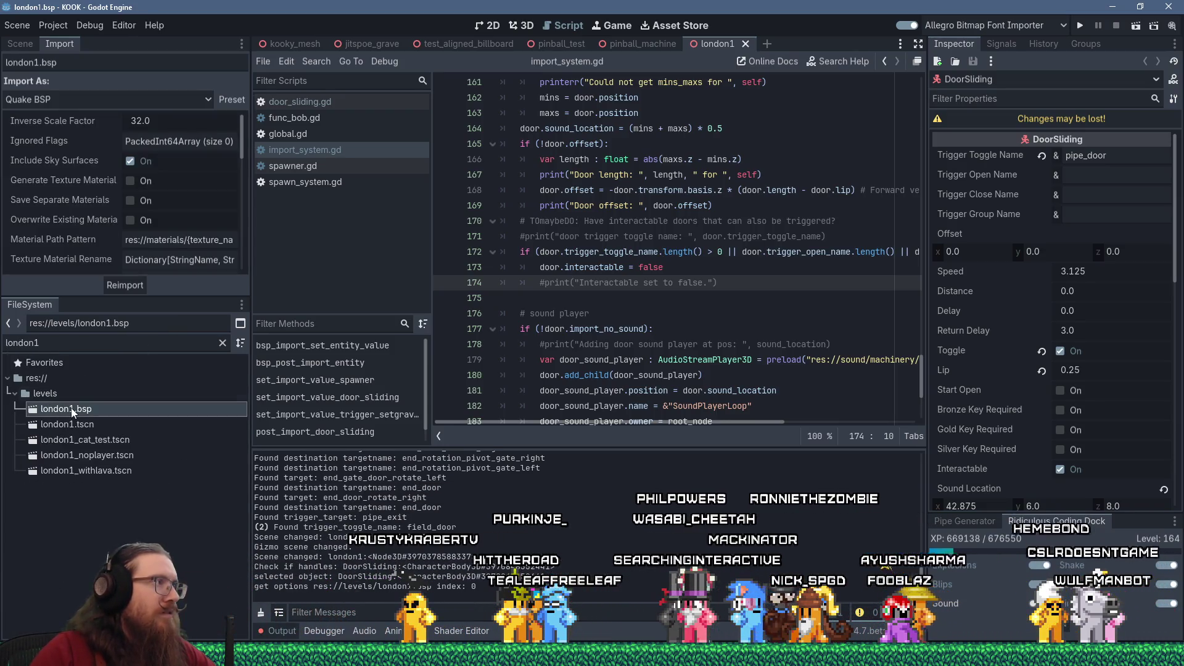
{"action": "left_click", "coordinate": [125, 285]}
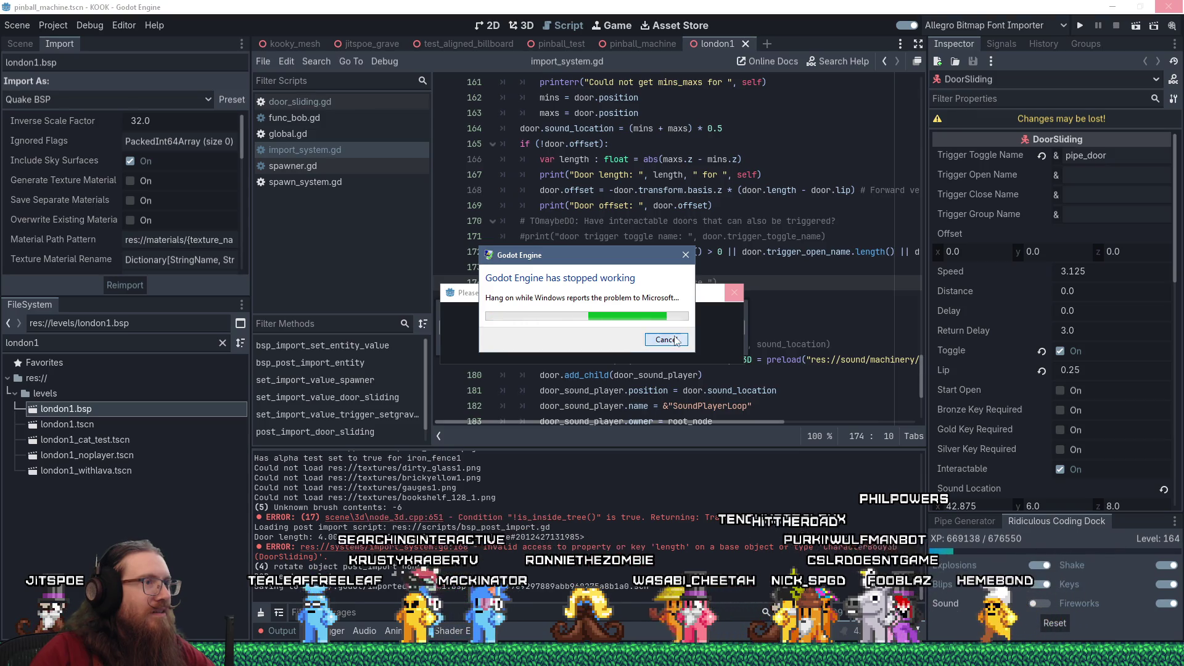
{"action": "left_click", "coordinate": [674, 338]}
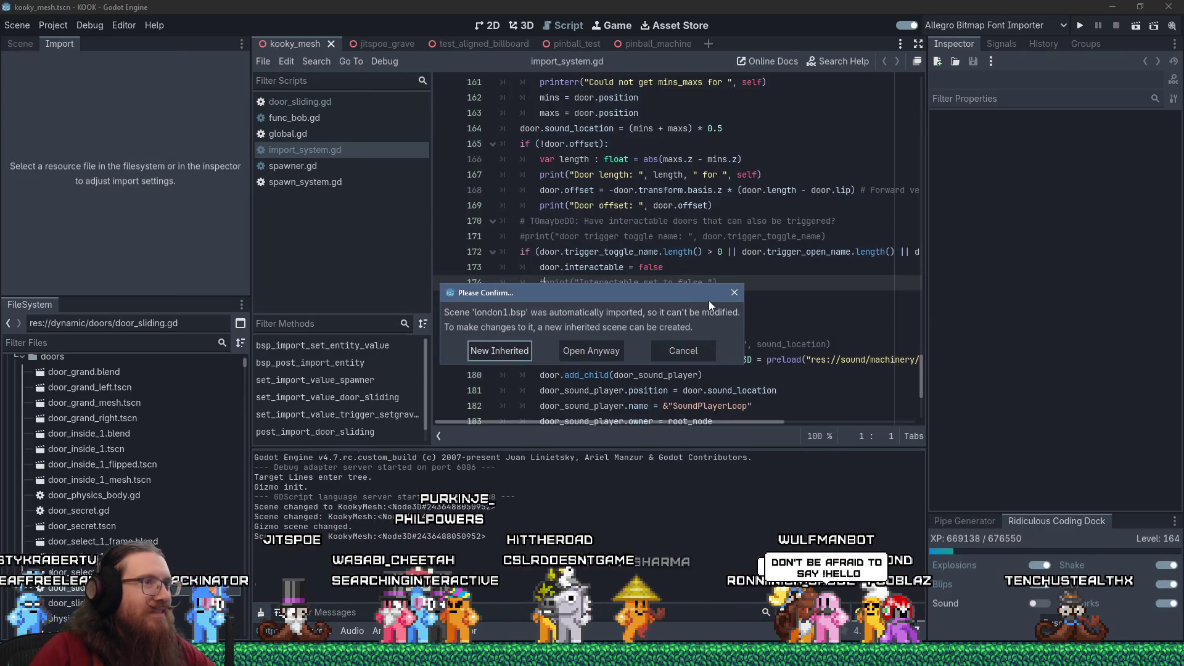
{"action": "left_click", "coordinate": [733, 293]}
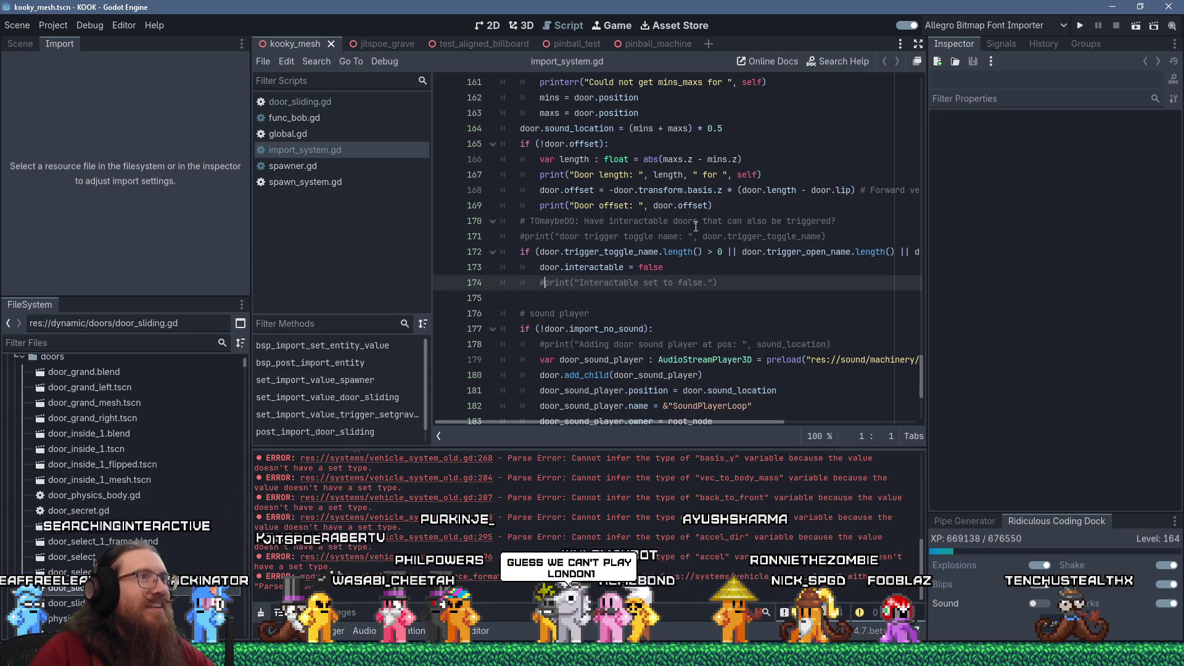
Review the commented-out door print in post_import_door_sliding in import_system.gd.
{"action": "scroll", "coordinate": [694, 226], "scroll_direction": "up", "scroll_amount": 7}
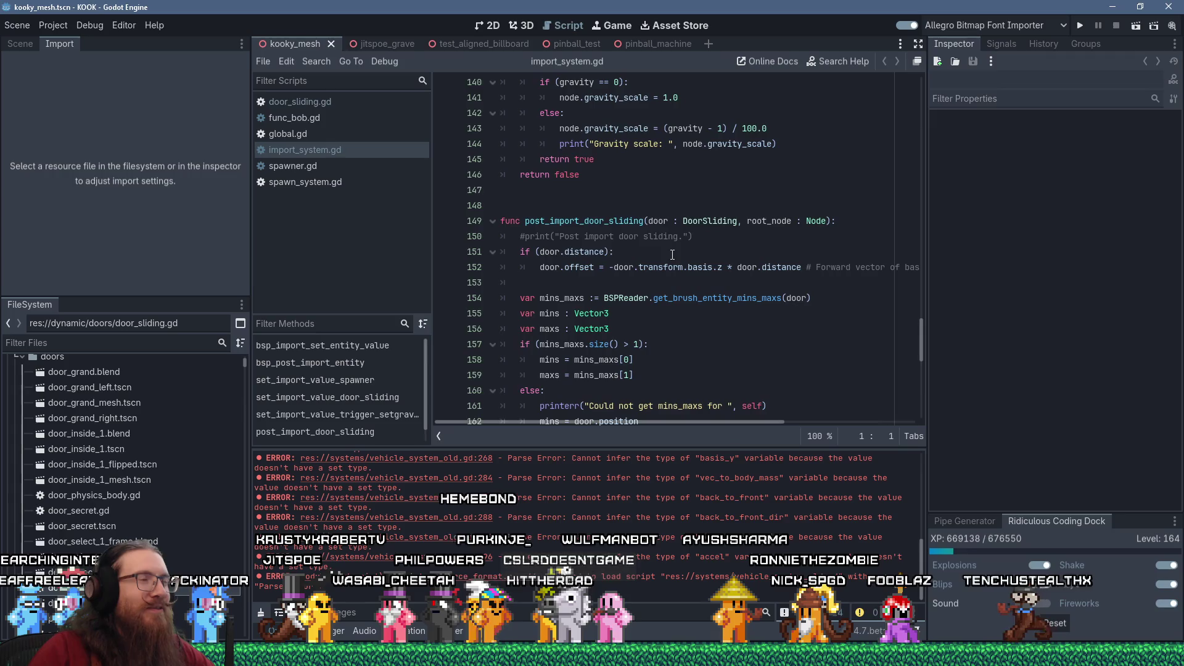
{"action": "left_click", "coordinate": [675, 241]}
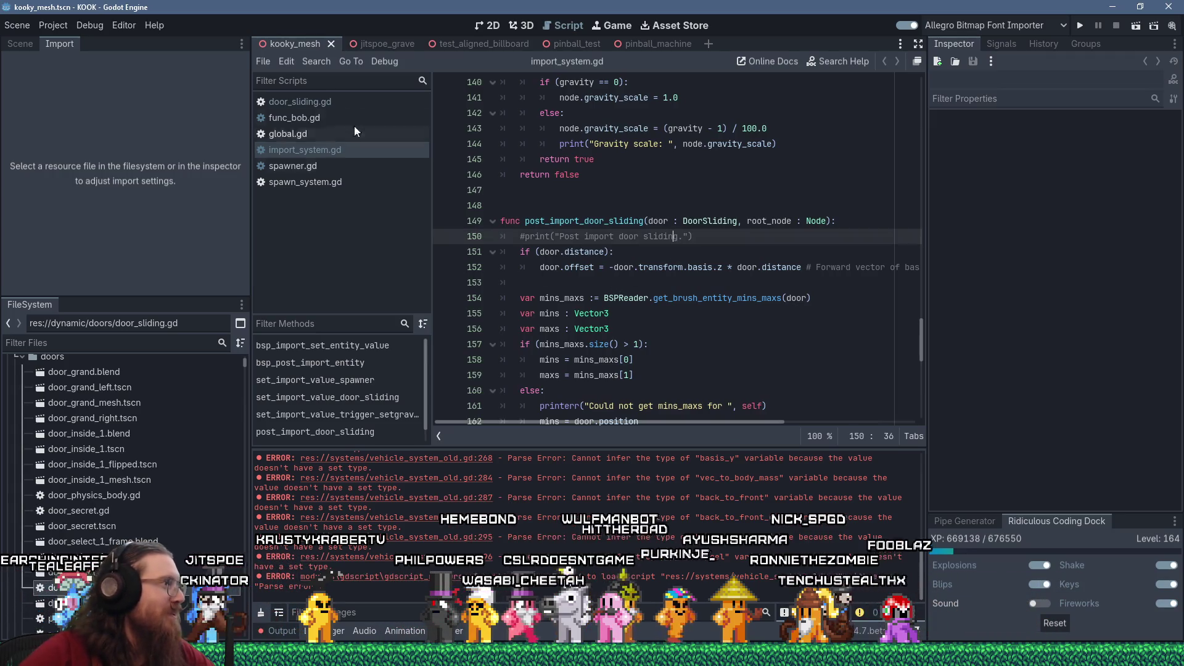
{"action": "scroll", "coordinate": [567, 262], "scroll_direction": "down", "scroll_amount": 8}
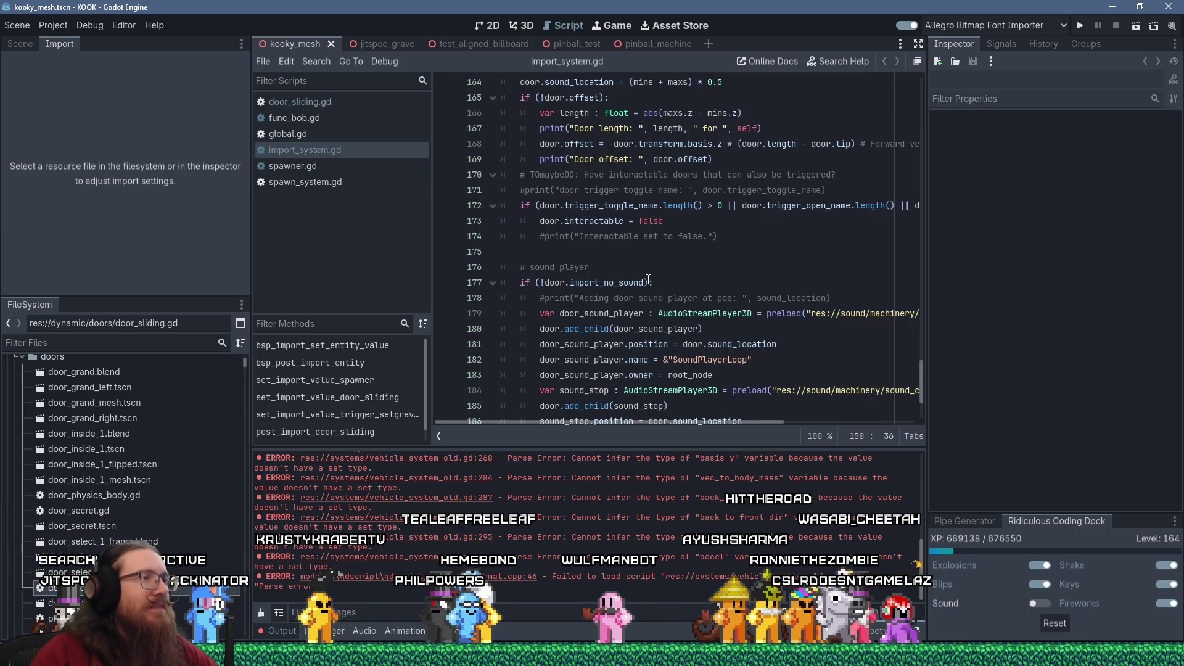
{"action": "scroll", "coordinate": [648, 280], "scroll_direction": "down", "scroll_amount": 3}
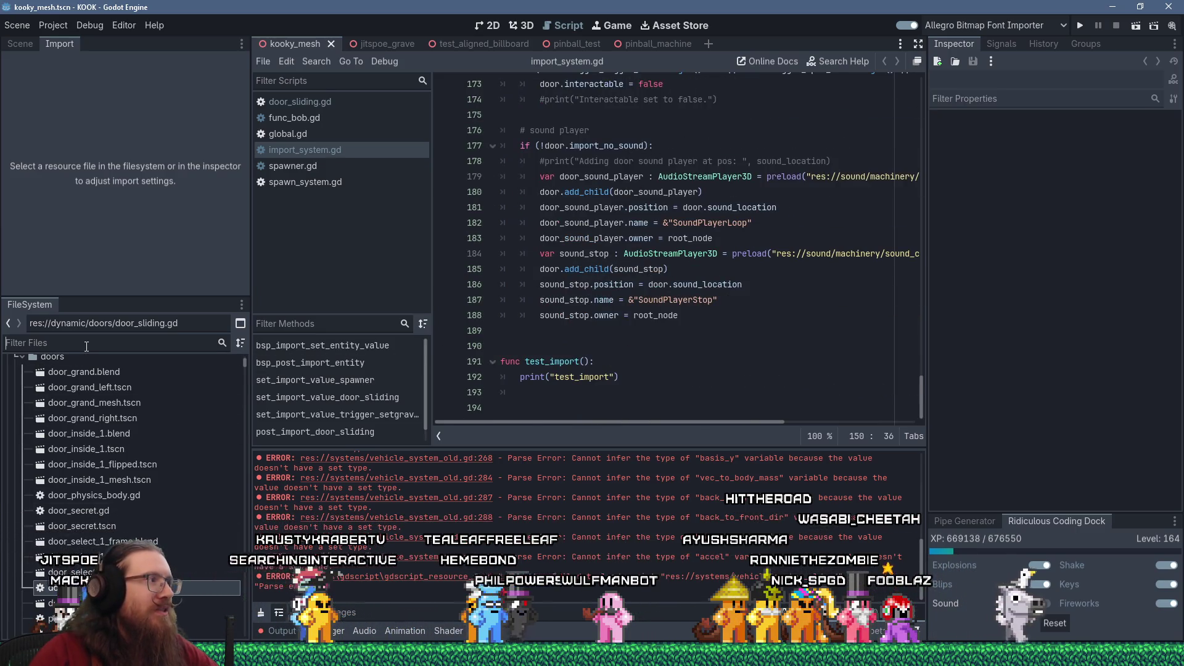
Filter FileSystem for 'london1' and reimport london1.bsp again.
{"action": "type", "text": "london1"}
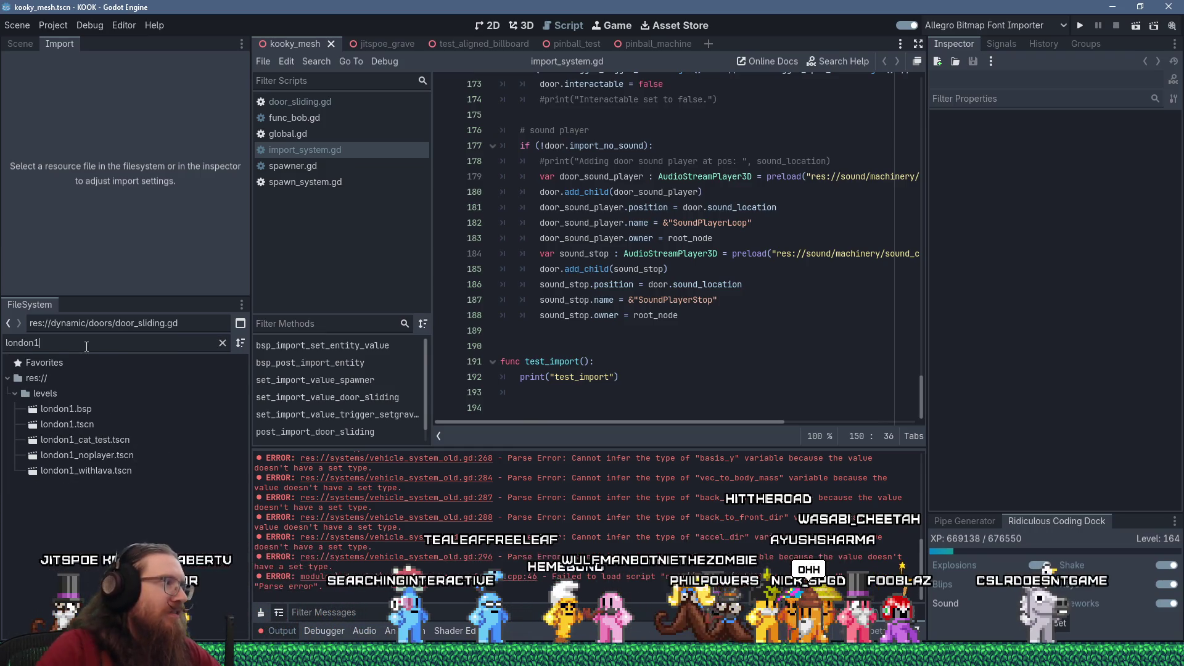
{"action": "left_click", "coordinate": [102, 410]}
{"action": "left_click", "coordinate": [128, 287]}
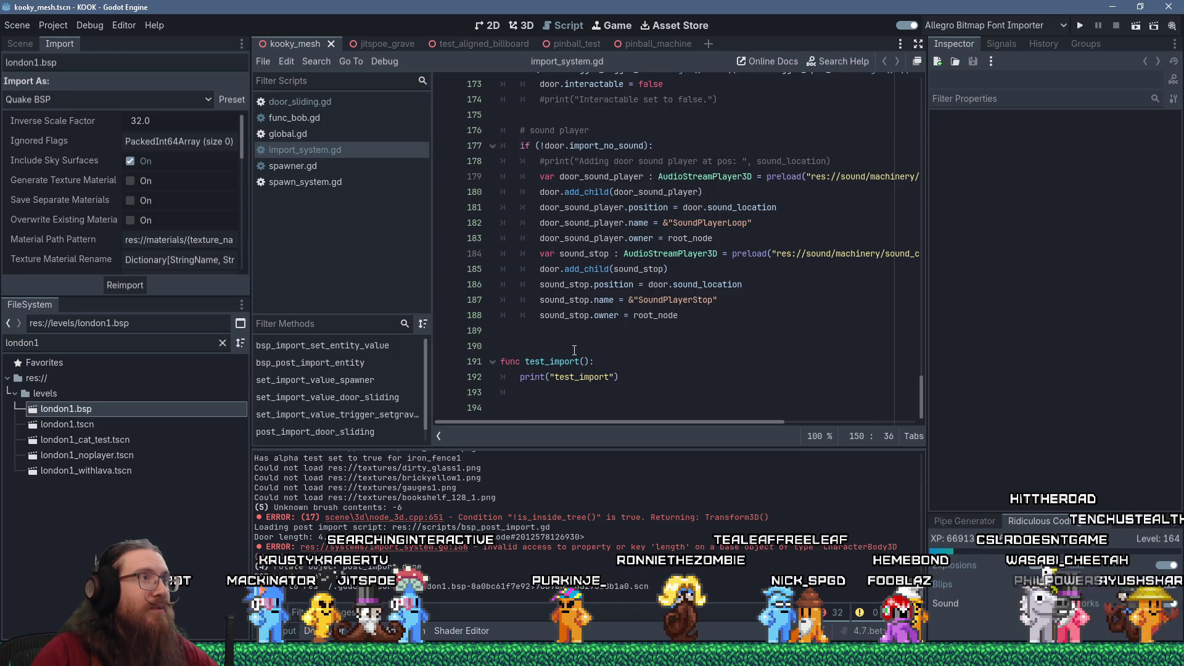
Scroll the Output log to review the unloadable texture messages and is_inside_tree error.
{"action": "scroll", "coordinate": [574, 349], "scroll_direction": "up", "scroll_amount": 3}
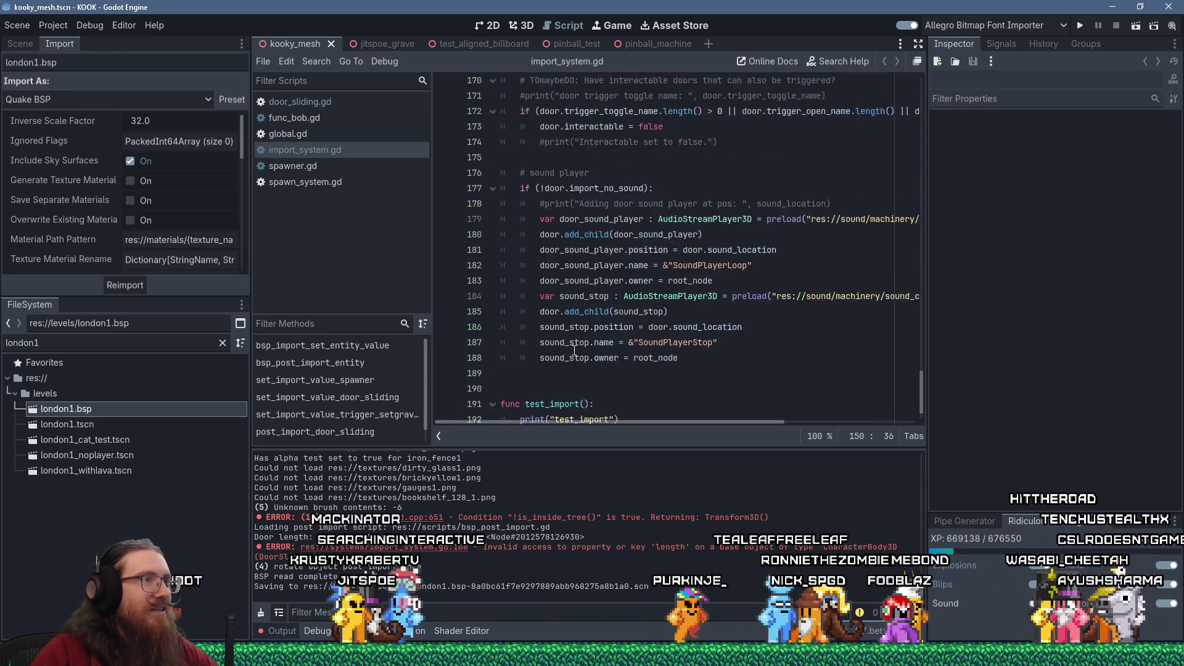
{"action": "scroll", "coordinate": [574, 350], "scroll_direction": "down", "scroll_amount": 3}
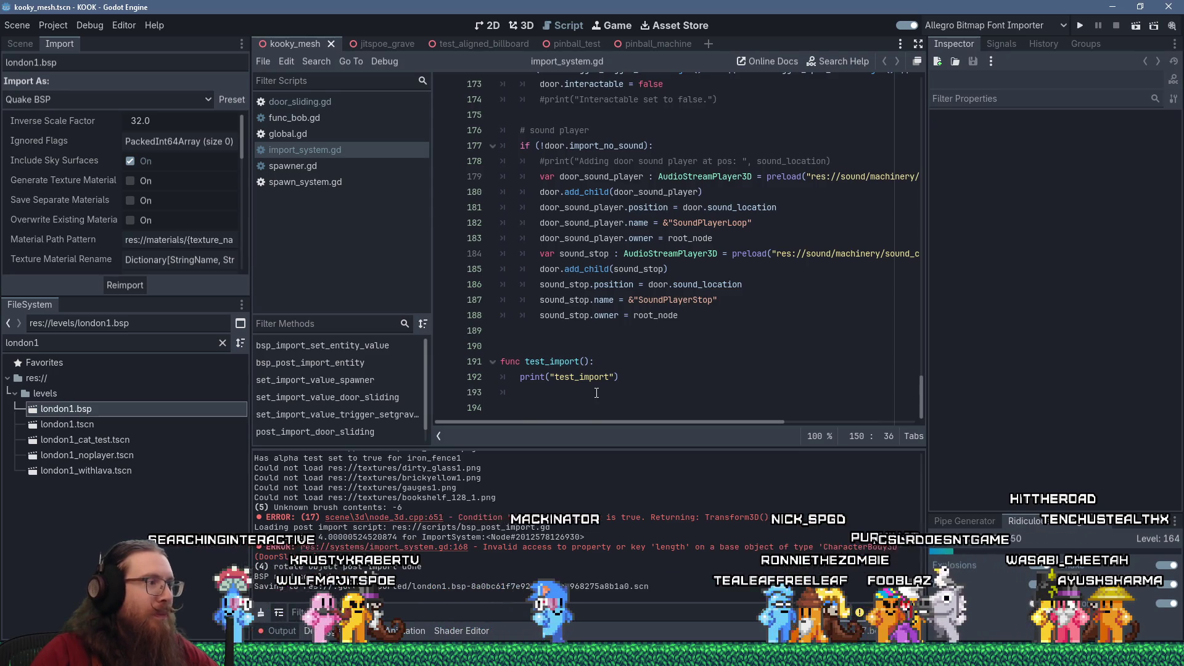
{"action": "scroll", "coordinate": [590, 472], "scroll_direction": "up", "scroll_amount": 5}
{"action": "scroll", "coordinate": [592, 473], "scroll_direction": "down", "scroll_amount": 2}
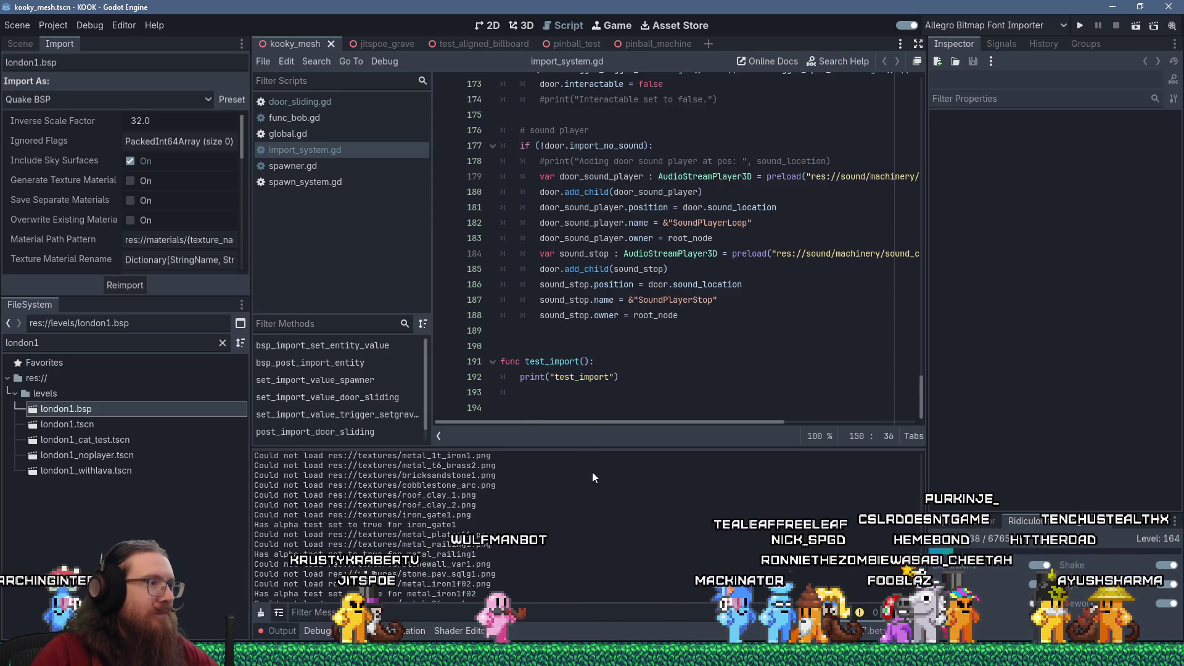
{"action": "scroll", "coordinate": [593, 473], "scroll_direction": "down", "scroll_amount": 2}
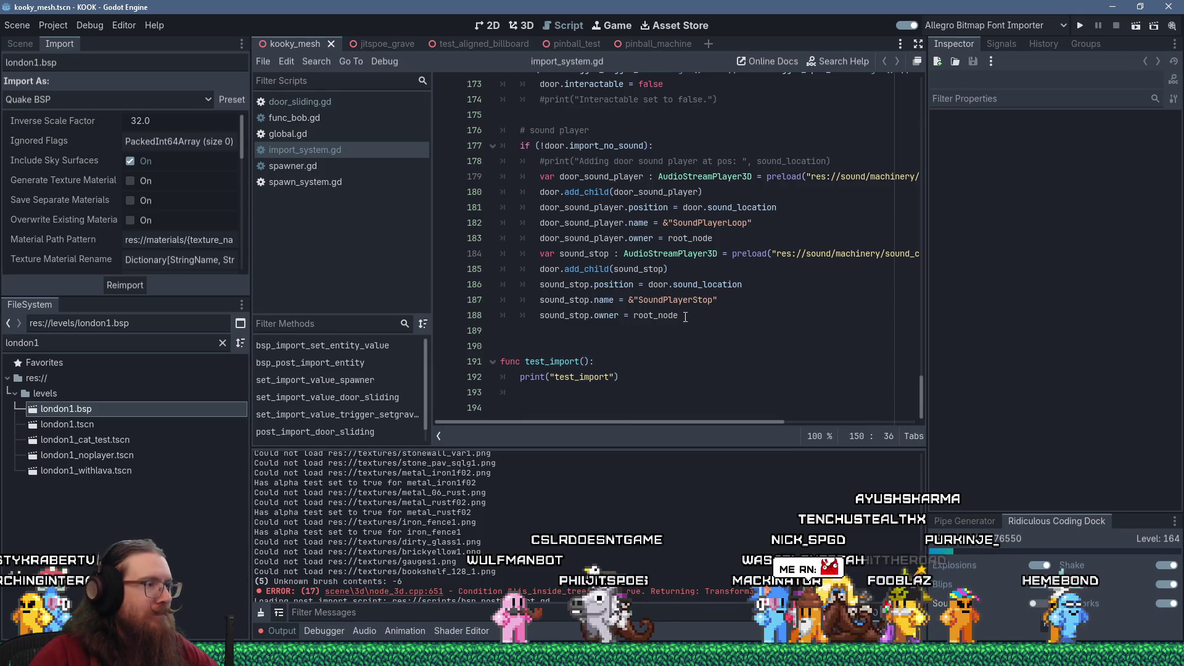
{"action": "left_click", "coordinate": [607, 298]}
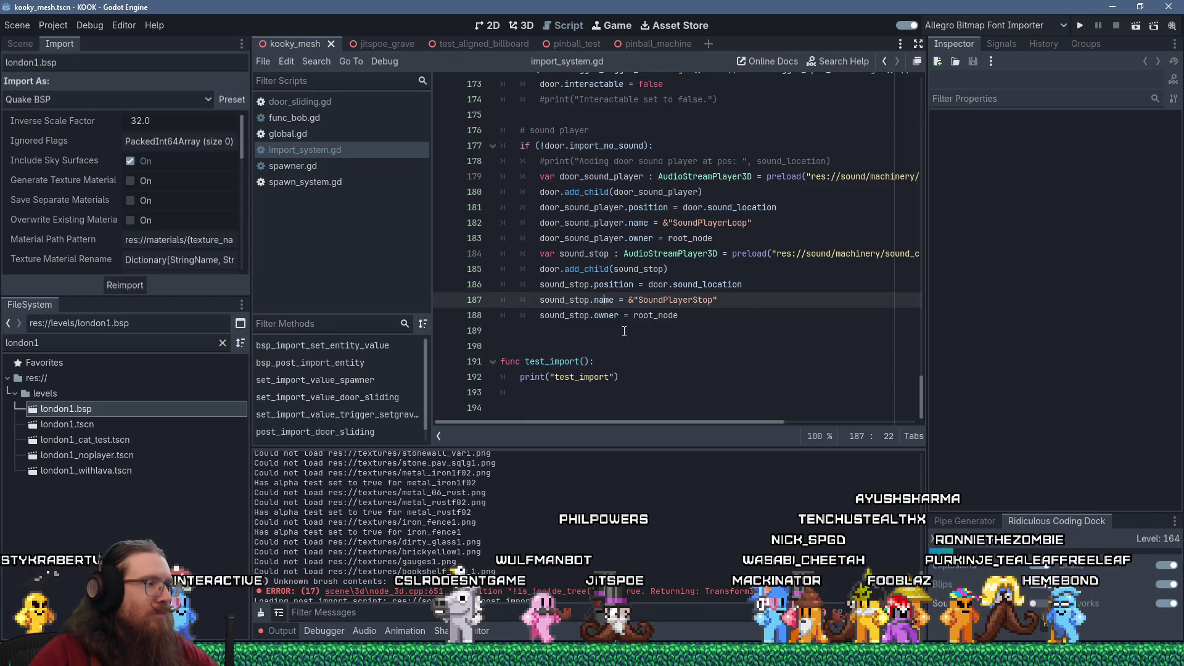
{"action": "scroll", "coordinate": [616, 308], "scroll_direction": "up", "scroll_amount": 3}
{"action": "scroll", "coordinate": [625, 332], "scroll_direction": "up", "scroll_amount": 7}
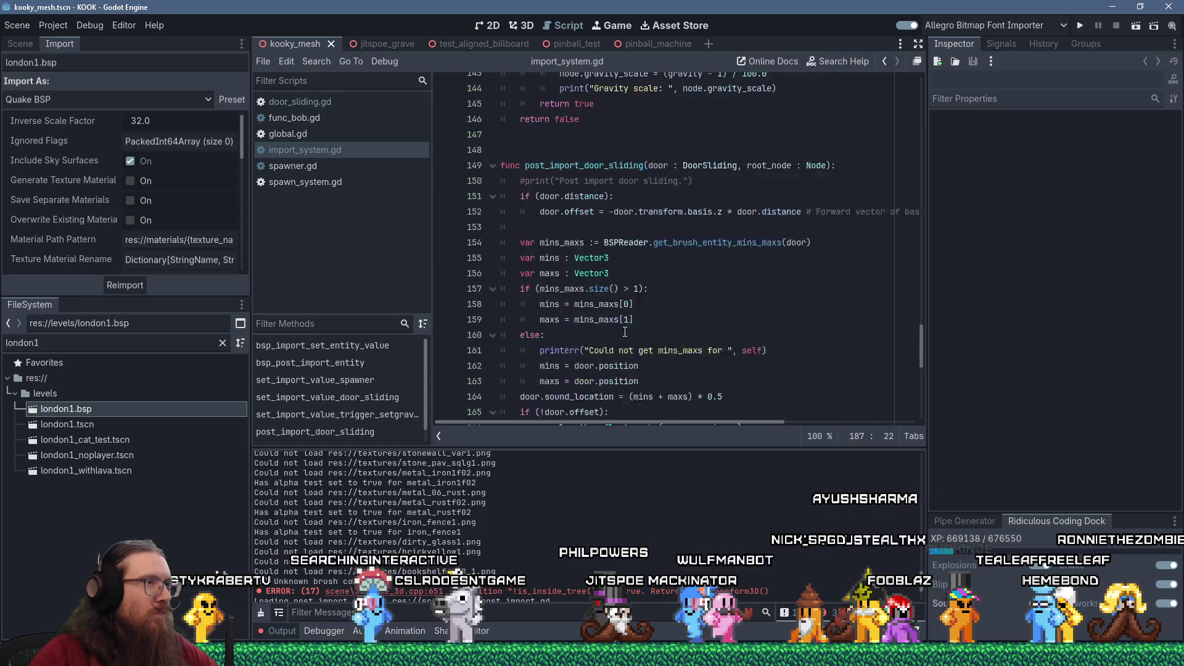
{"action": "scroll", "coordinate": [625, 332], "scroll_direction": "down", "scroll_amount": 6}
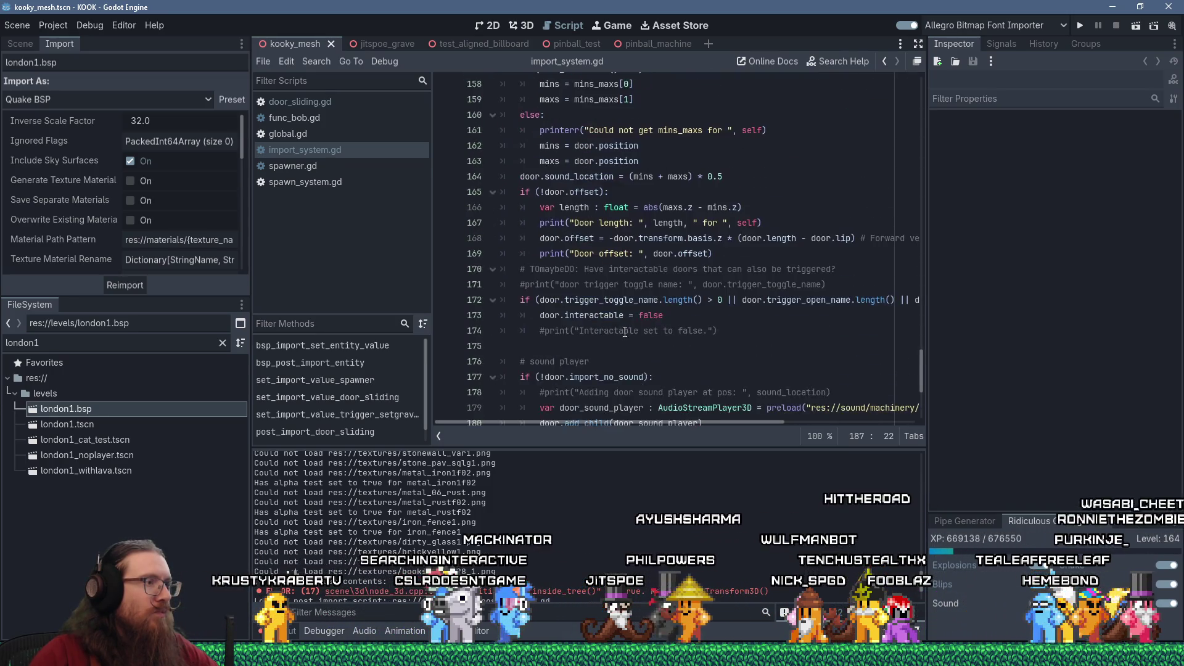
{"action": "scroll", "coordinate": [624, 331], "scroll_direction": "up", "scroll_amount": 1}
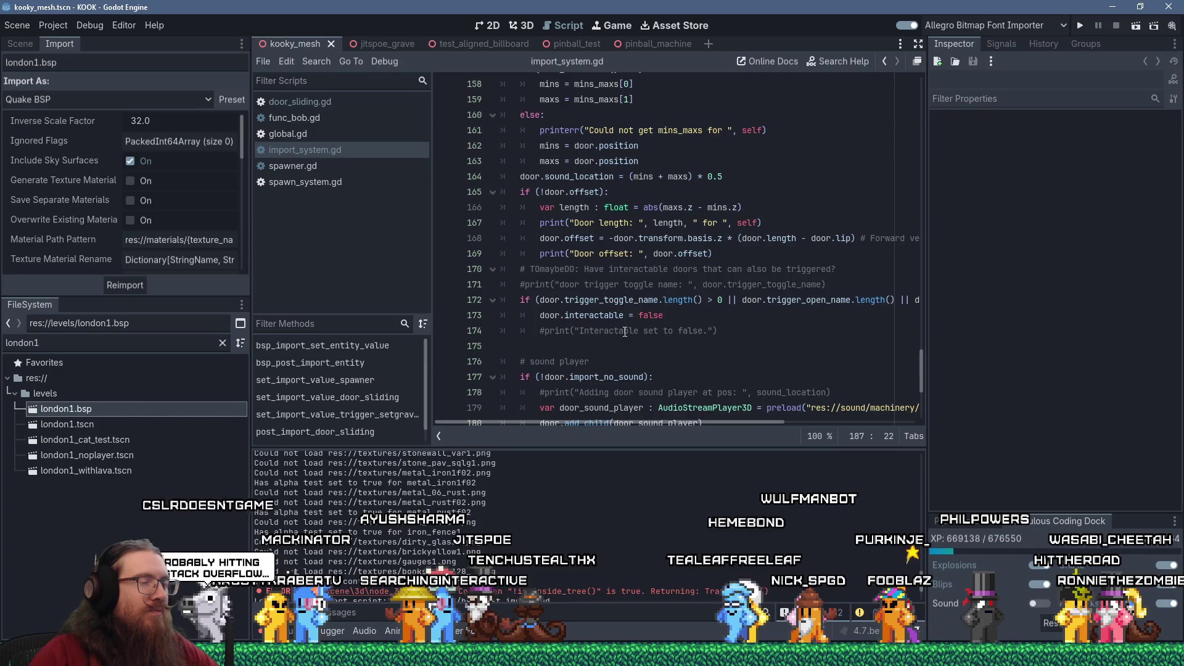
{"action": "scroll", "coordinate": [625, 331], "scroll_direction": "up", "scroll_amount": 4}
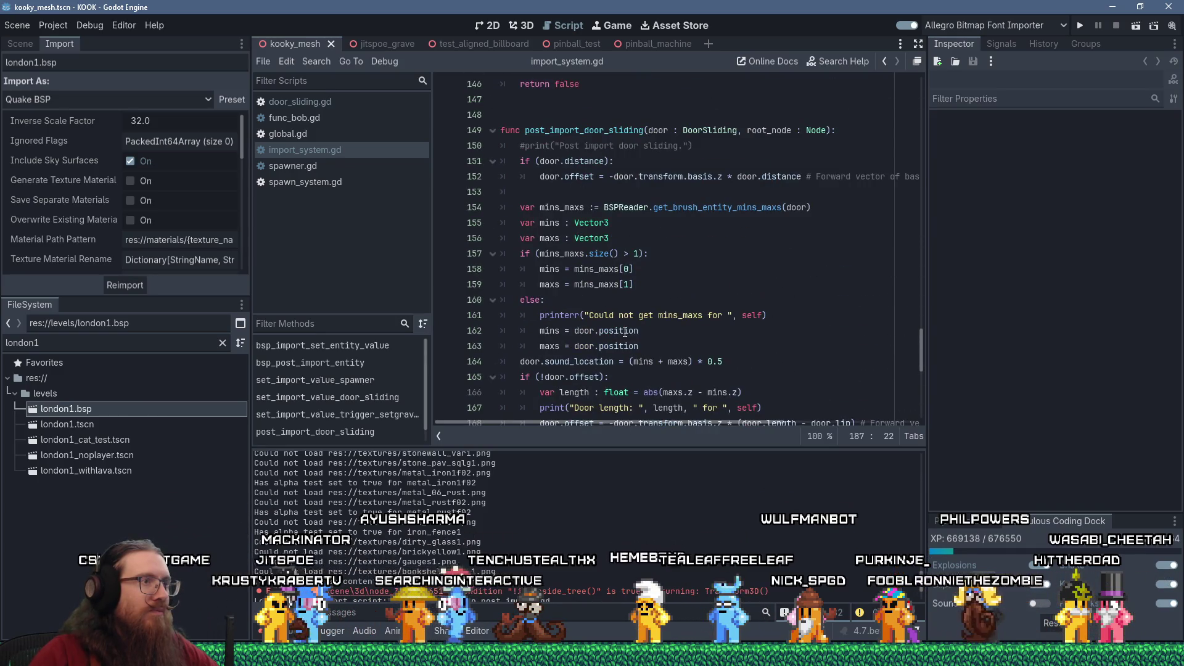
{"action": "left_click", "coordinate": [539, 330]}
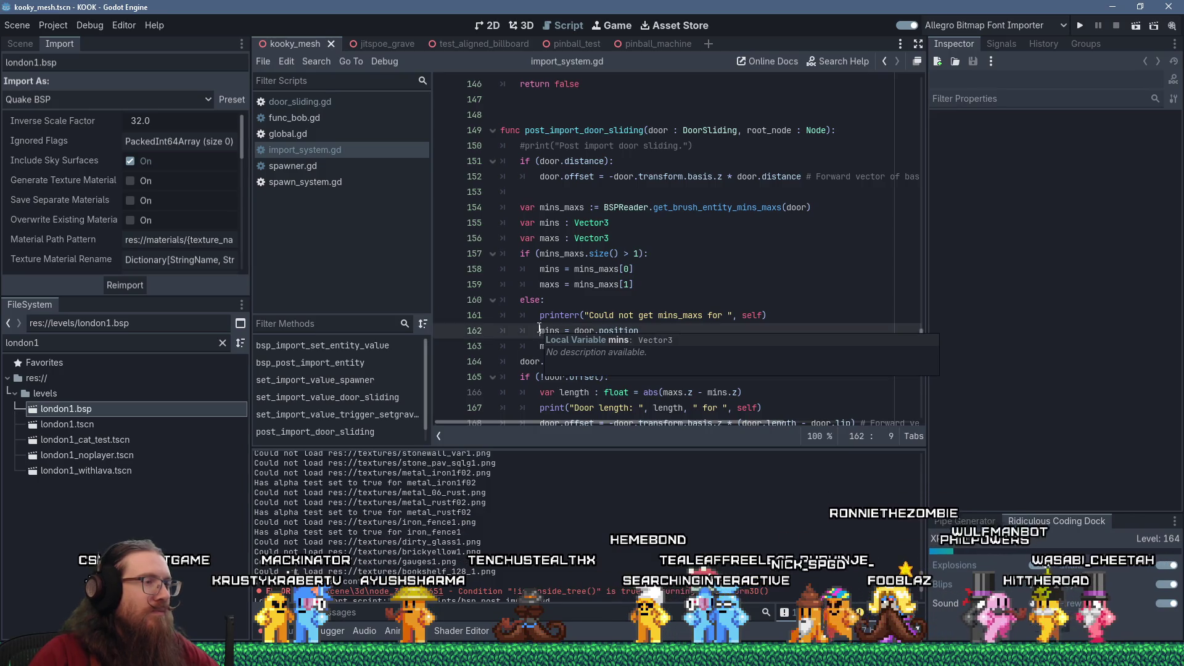
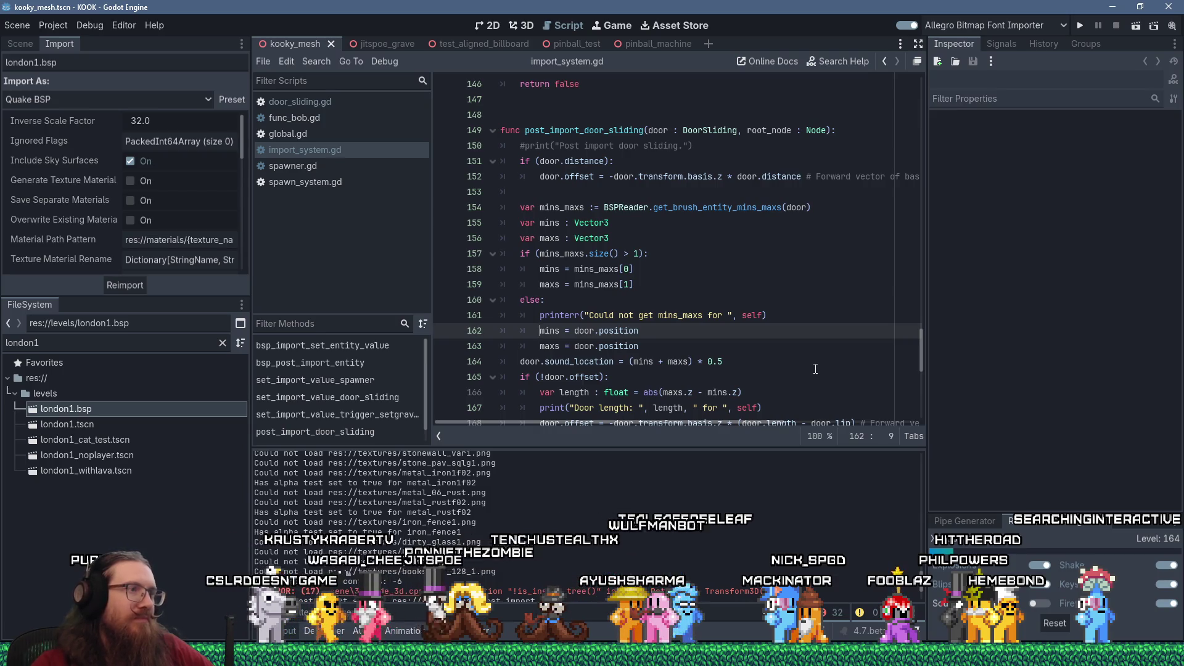
Uncomment the 'Post import door sliding' debug print on line 150.
{"action": "scroll", "coordinate": [710, 338], "scroll_direction": "down", "scroll_amount": 4}
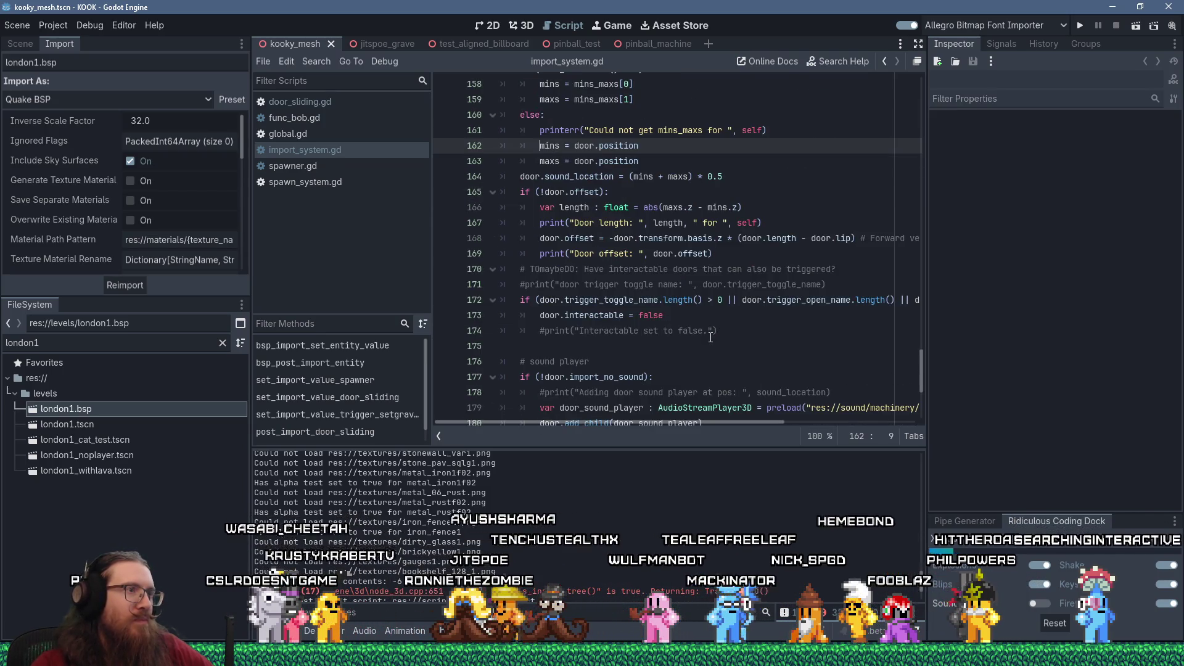
{"action": "scroll", "coordinate": [710, 337], "scroll_direction": "up", "scroll_amount": 5}
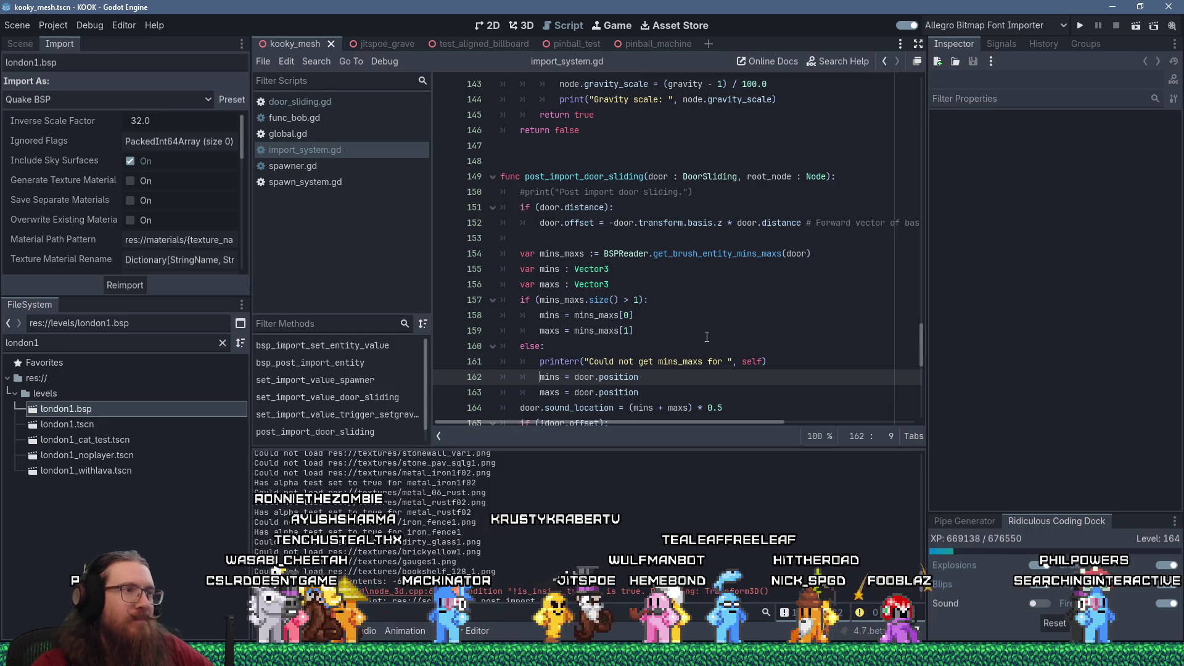
{"action": "scroll", "coordinate": [671, 315], "scroll_direction": "down", "scroll_amount": 3}
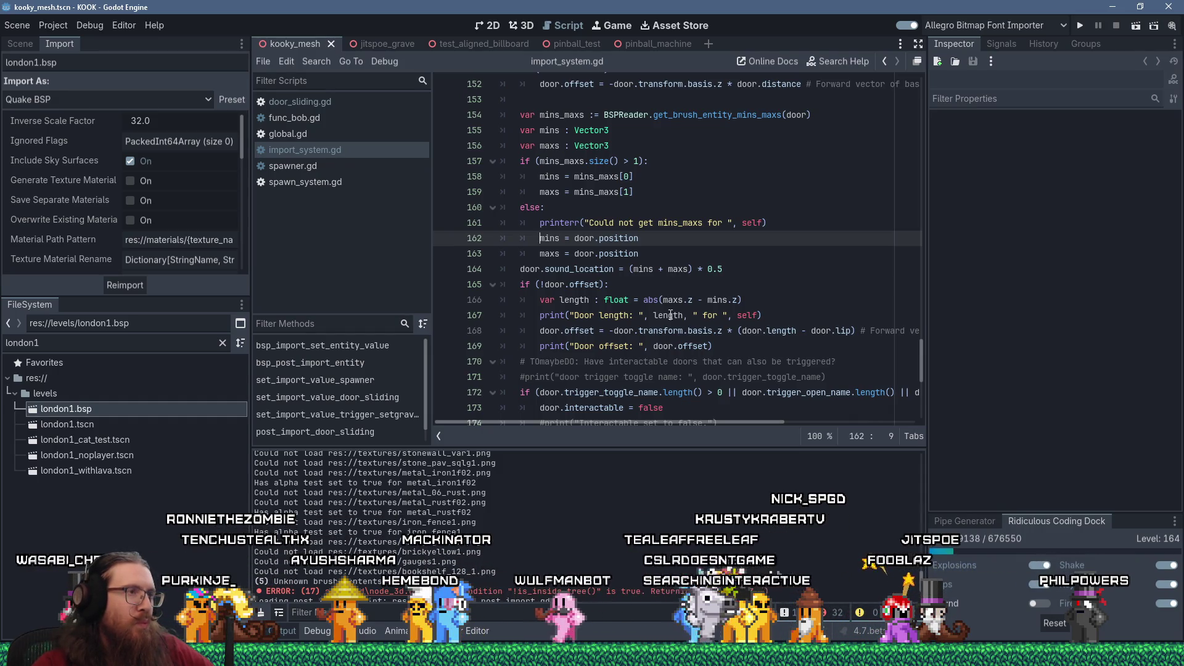
{"action": "scroll", "coordinate": [670, 315], "scroll_direction": "up", "scroll_amount": 3}
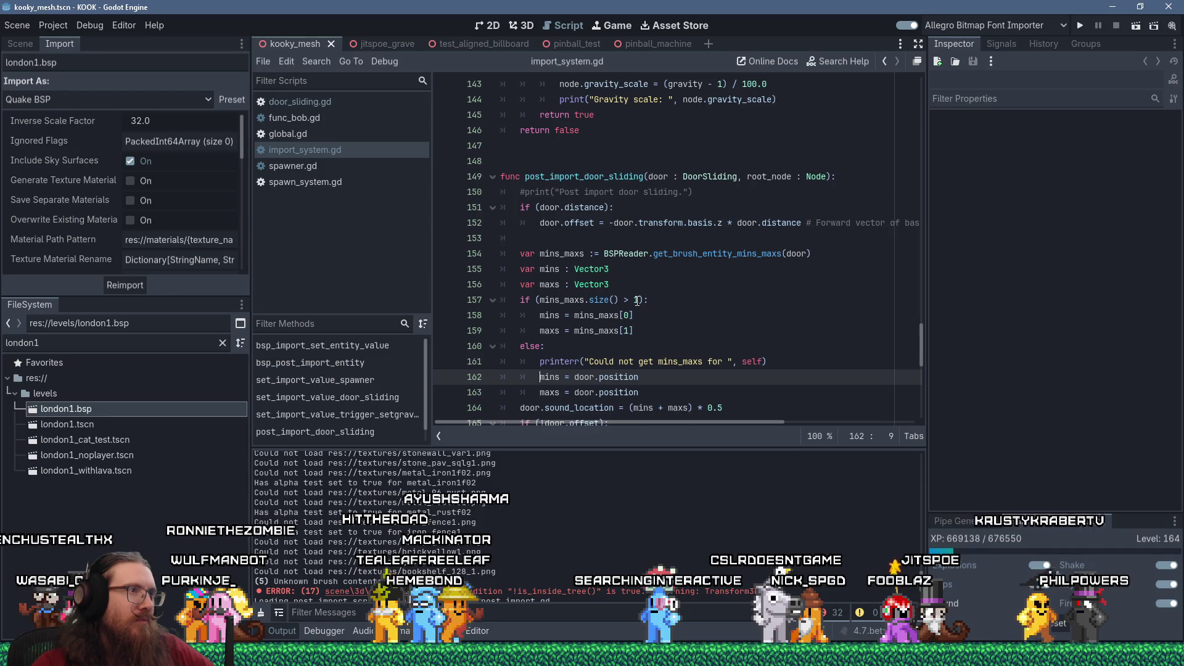
{"action": "scroll", "coordinate": [637, 300], "scroll_direction": "up", "scroll_amount": 1}
{"action": "scroll", "coordinate": [637, 300], "scroll_direction": "down", "scroll_amount": 2}
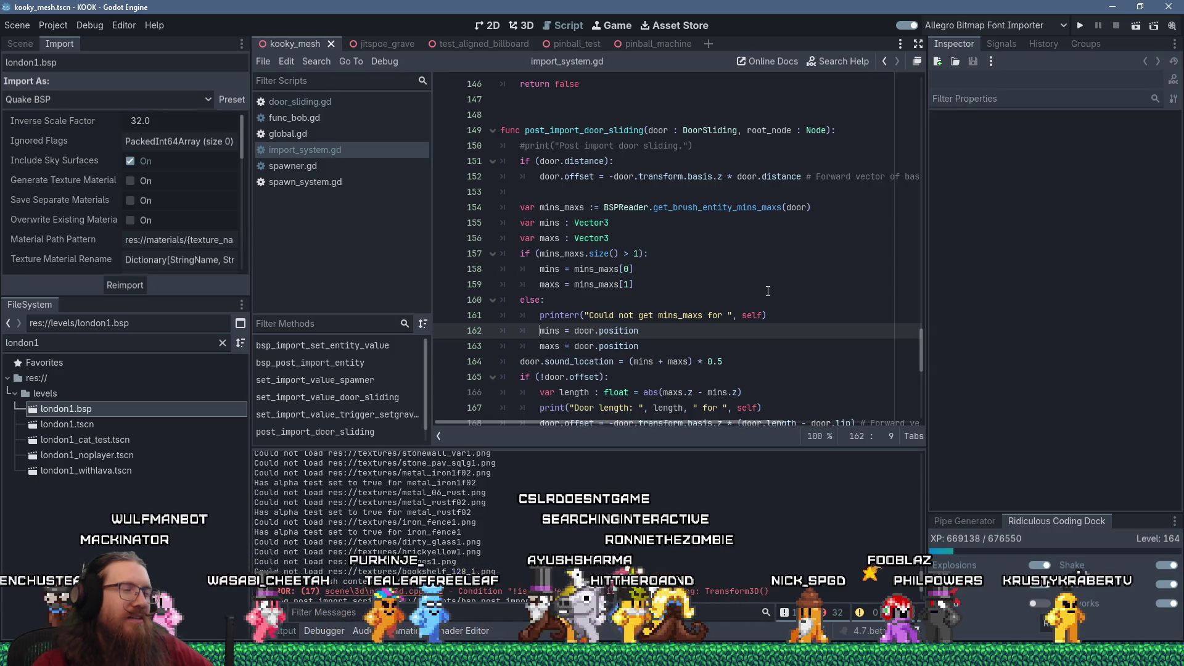
{"action": "scroll", "coordinate": [767, 290], "scroll_direction": "up", "scroll_amount": 2}
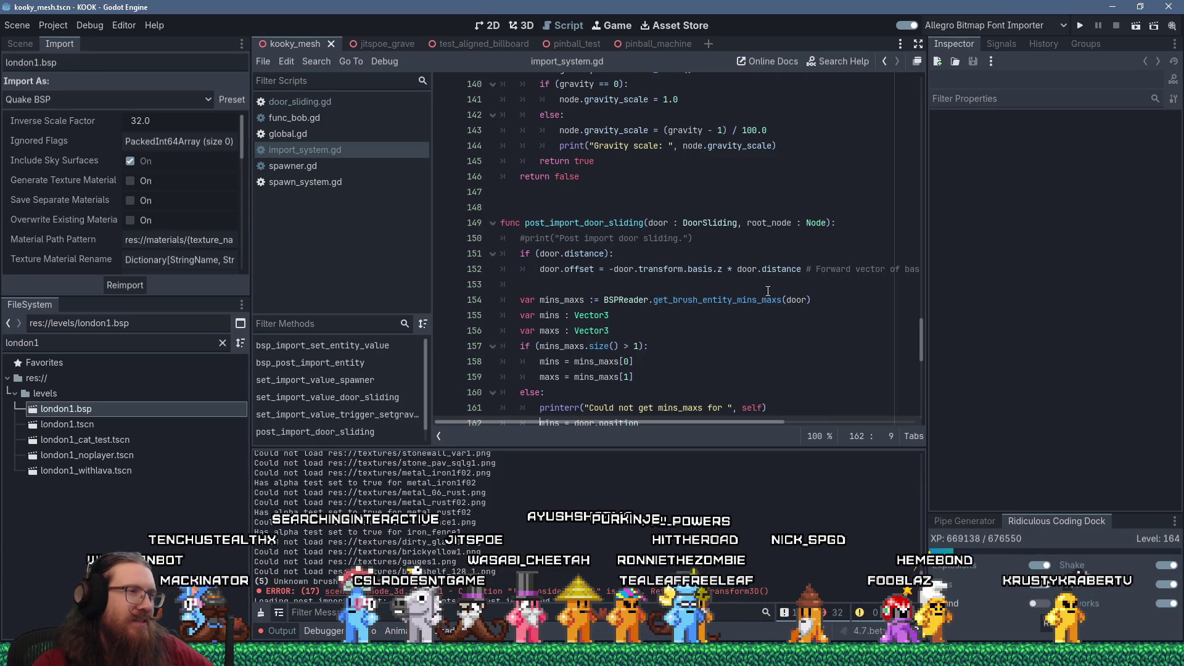
{"action": "scroll", "coordinate": [768, 290], "scroll_direction": "down", "scroll_amount": 4}
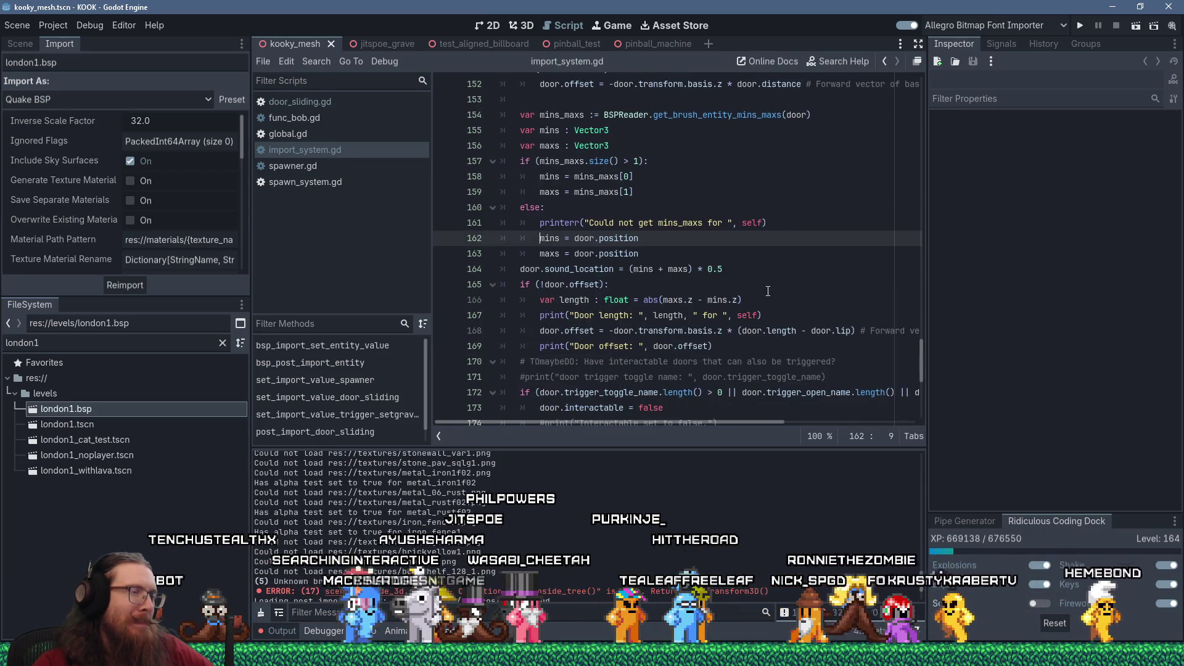
{"action": "scroll", "coordinate": [768, 290], "scroll_direction": "up", "scroll_amount": 4}
{"action": "left_click", "coordinate": [519, 238]}
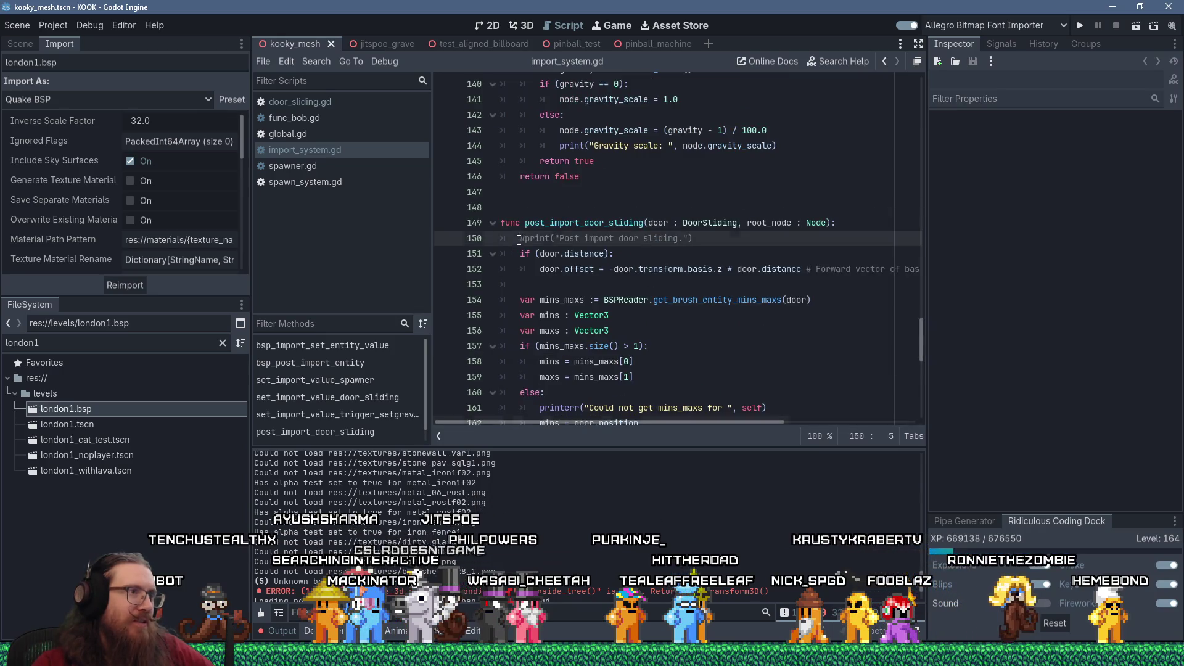
{"action": "key", "text": "Delete"}
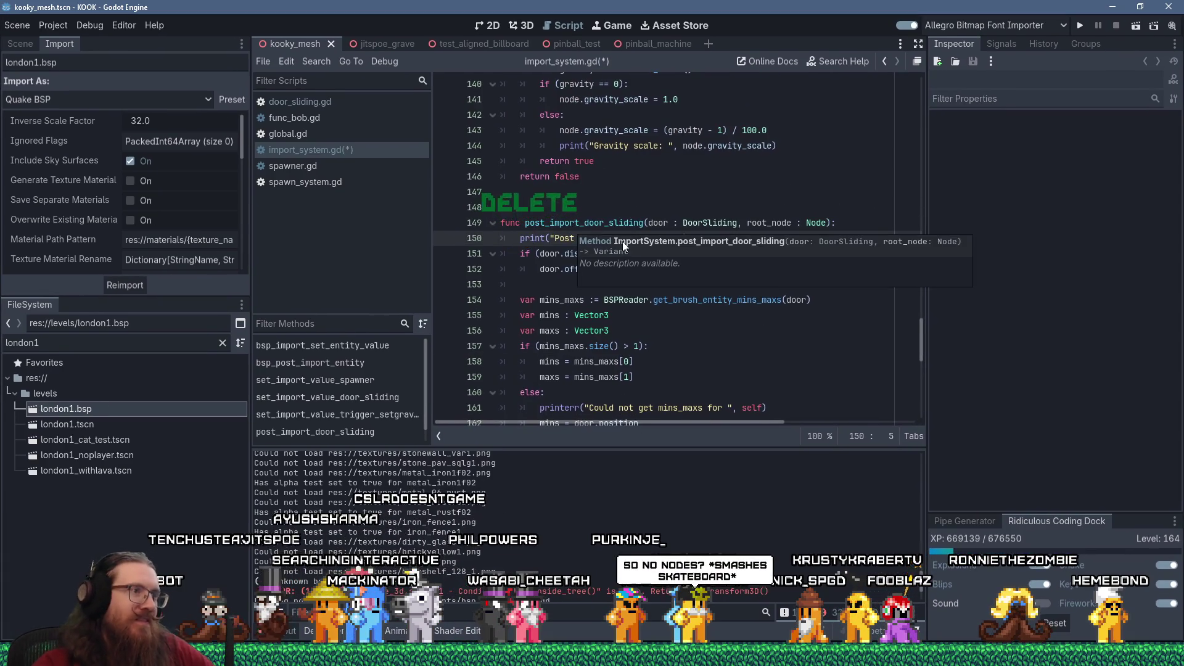
{"action": "key", "text": "Up"}
{"action": "key", "text": "Up"}
{"action": "key", "text": "Up"}
Uncomment the interactable and trigger-name prints on lines 174 and 171, then save the script.
{"action": "scroll", "coordinate": [561, 261], "scroll_direction": "down", "scroll_amount": 6}
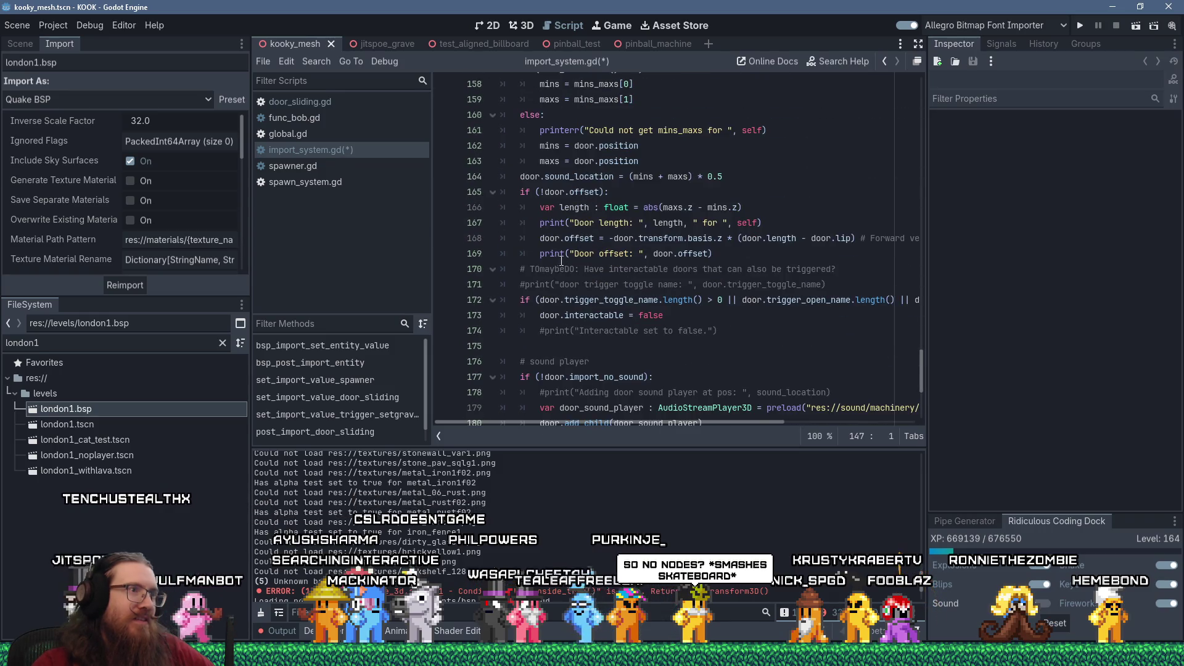
{"action": "scroll", "coordinate": [538, 284], "scroll_direction": "down", "scroll_amount": 5}
{"action": "scroll", "coordinate": [545, 326], "scroll_direction": "up", "scroll_amount": 4}
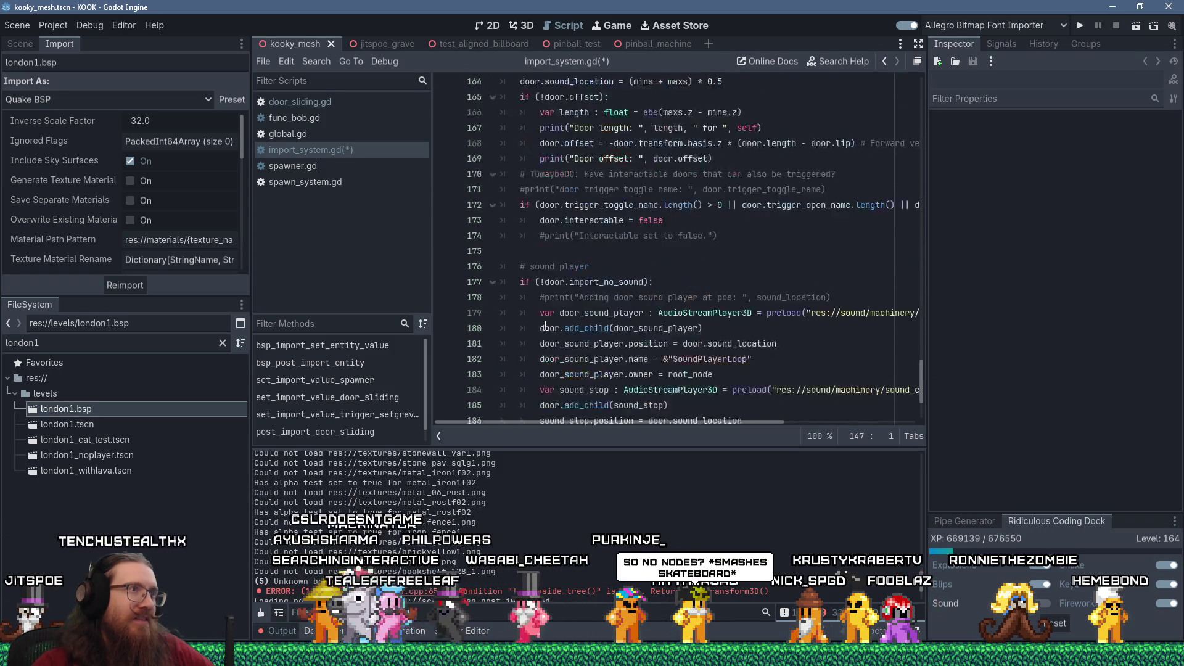
{"action": "left_click", "coordinate": [537, 284]}
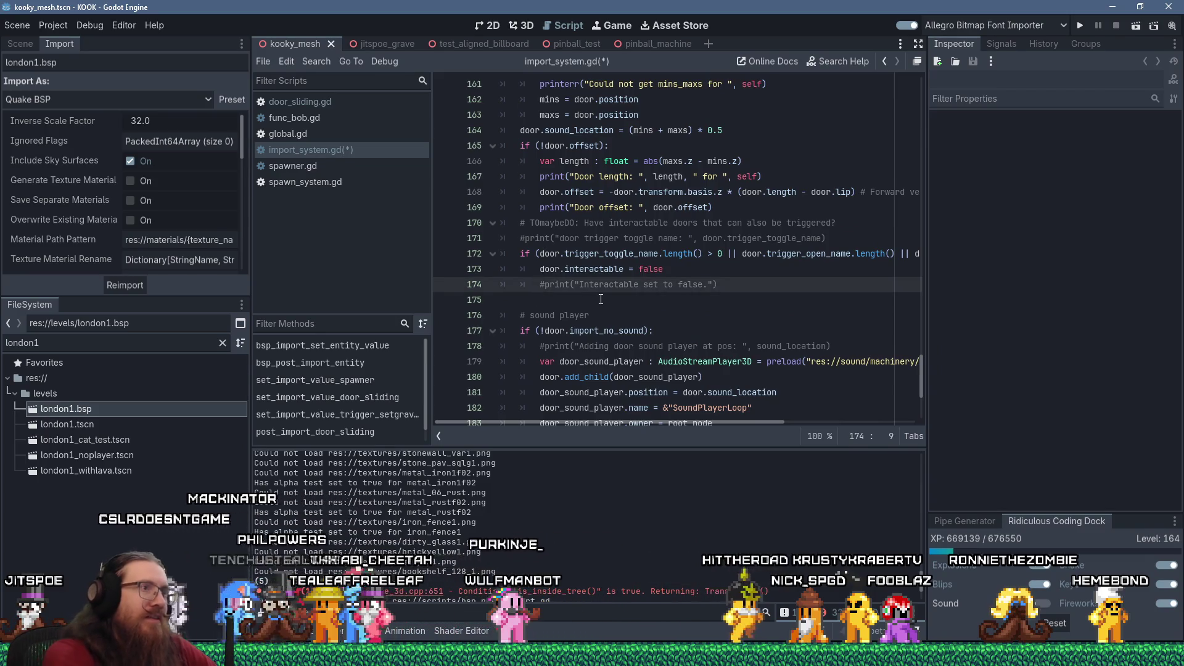
{"action": "key", "text": "Delete"}
{"action": "key", "text": "Up"}
{"action": "key", "text": "Up"}
{"action": "key", "text": "Up"}
{"action": "key", "text": "Home"}
{"action": "key", "text": "Delete"}
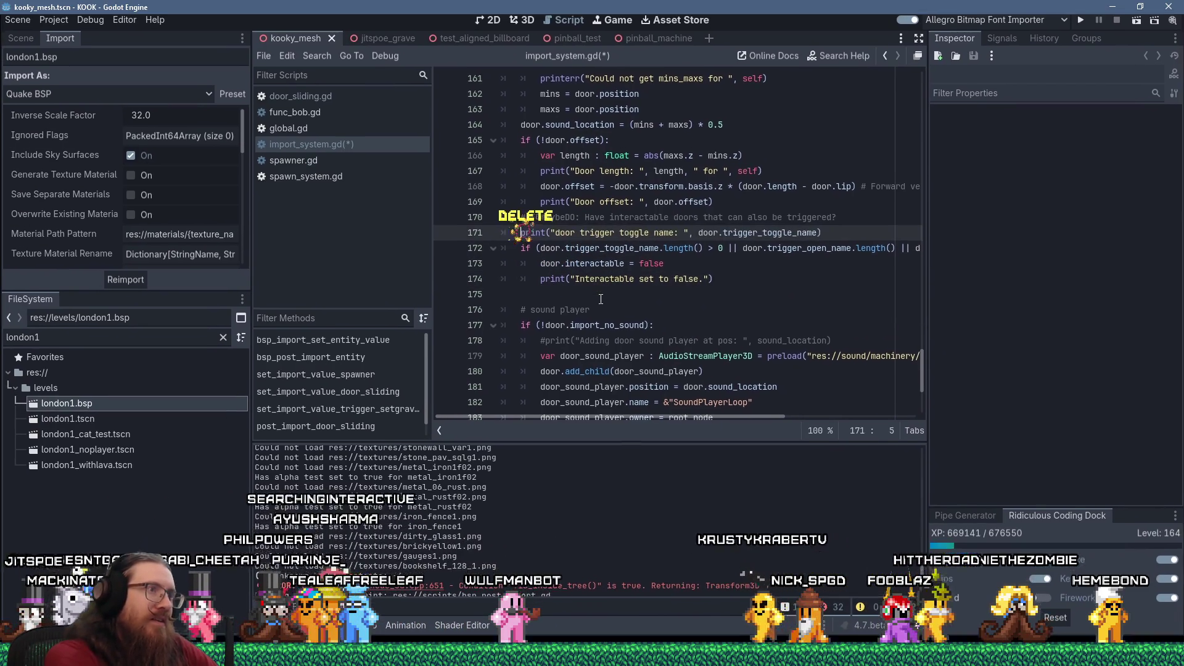
{"action": "key", "text": "ctrl+s"}
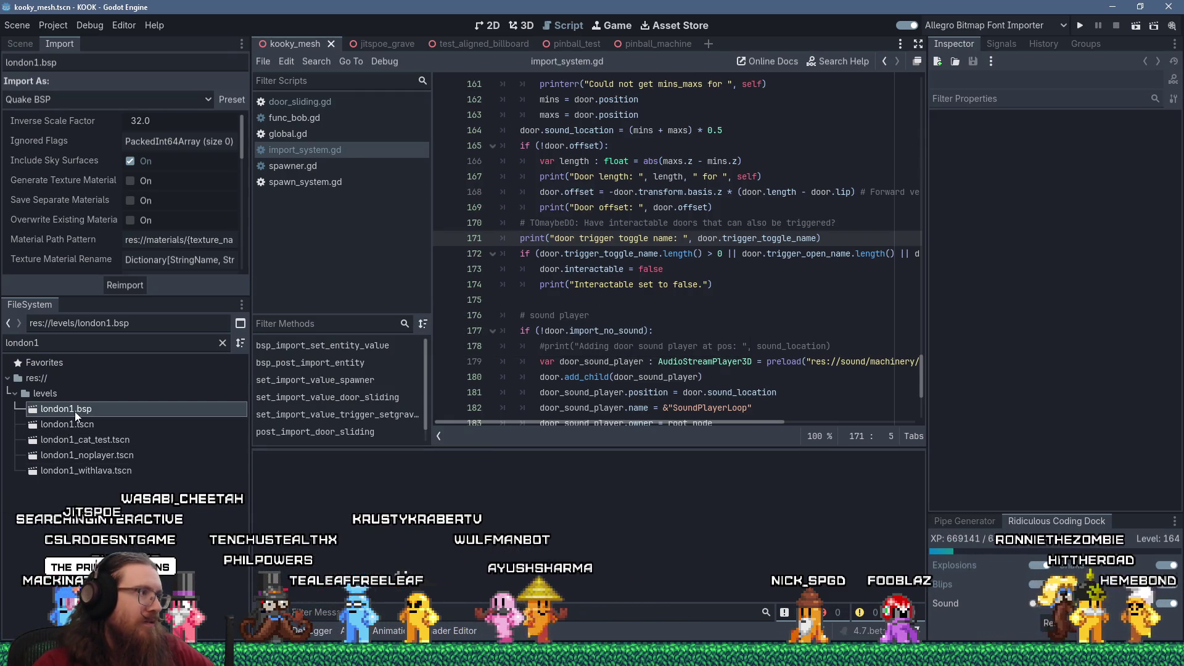
Reimport london1.bsp and make the Output panel taller to read its import messages.
{"action": "left_click", "coordinate": [114, 287]}
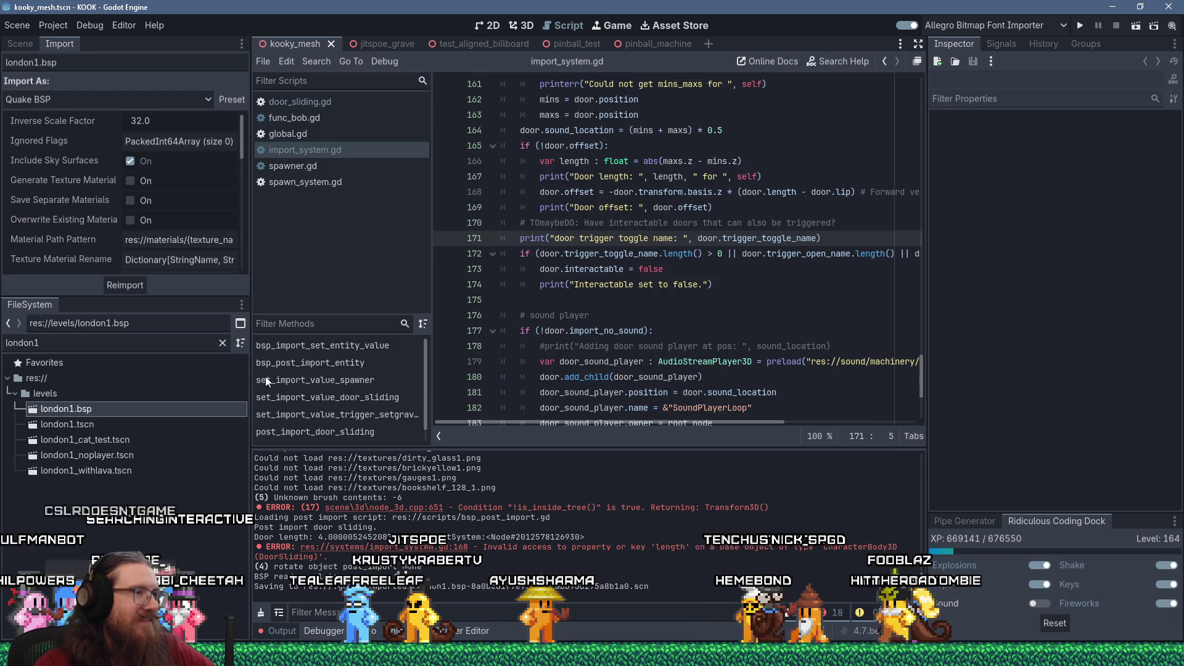
{"action": "left_click_drag", "start_coordinate": [528, 449], "coordinate": [528, 316]}
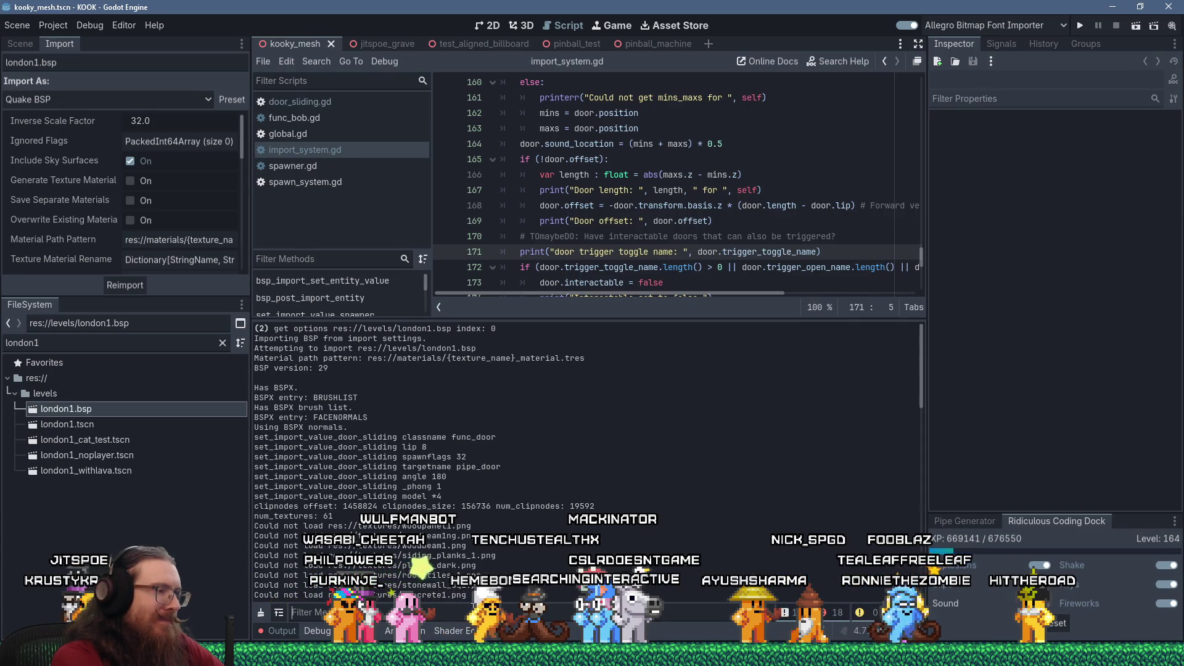
Filter the Output log by 'door' and examine the script around the line 168 length error.
{"action": "left_click", "coordinate": [472, 608]}
{"action": "type", "text": "door"}
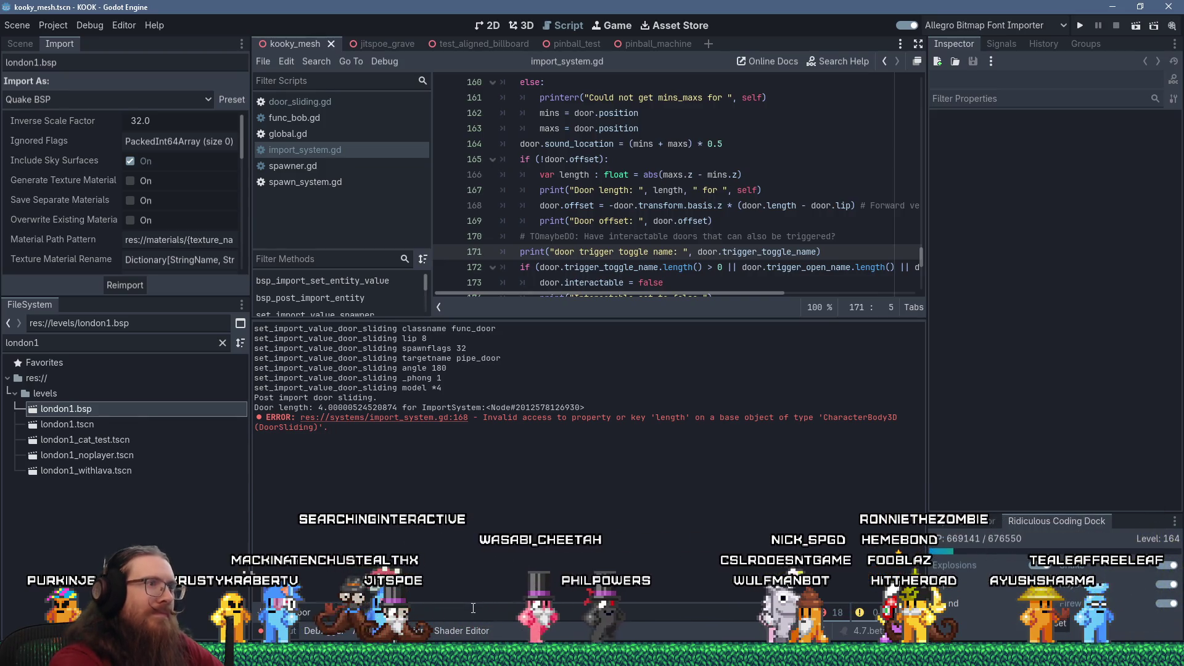
{"action": "left_click", "coordinate": [707, 236]}
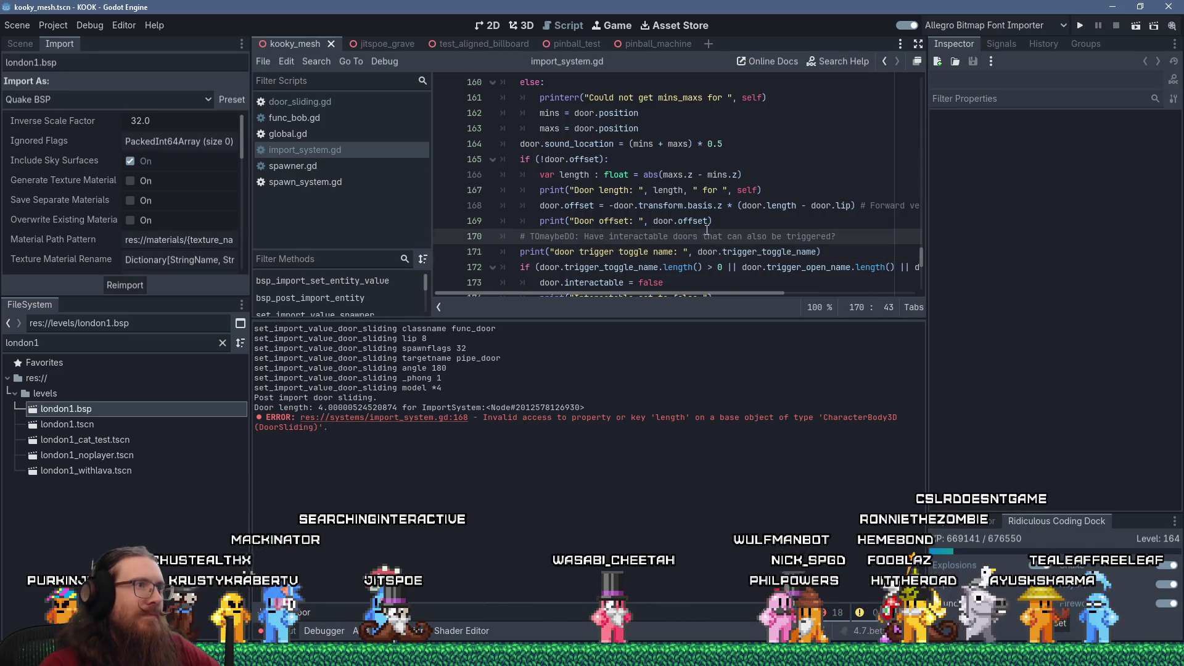
{"action": "scroll", "coordinate": [707, 230], "scroll_direction": "up", "scroll_amount": 7}
{"action": "scroll", "coordinate": [707, 229], "scroll_direction": "down", "scroll_amount": 10}
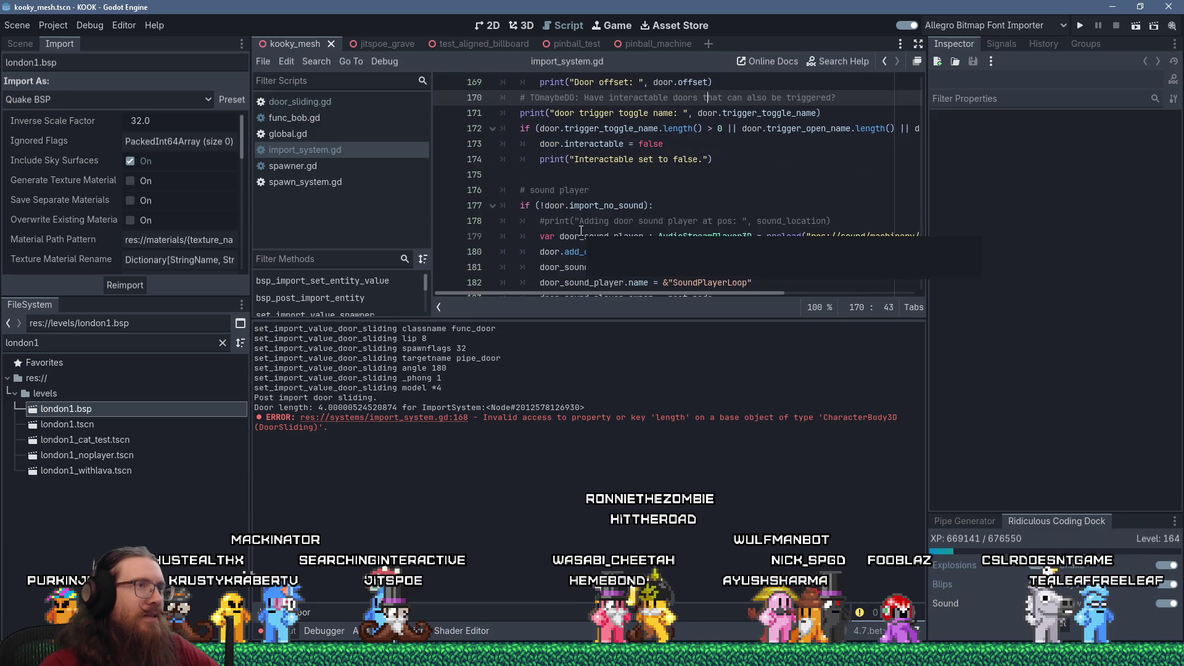
{"action": "scroll", "coordinate": [580, 231], "scroll_direction": "up", "scroll_amount": 4}
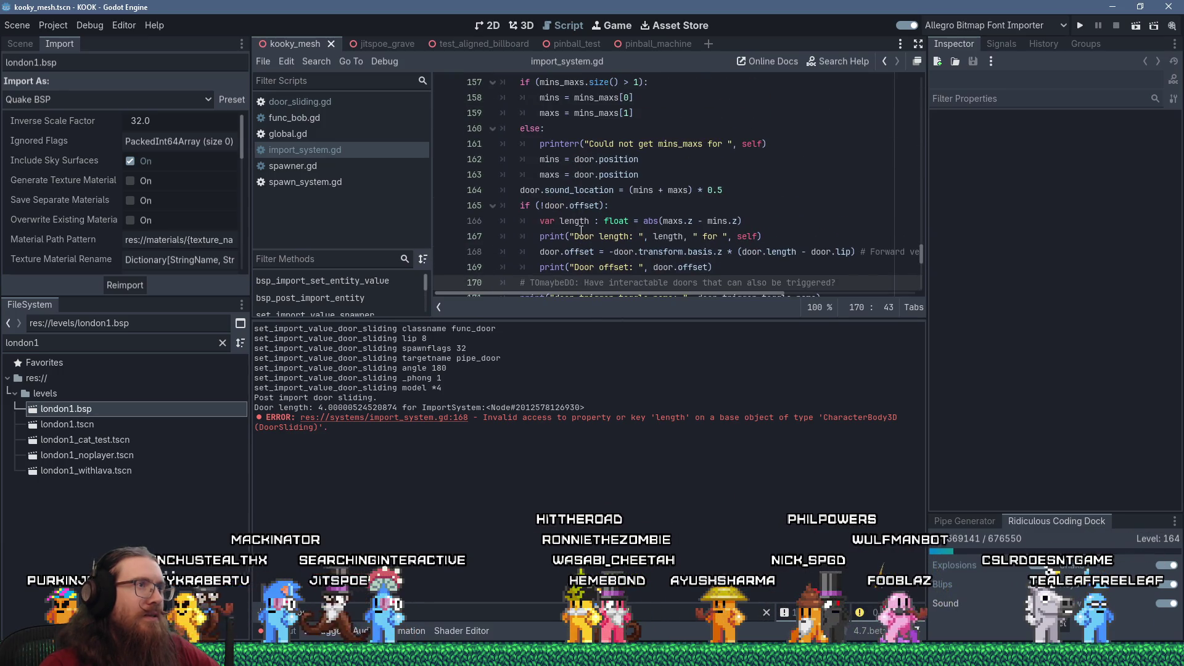
{"action": "left_click_drag", "start_coordinate": [617, 319], "coordinate": [605, 442]}
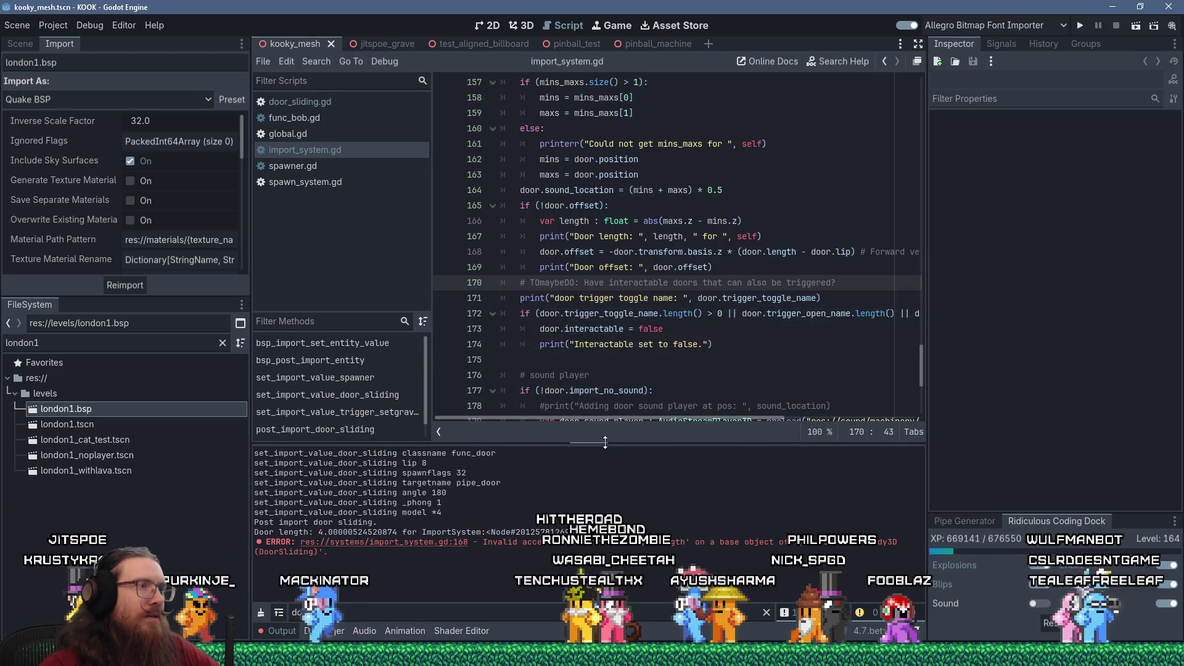
{"action": "scroll", "coordinate": [602, 366], "scroll_direction": "down", "scroll_amount": 4}
{"action": "scroll", "coordinate": [601, 366], "scroll_direction": "up", "scroll_amount": 7}
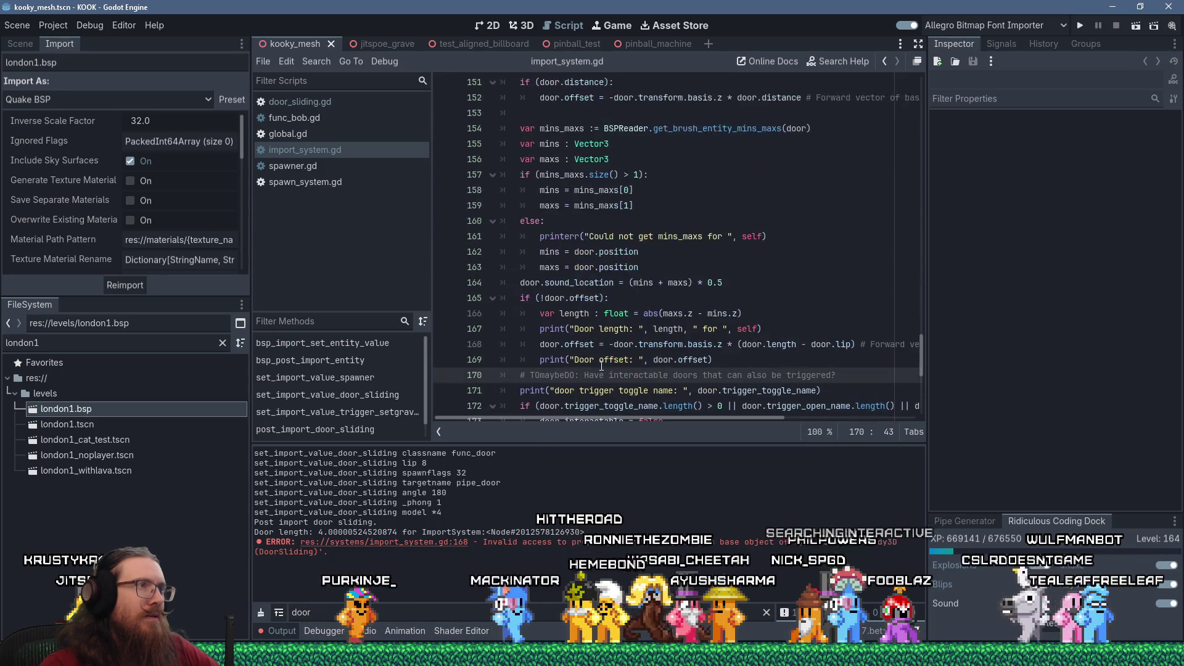
{"action": "scroll", "coordinate": [601, 365], "scroll_direction": "up", "scroll_amount": 2}
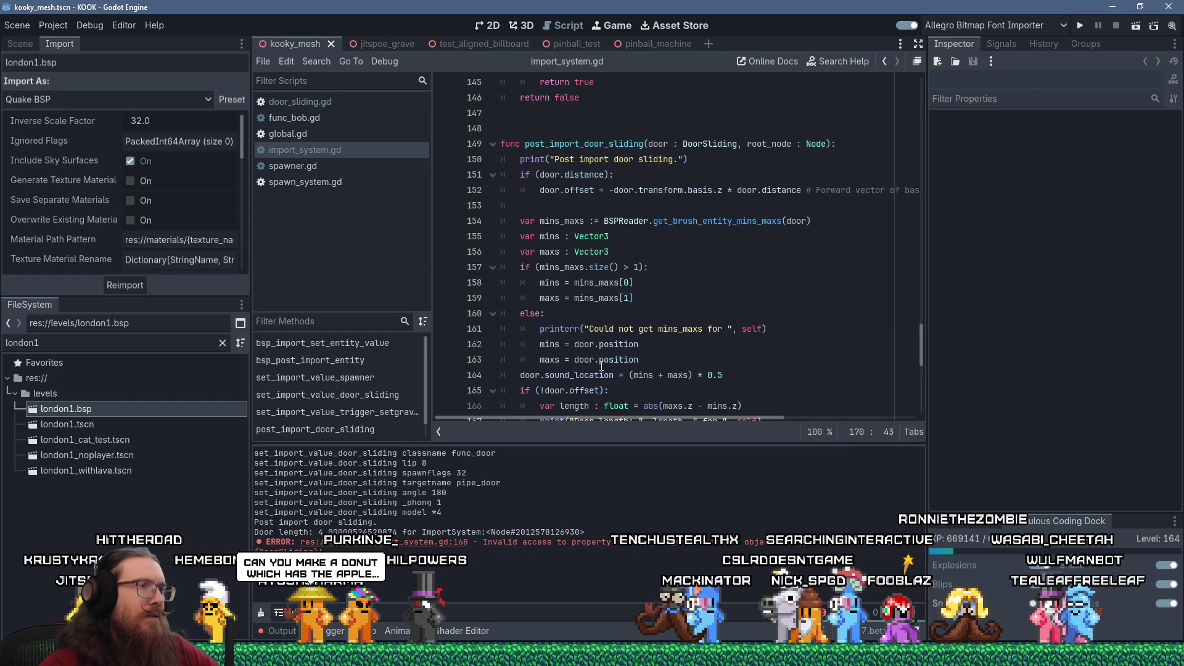
{"action": "scroll", "coordinate": [601, 365], "scroll_direction": "down", "scroll_amount": 2}
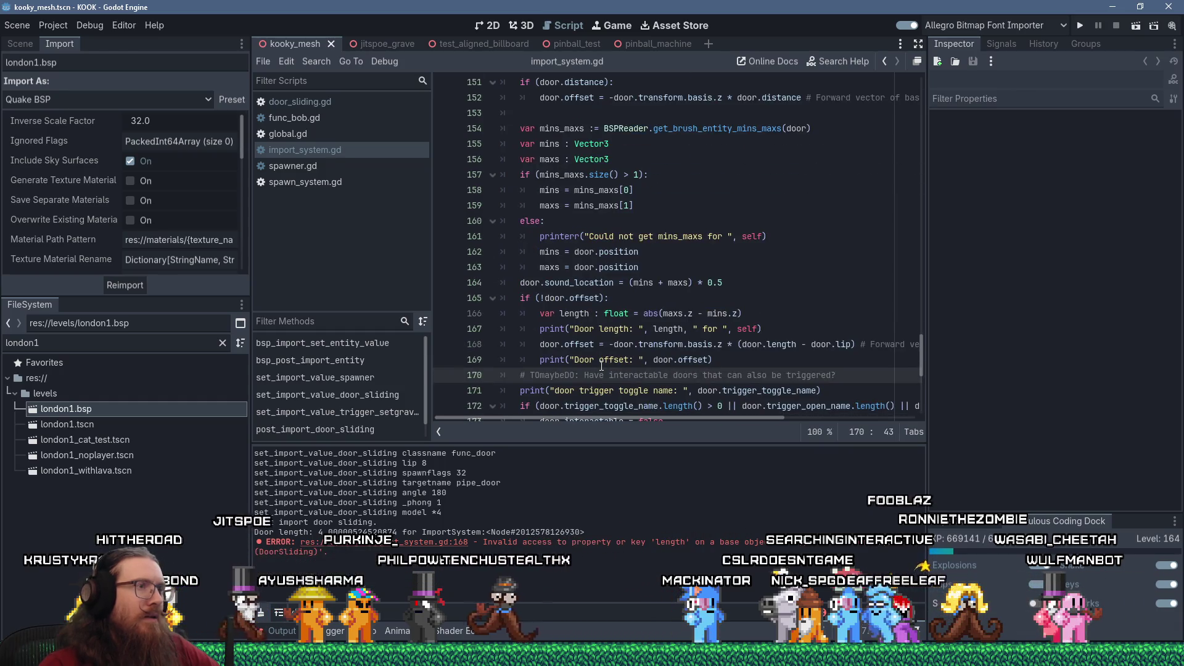
Change line 168 to use the local length variable instead of door.length.
{"action": "double_click", "coordinate": [584, 313]}
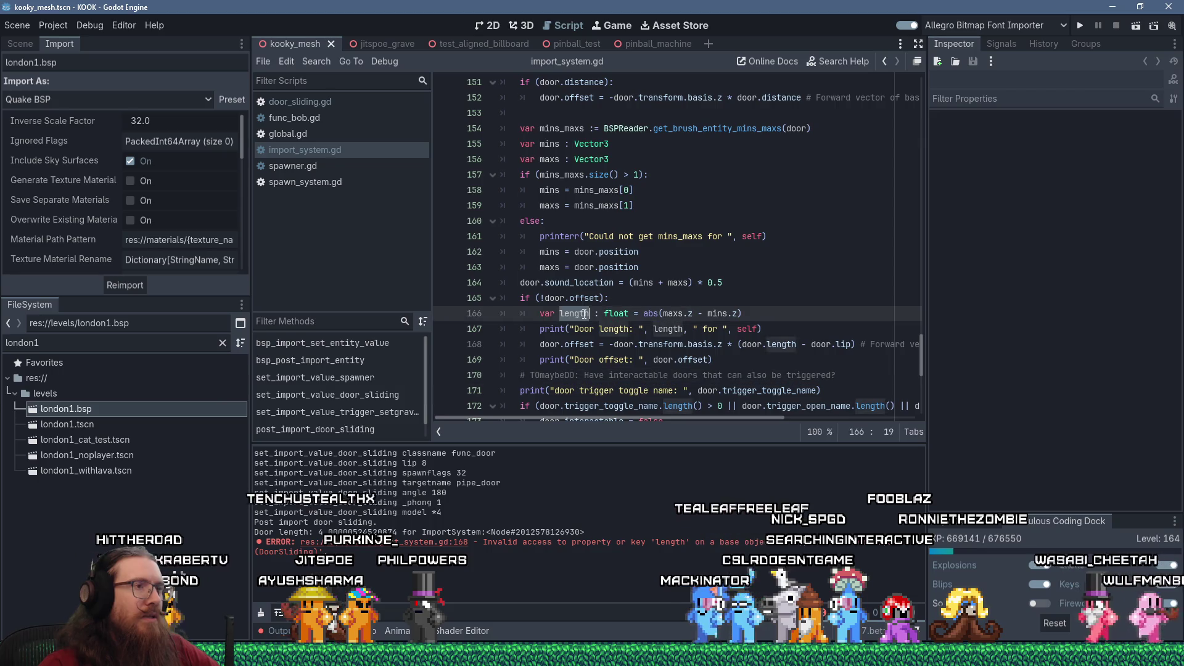
{"action": "left_click", "coordinate": [780, 271]}
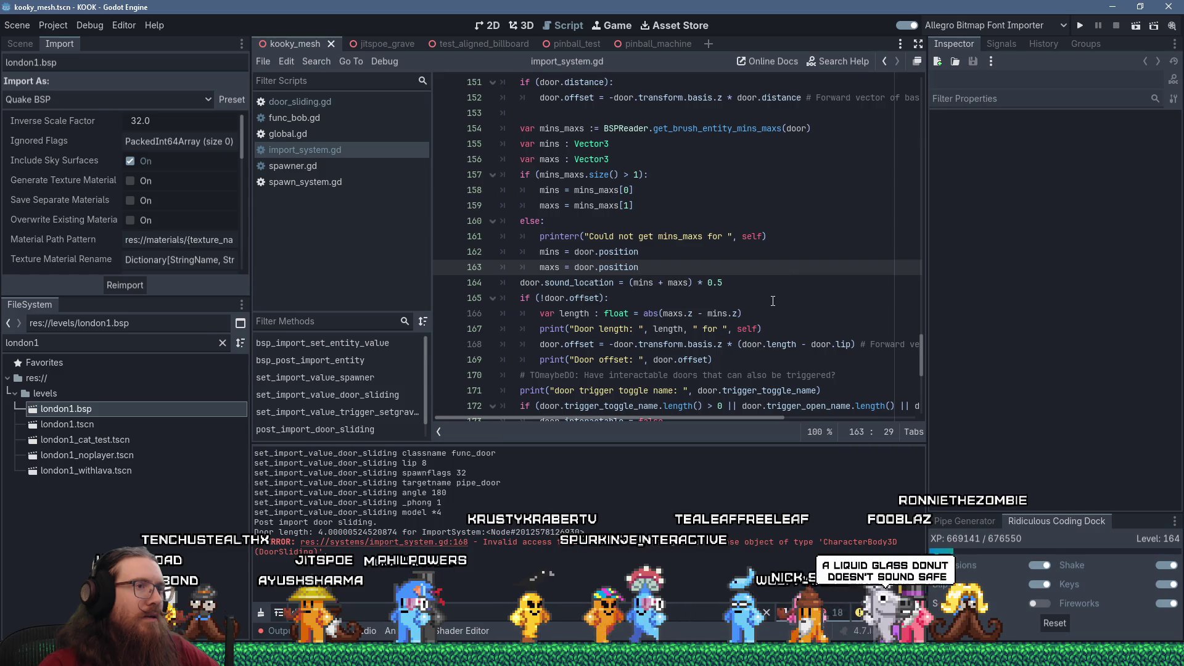
{"action": "double_click", "coordinate": [750, 345]}
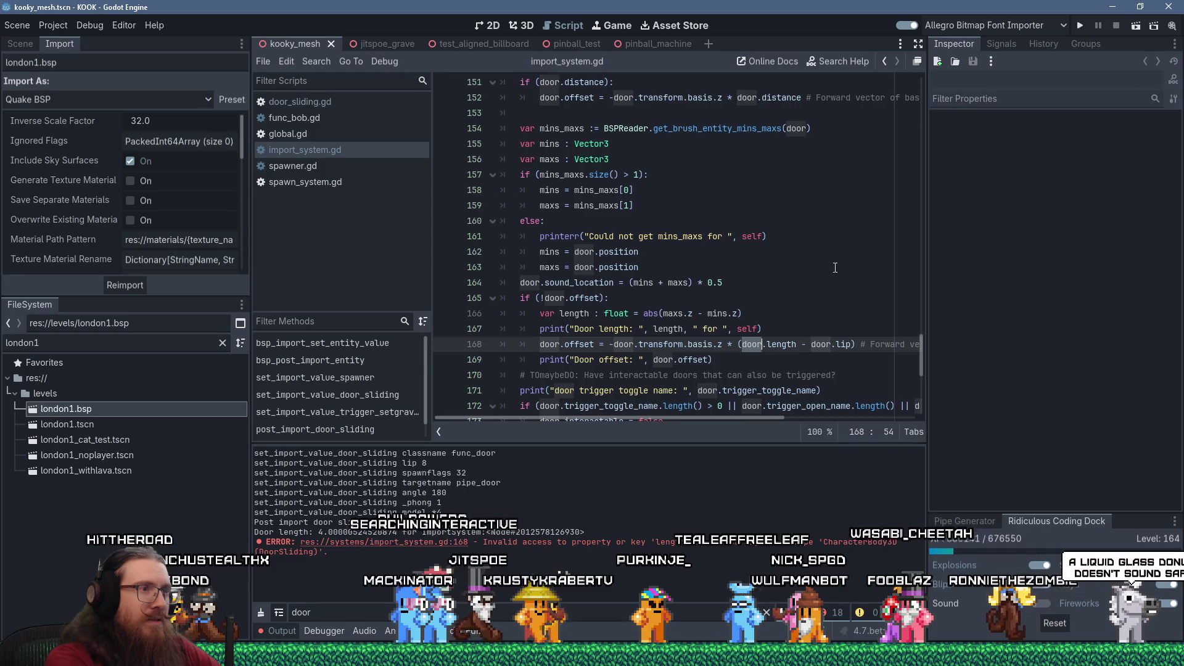
{"action": "key", "text": "Delete"}
{"action": "key", "text": "Delete"}
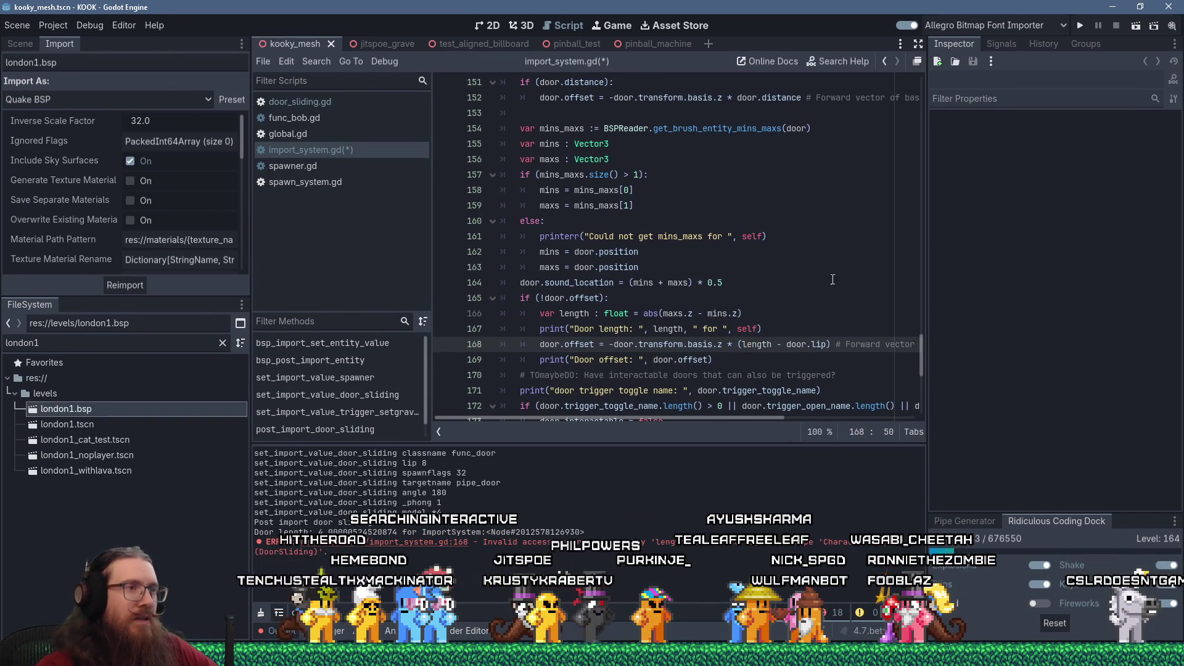
{"action": "double_click", "coordinate": [569, 313]}
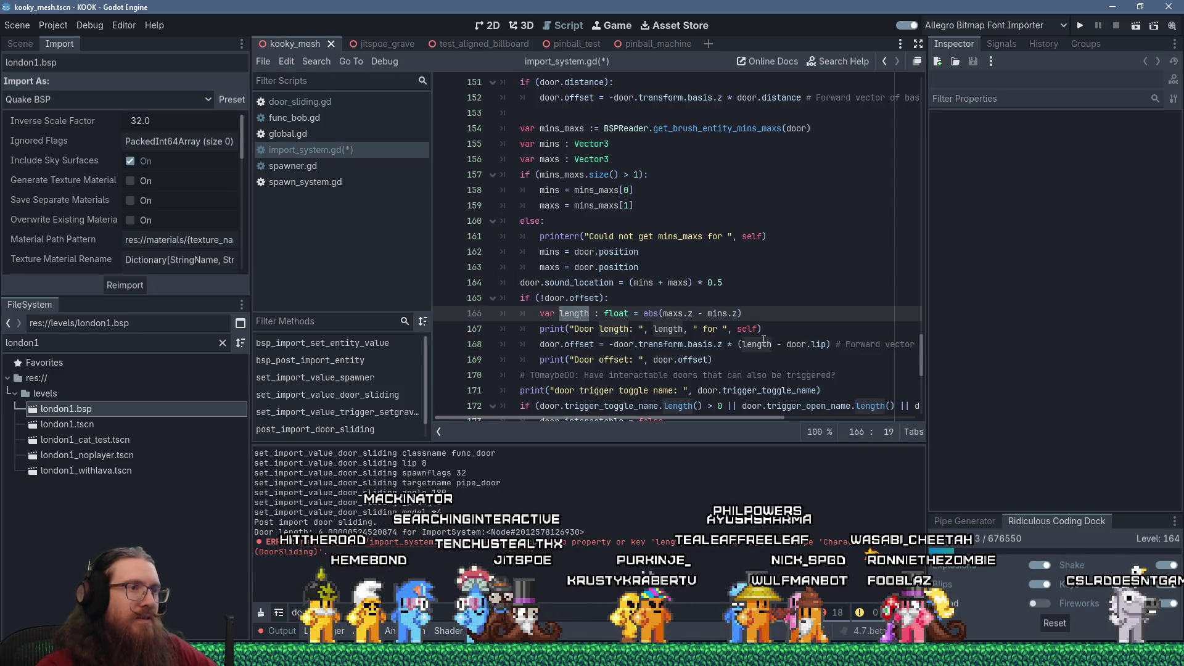
{"action": "mouse_move", "coordinate": [763, 340]}
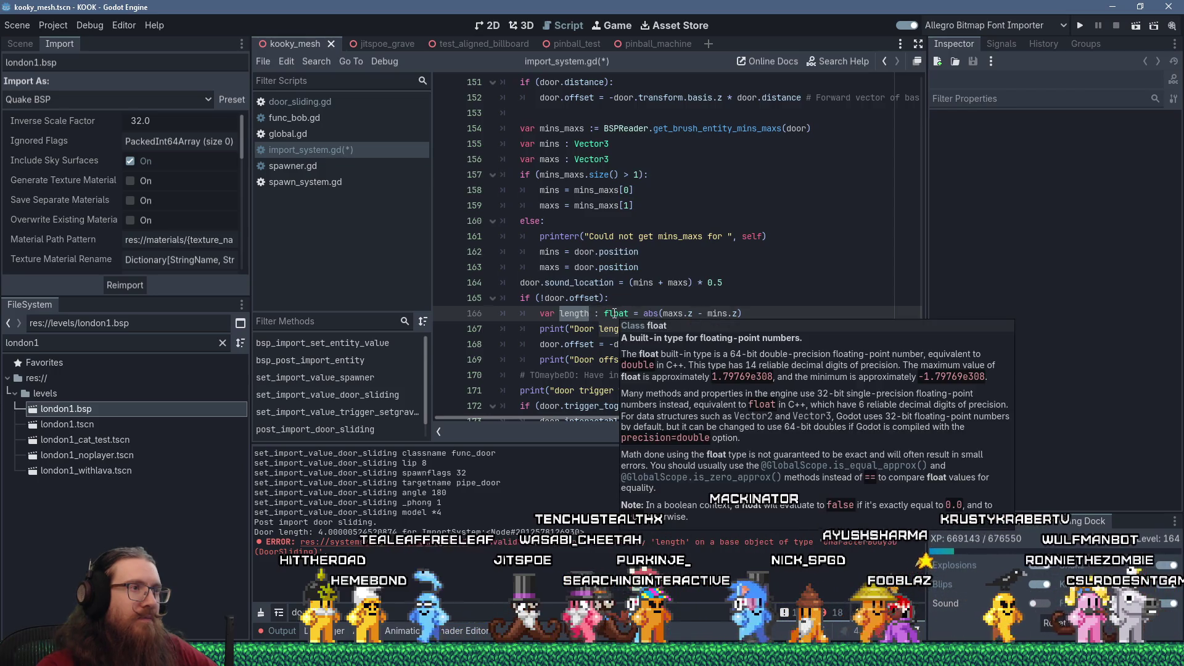
{"action": "left_click", "coordinate": [554, 343]}
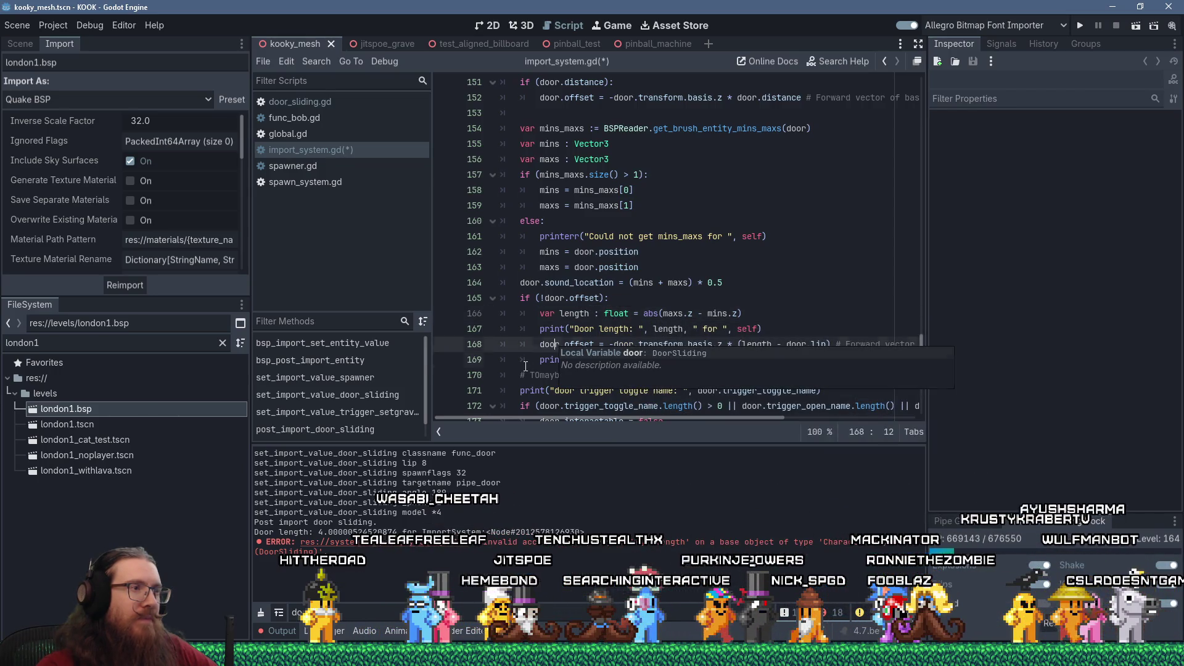
Save import_system.gd and reimport london1.bsp.
{"action": "left_click_drag", "start_coordinate": [525, 365], "coordinate": [540, 404]}
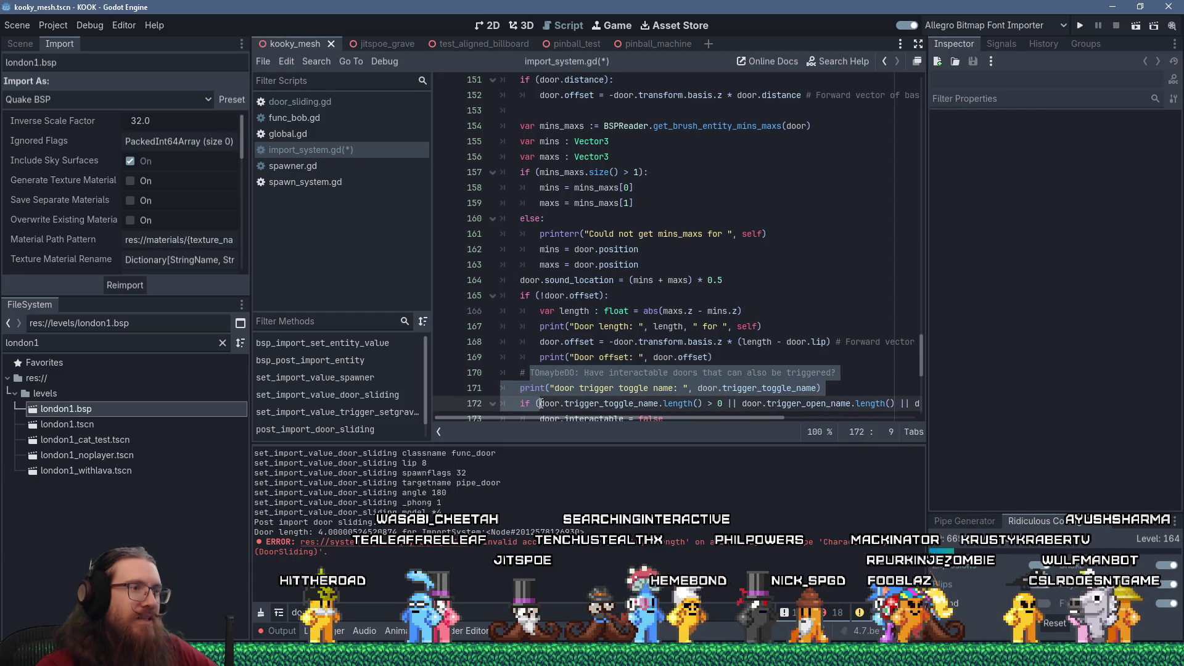
{"action": "scroll", "coordinate": [555, 388], "scroll_direction": "down", "scroll_amount": 1}
{"action": "left_click", "coordinate": [599, 373]}
{"action": "scroll", "coordinate": [591, 370], "scroll_direction": "down", "scroll_amount": 3}
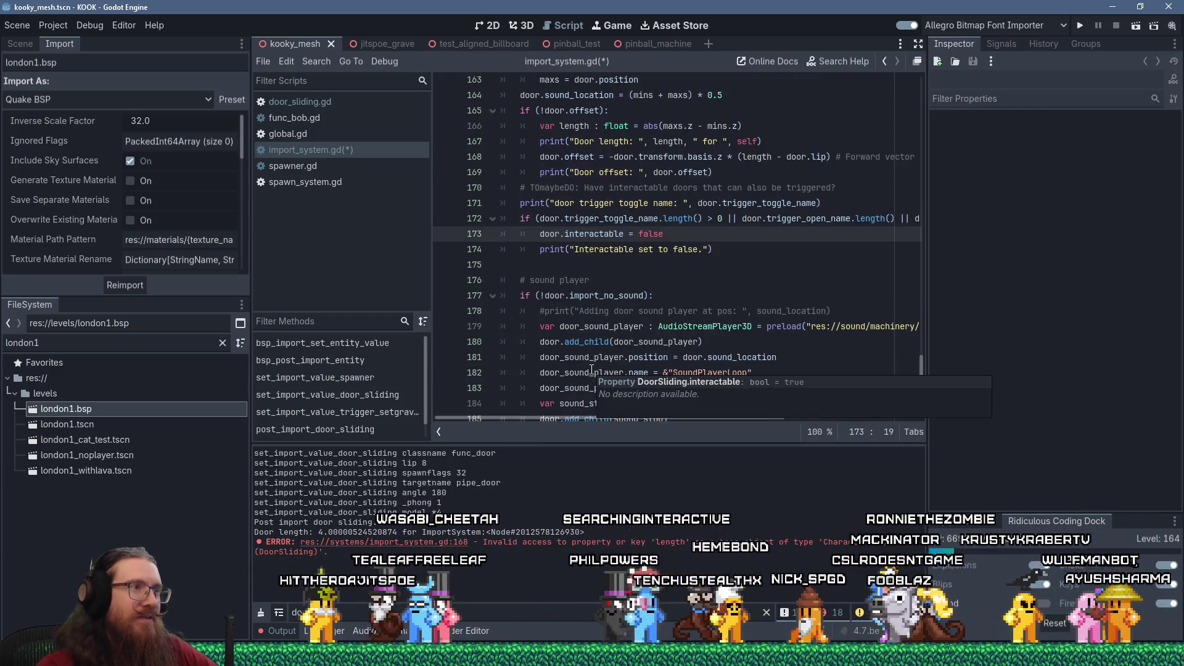
{"action": "scroll", "coordinate": [579, 272], "scroll_direction": "up", "scroll_amount": 2}
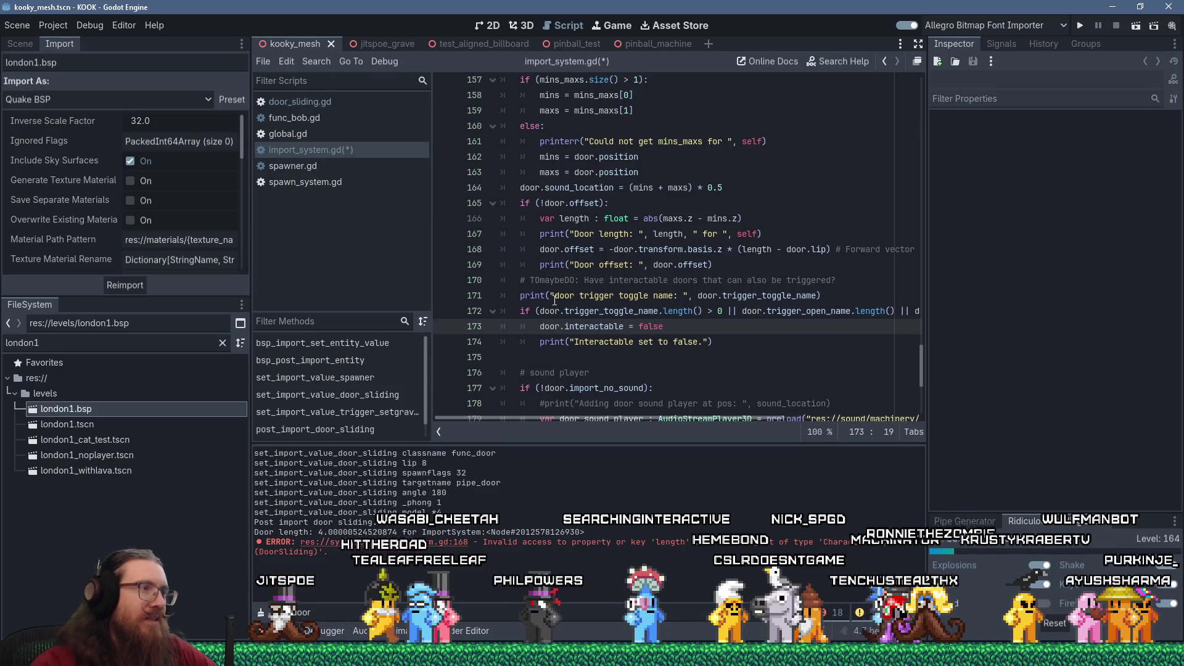
{"action": "key", "text": "ctrl+s"}
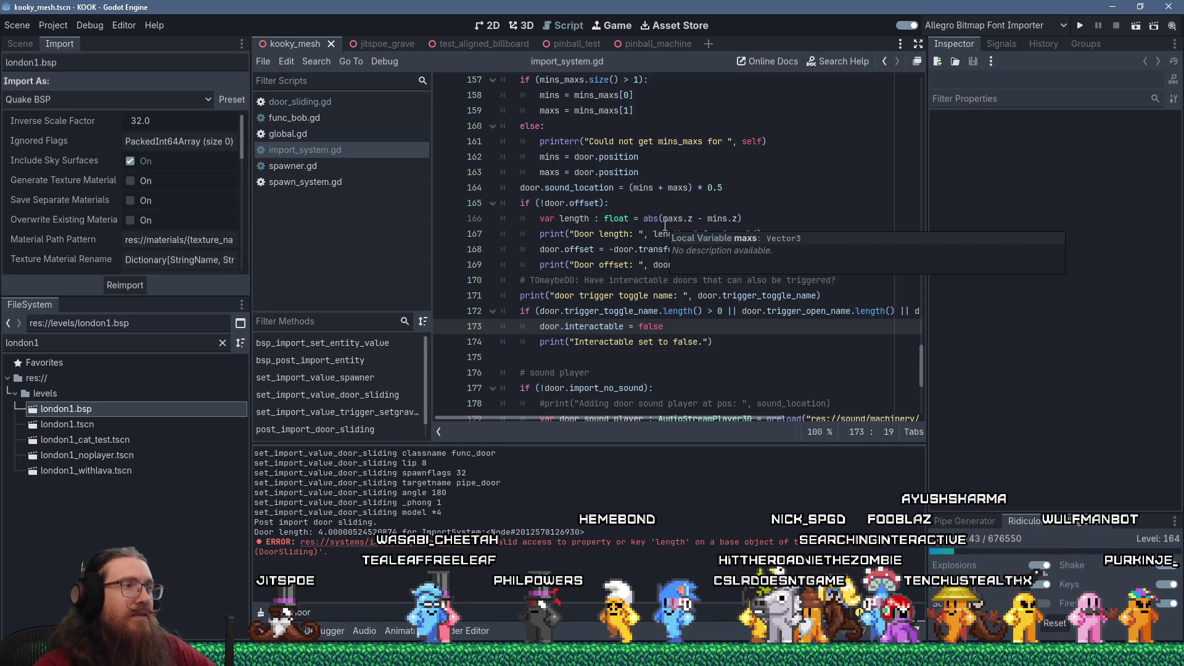
{"action": "scroll", "coordinate": [665, 225], "scroll_direction": "down", "scroll_amount": 3}
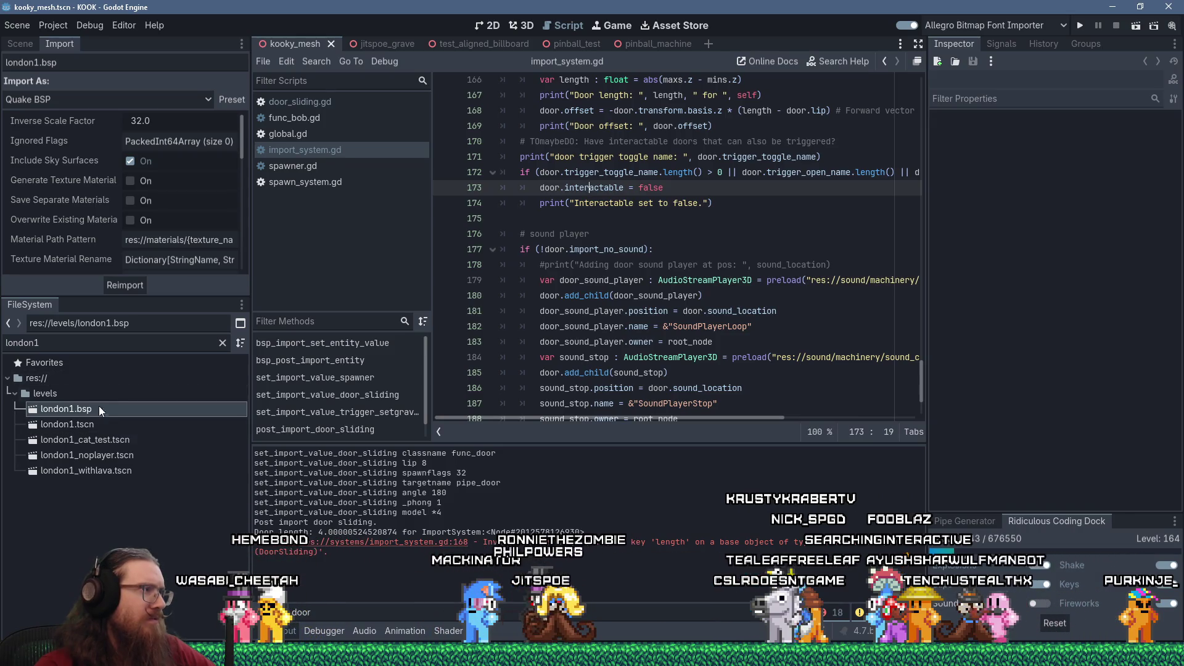
{"action": "left_click", "coordinate": [116, 284]}
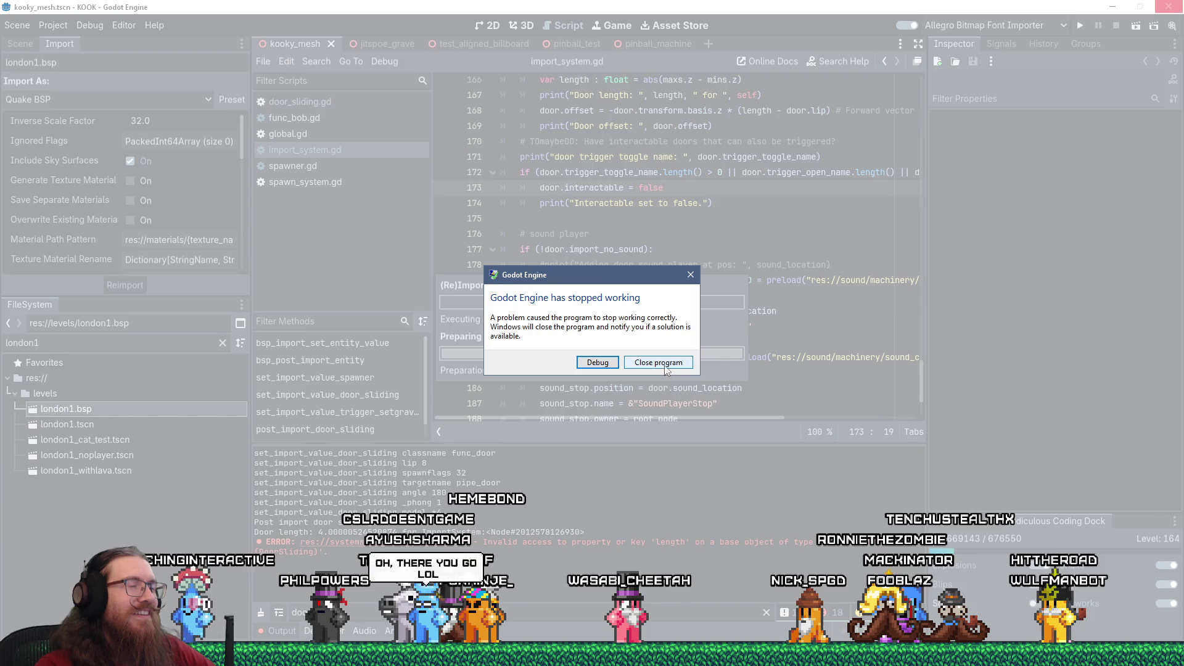
Close the crashed Godot editor and cancel the Windows problem report.
{"action": "left_click", "coordinate": [632, 365]}
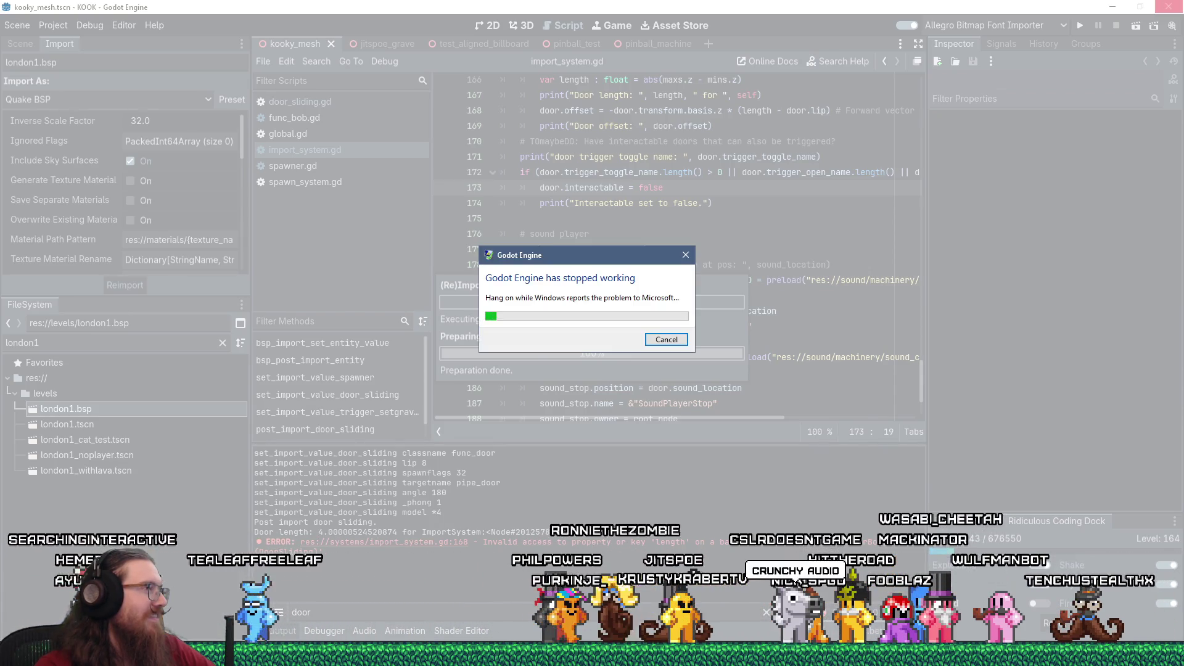
{"action": "left_click", "coordinate": [672, 339]}
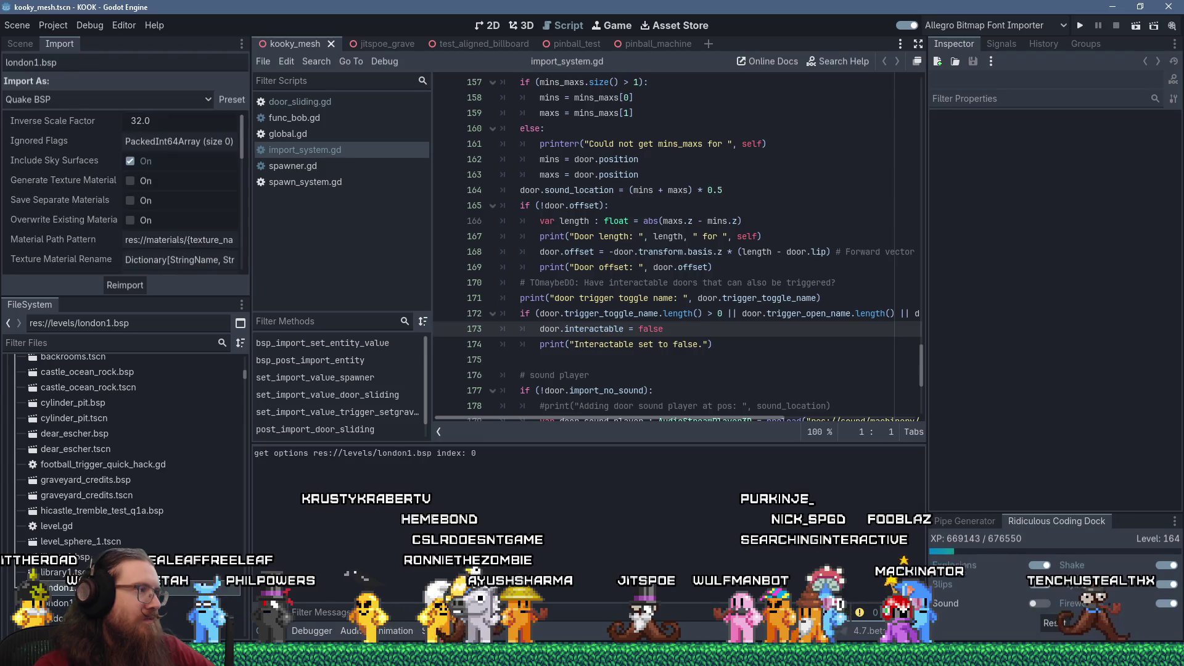
Reimport london1.bsp again in the relaunched editor.
{"action": "left_click", "coordinate": [124, 283]}
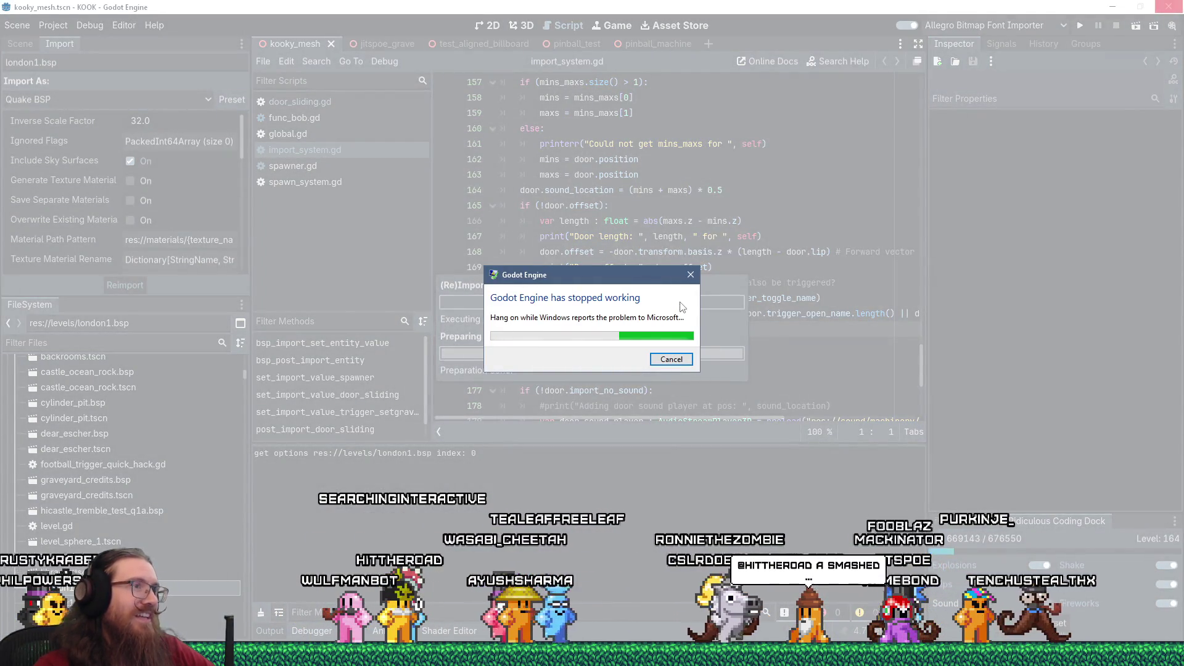
Cancel the Windows problem report and close the crashed Godot editor.
{"action": "left_click", "coordinate": [677, 359]}
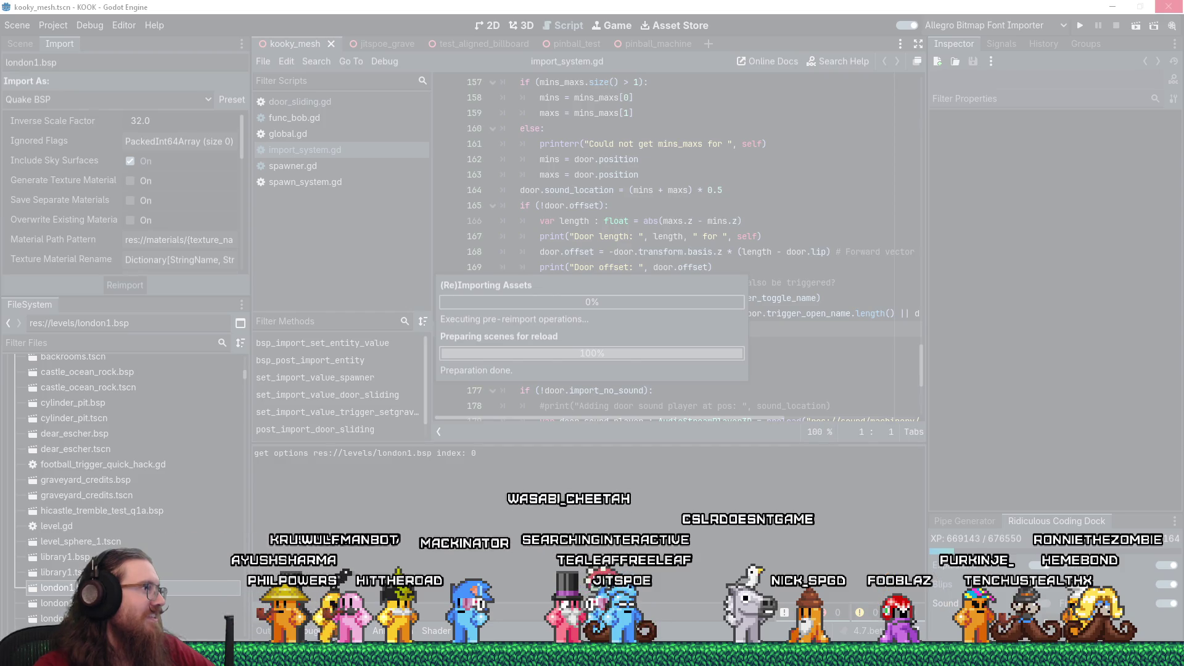
{"action": "left_click", "coordinate": [675, 341]}
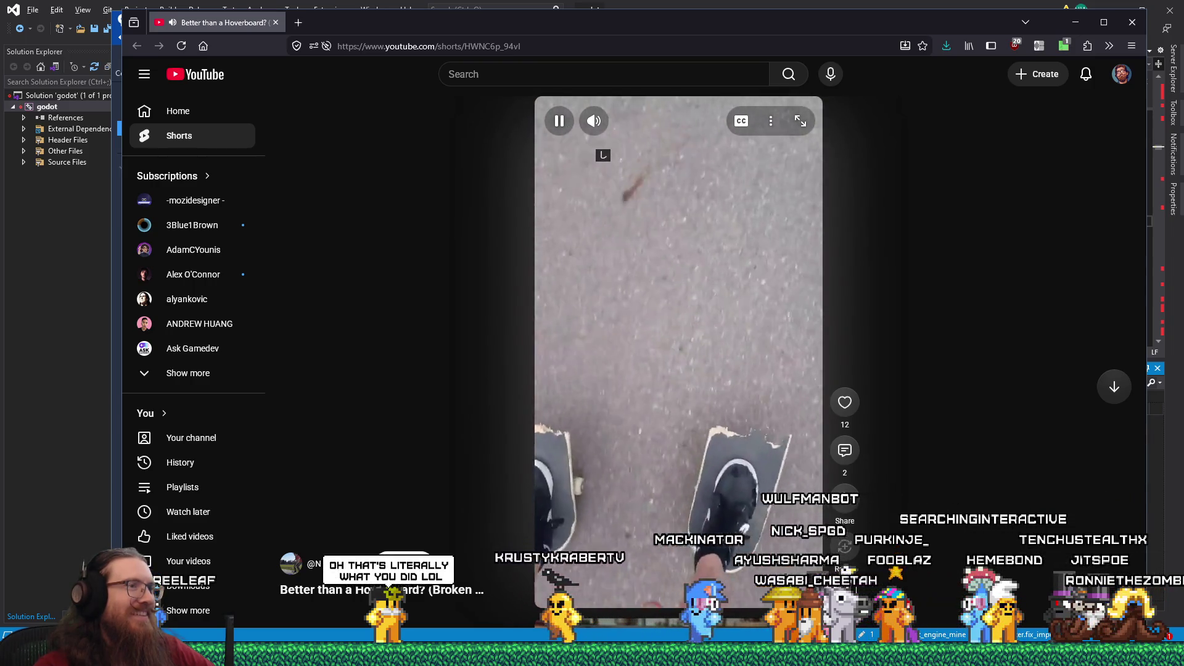
Pause the 'Better than a Hoverboard?' Short and close the browser window.
{"action": "left_click", "coordinate": [687, 200]}
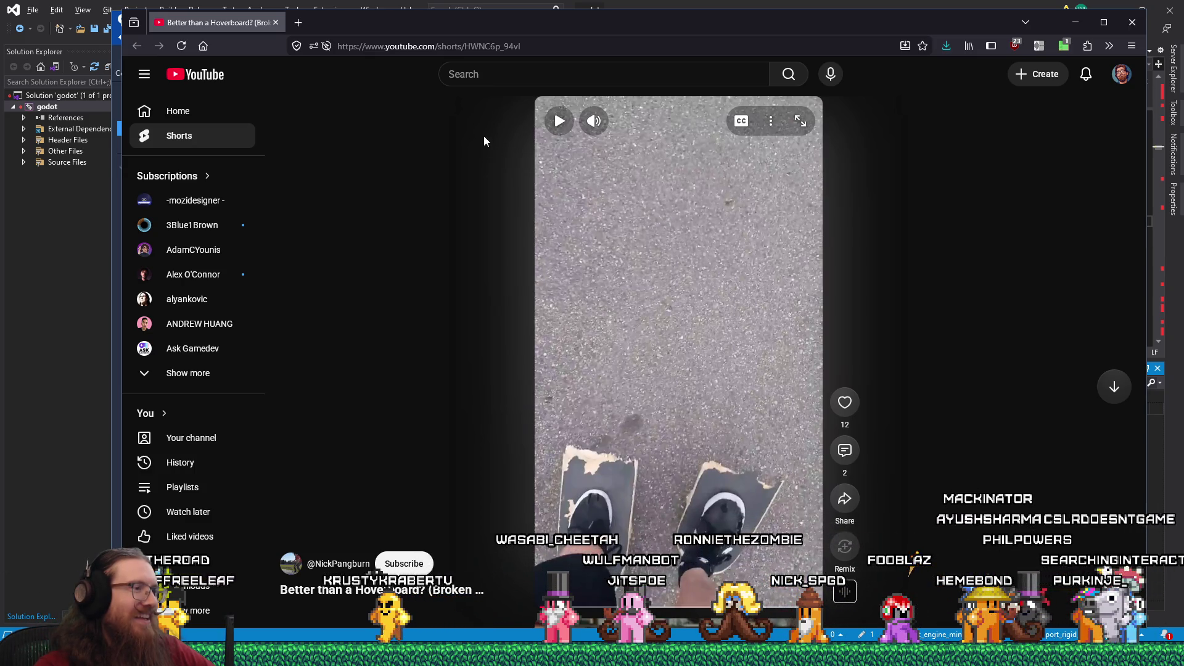
{"action": "left_click", "coordinate": [275, 22]}
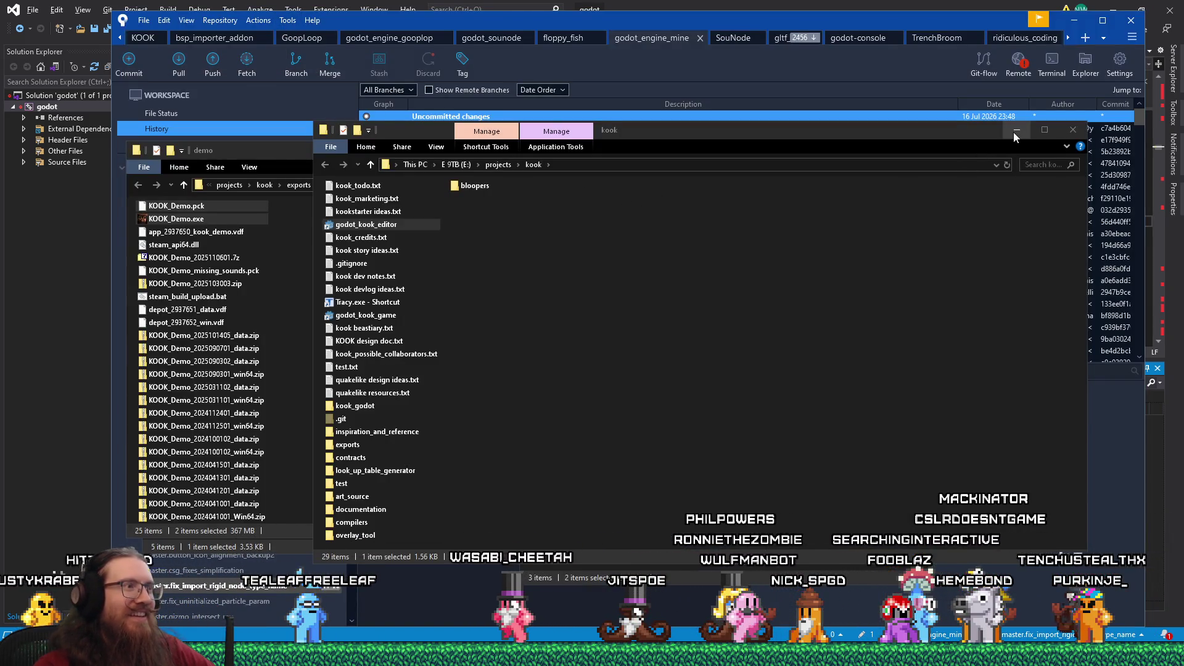
Relaunch Godot using the godot_kook_editor shortcut in the kook projects folder.
{"action": "left_click", "coordinate": [869, 20]}
{"action": "left_click", "coordinate": [724, 12]}
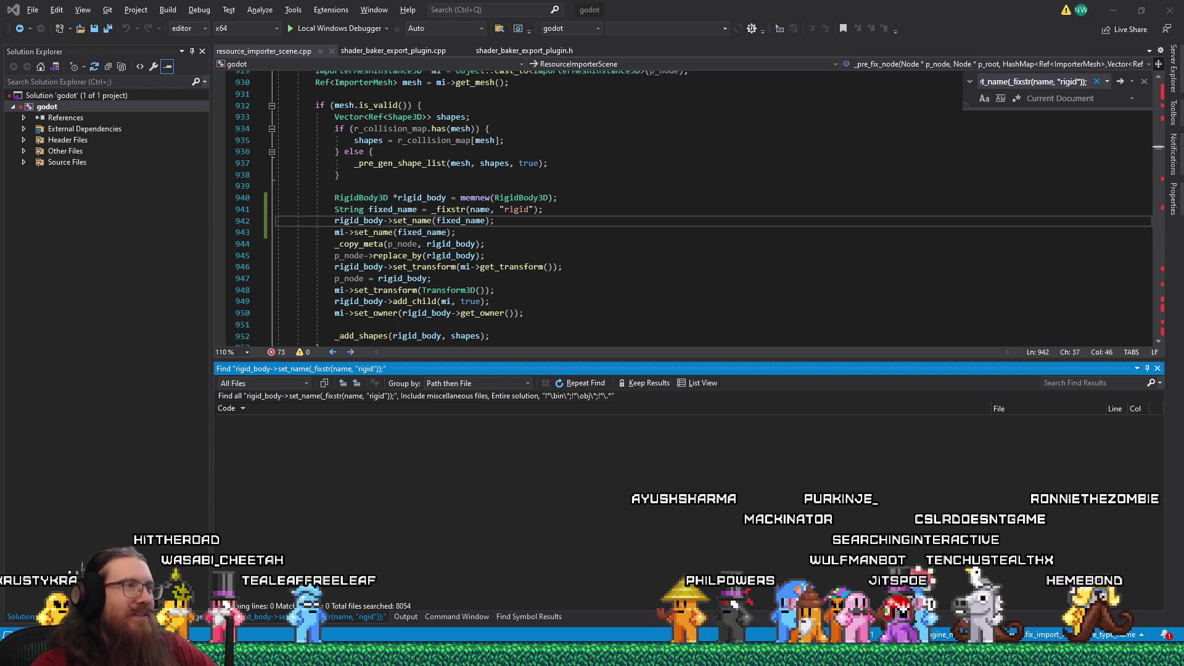
{"action": "key", "text": "alt+Tab"}
{"action": "key", "text": "Tab"}
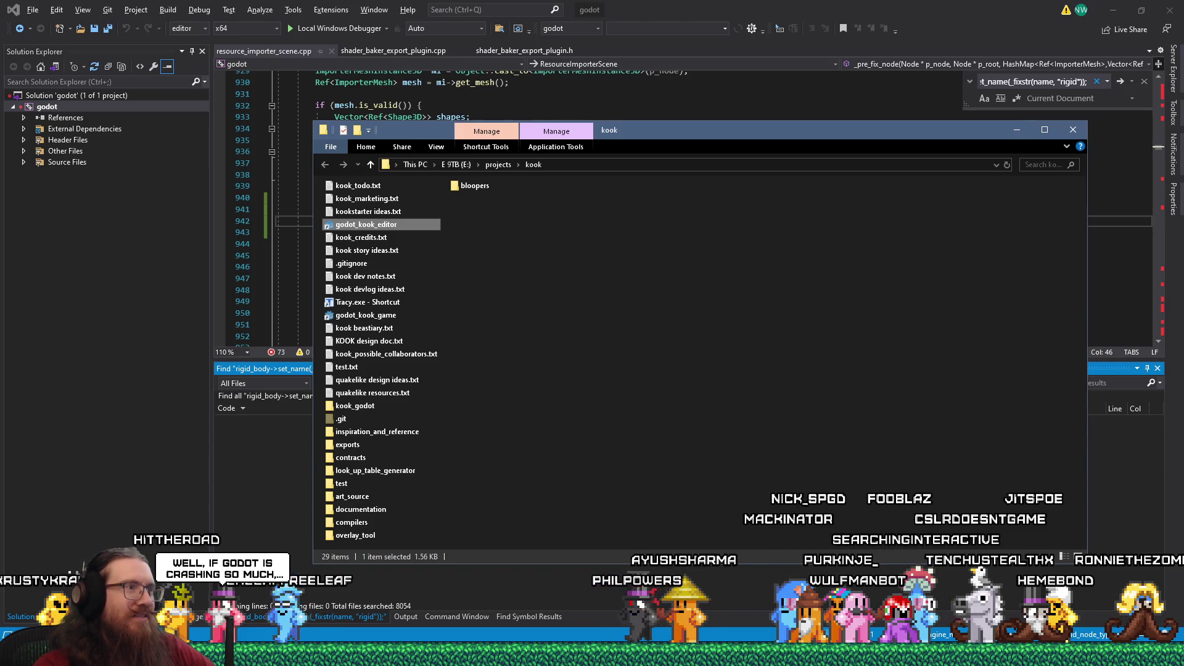
{"action": "double_click", "coordinate": [398, 224]}
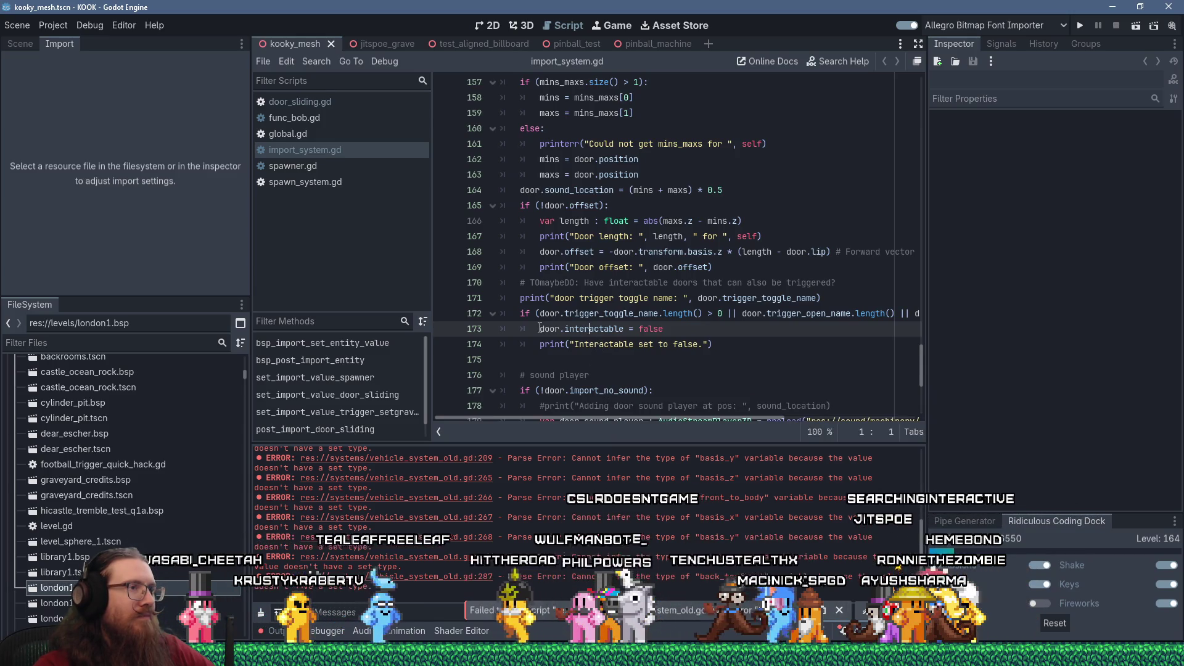
Comment out the trigger-name print on line 171, save, and reimport london1.bsp.
{"action": "left_click", "coordinate": [482, 331]}
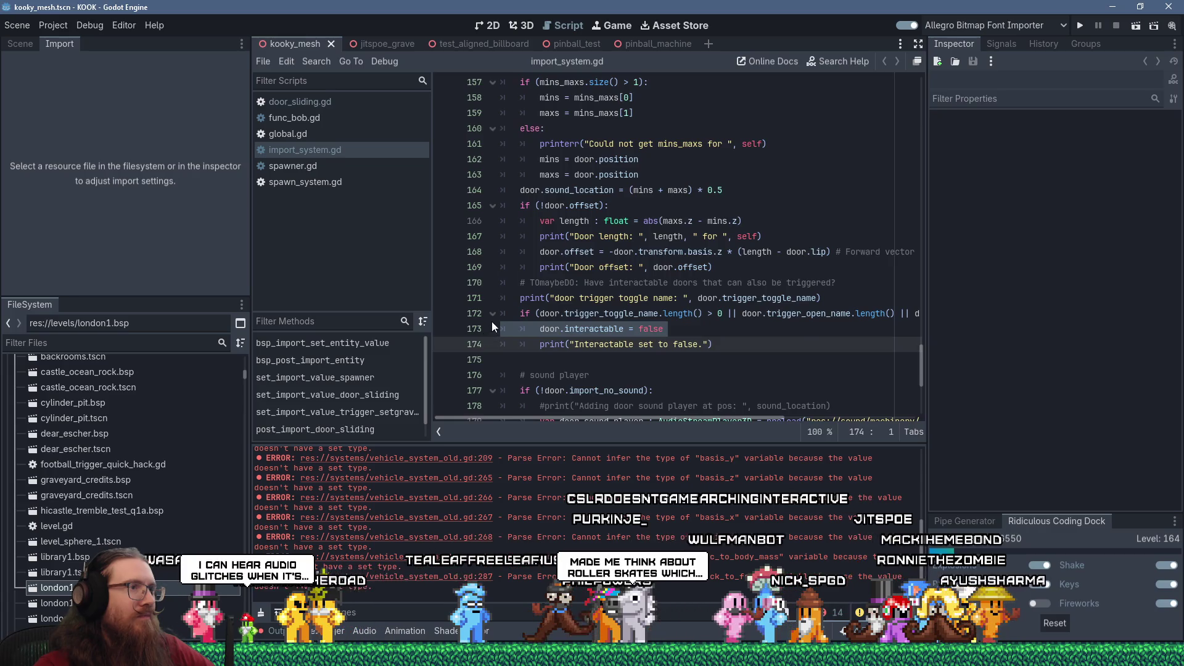
{"action": "left_click", "coordinate": [527, 298]}
{"action": "key", "text": "ctrl+k"}
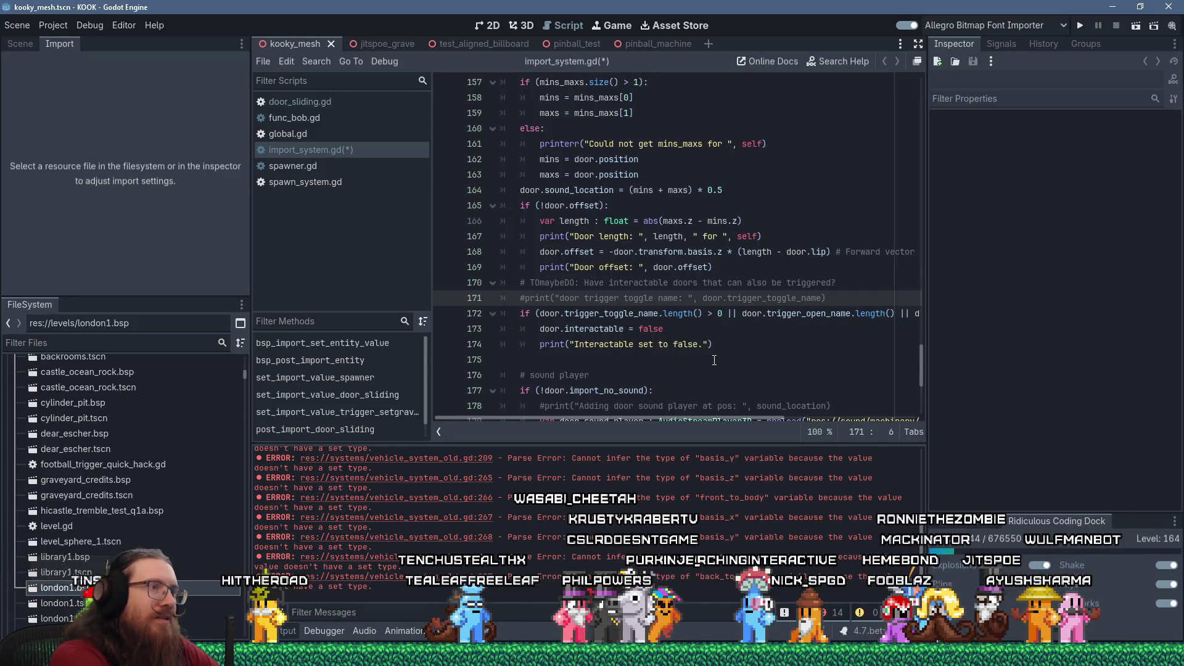
{"action": "key", "text": "ctrl+s"}
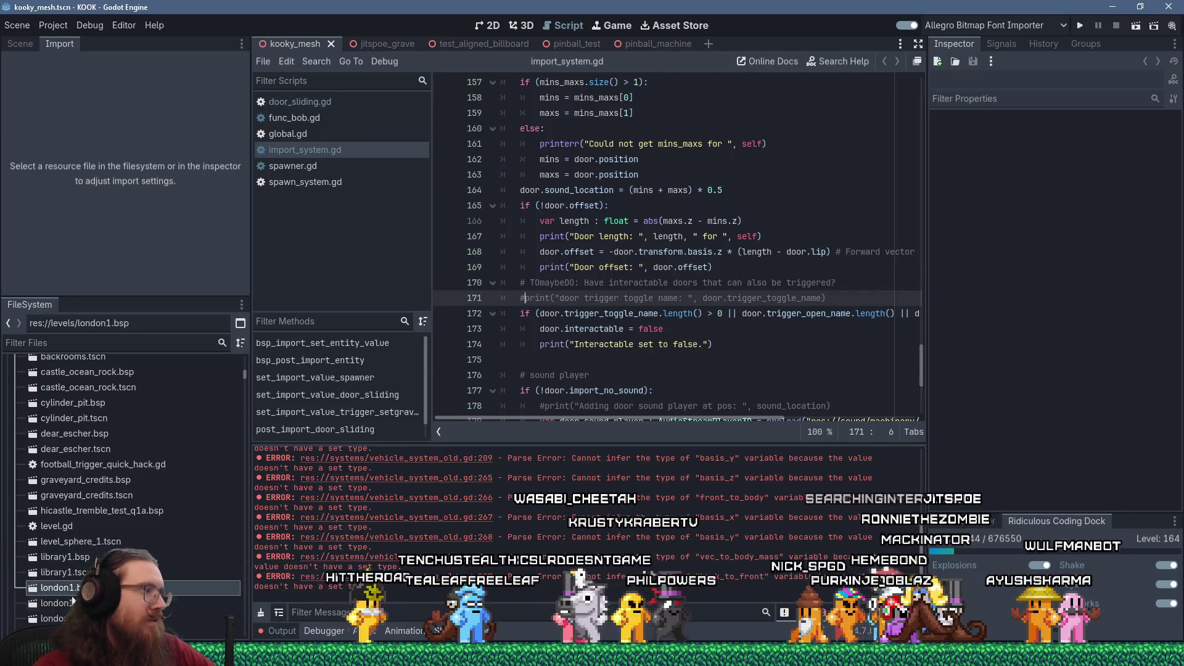
{"action": "left_click", "coordinate": [69, 589]}
{"action": "left_click", "coordinate": [129, 284]}
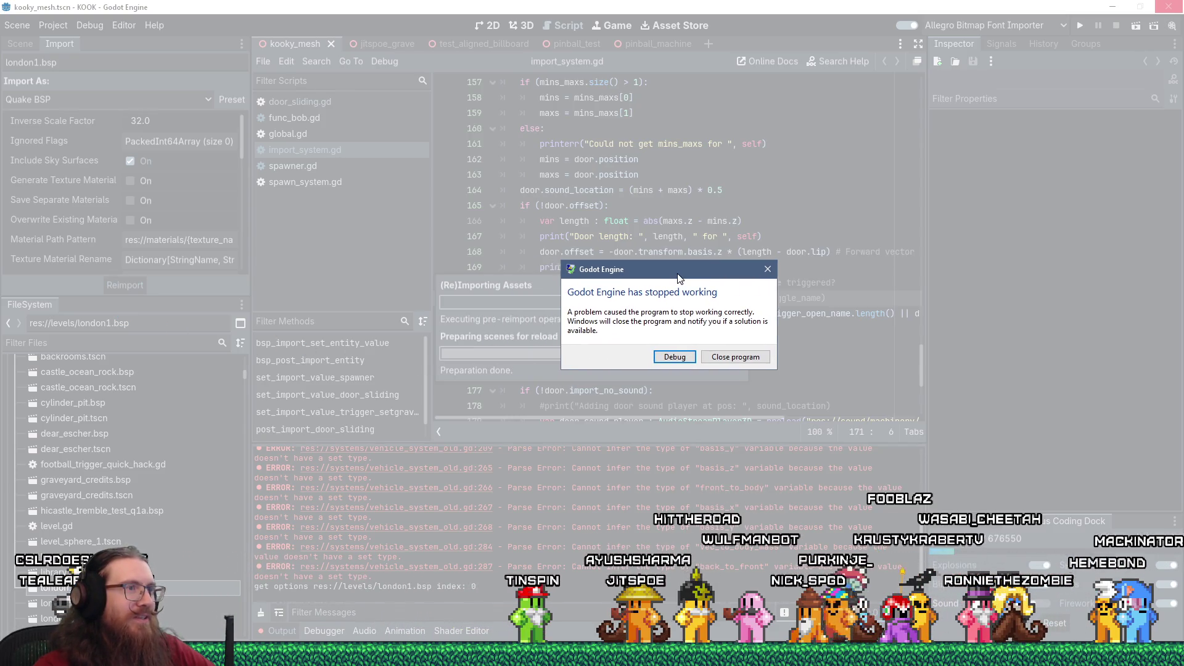
Bring Visual Studio forward from its taskbar preview, then choose Debug on Godot's crash dialog.
{"action": "left_click", "coordinate": [658, 361]}
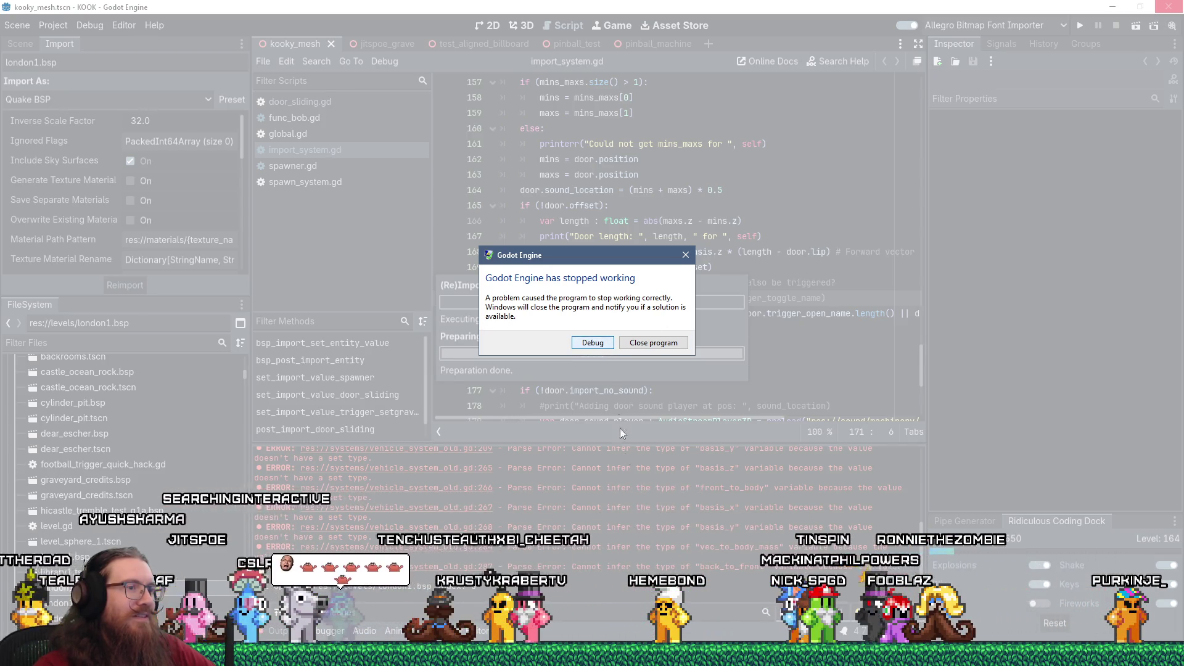
{"action": "left_click", "coordinate": [707, 655]}
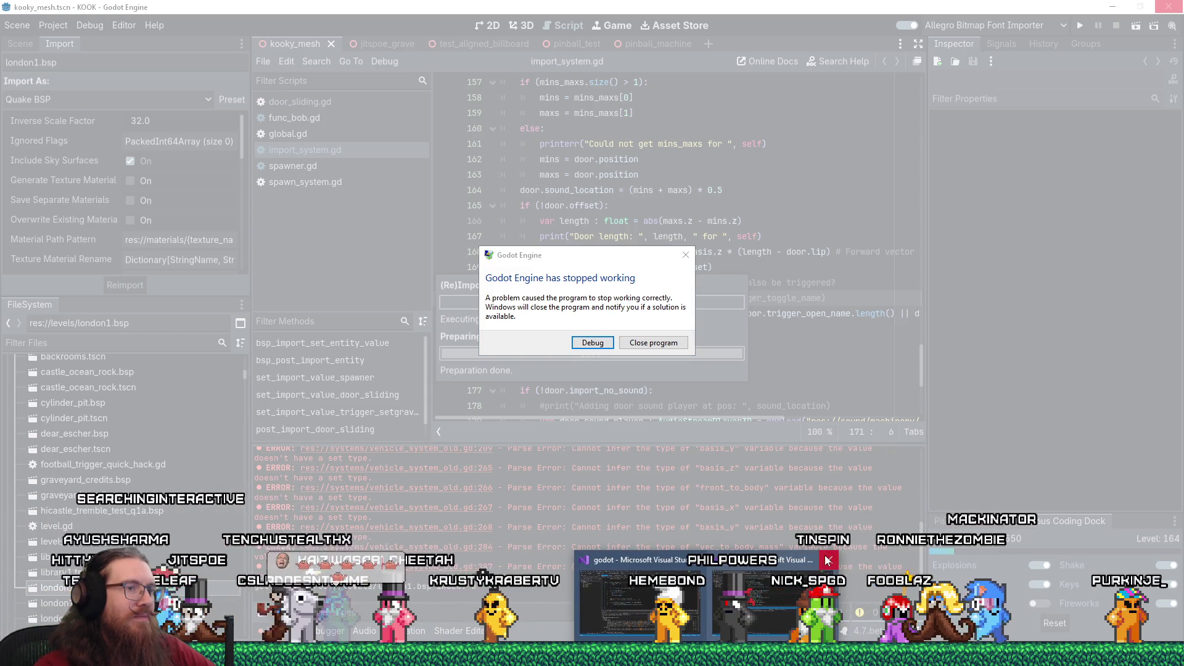
{"action": "left_click", "coordinate": [774, 607]}
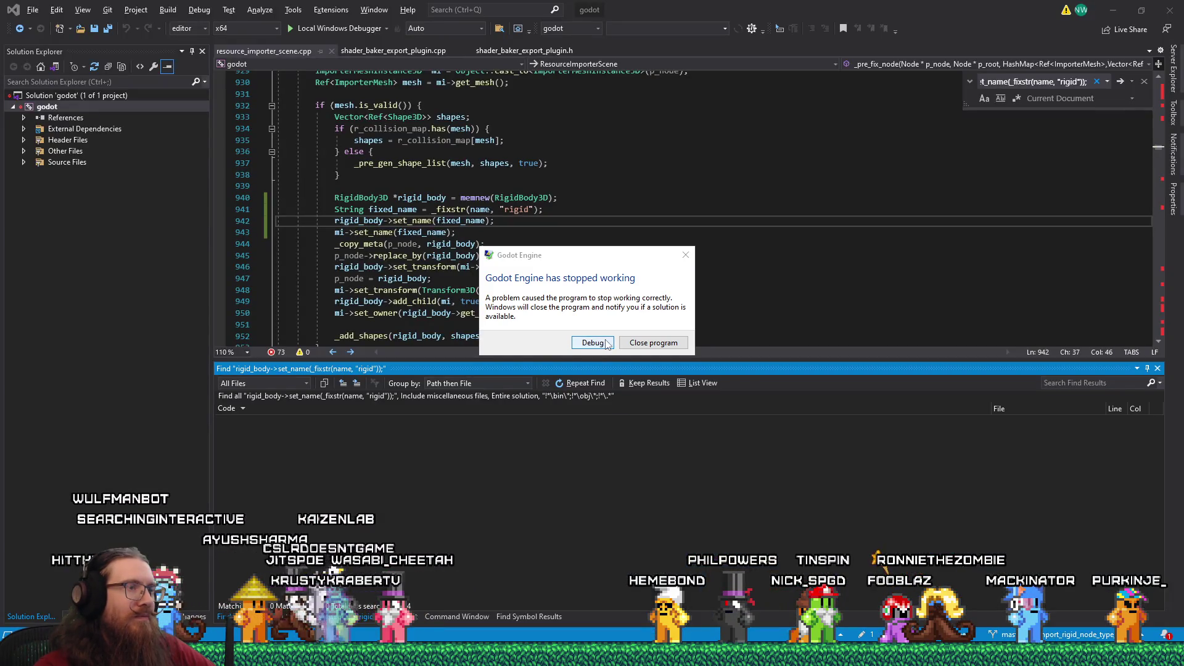
{"action": "left_click", "coordinate": [593, 343]}
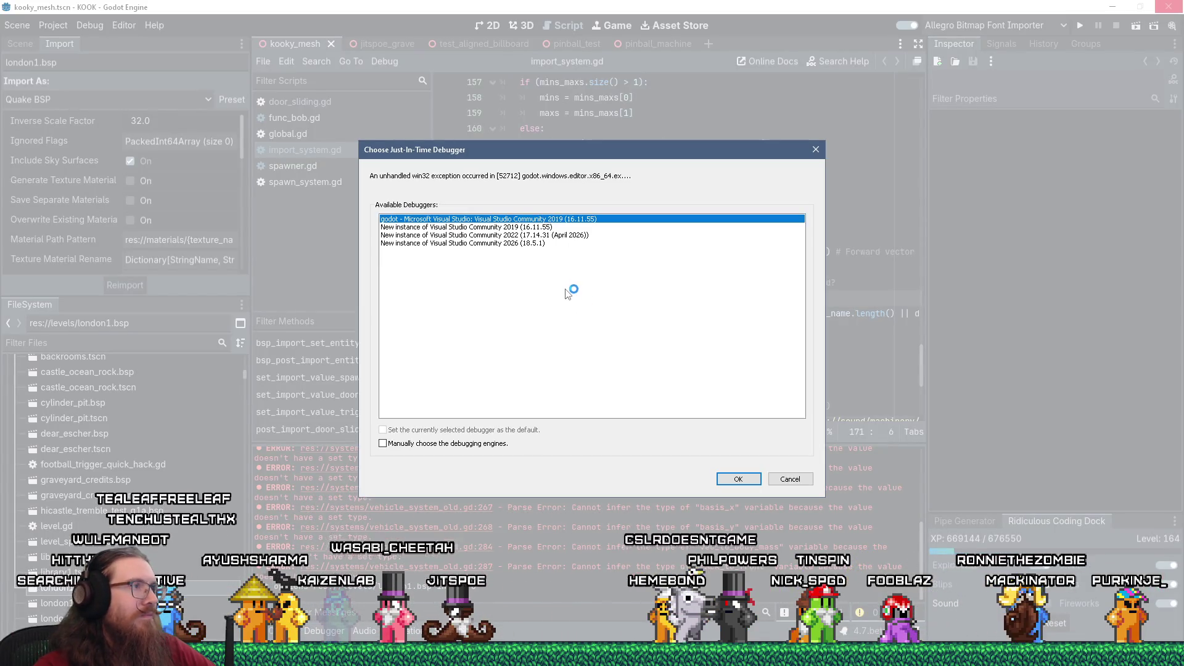
Confirm the existing Visual Studio 2019 instance as the Just-In-Time debugger.
{"action": "left_click", "coordinate": [738, 479]}
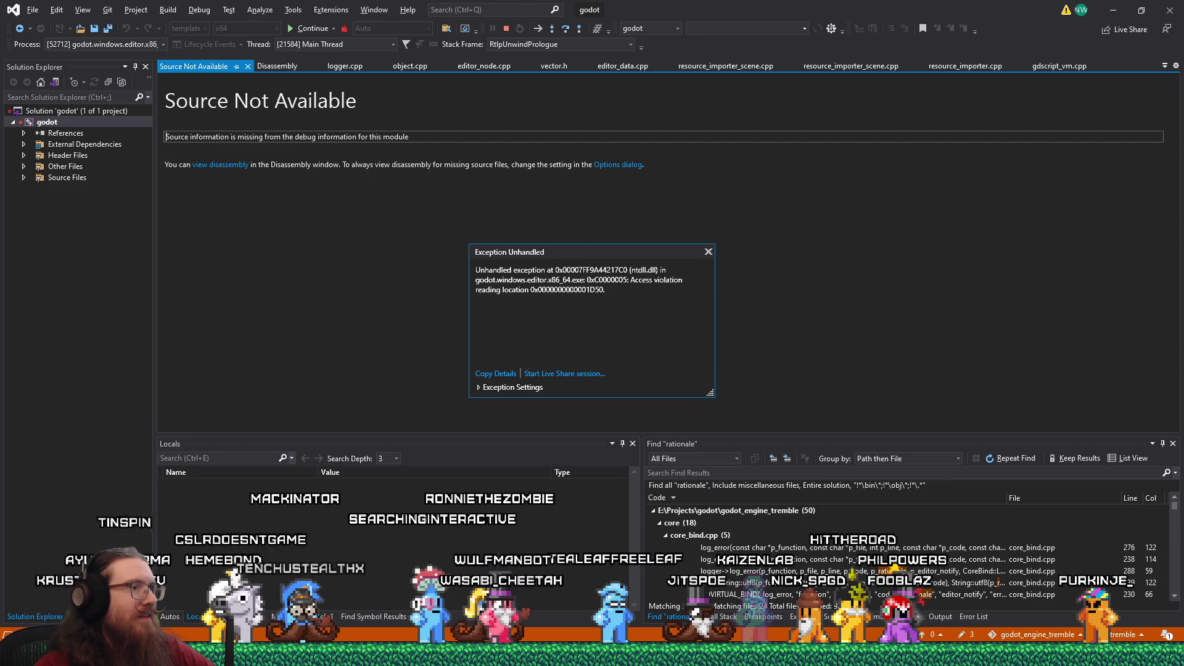
Drag the Firefox YouTube window over Visual Studio.
{"action": "mouse_move", "coordinate": [0, 63]}
{"action": "left_mouse_down"}
{"action": "mouse_move", "coordinate": [245, 63]}
{"action": "mouse_move", "coordinate": [620, 31]}
{"action": "left_mouse_up"}
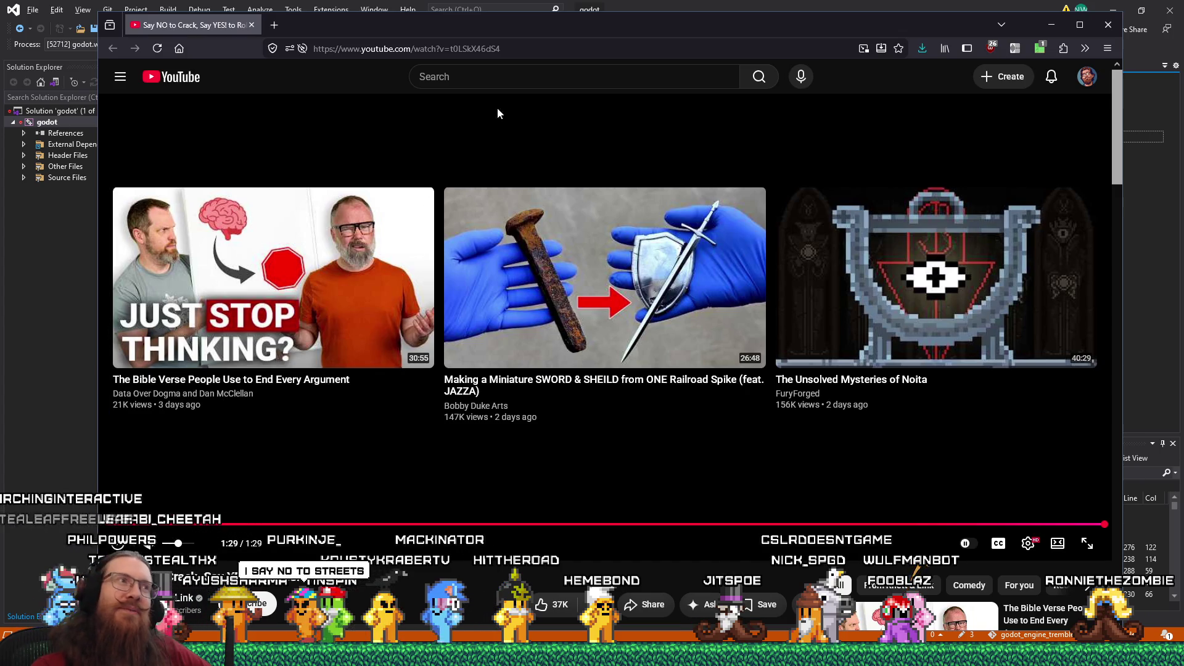
Search YouTube for 'at the red house'.
{"action": "left_click", "coordinate": [526, 78]}
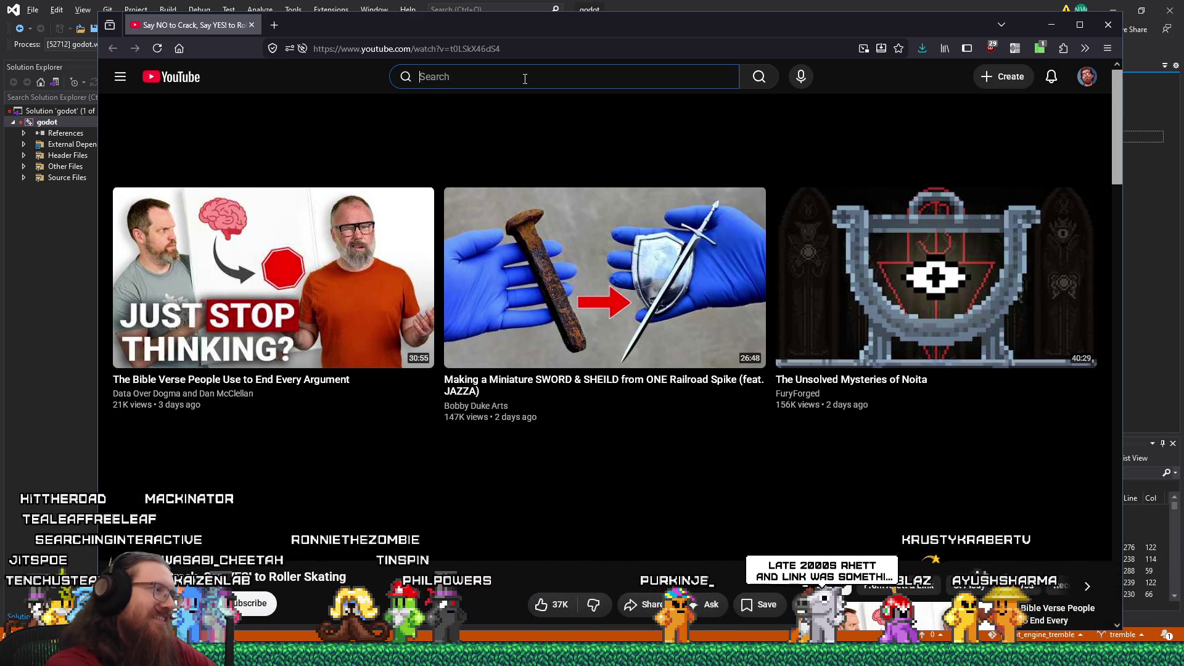
{"action": "type", "text": "at the red house"}
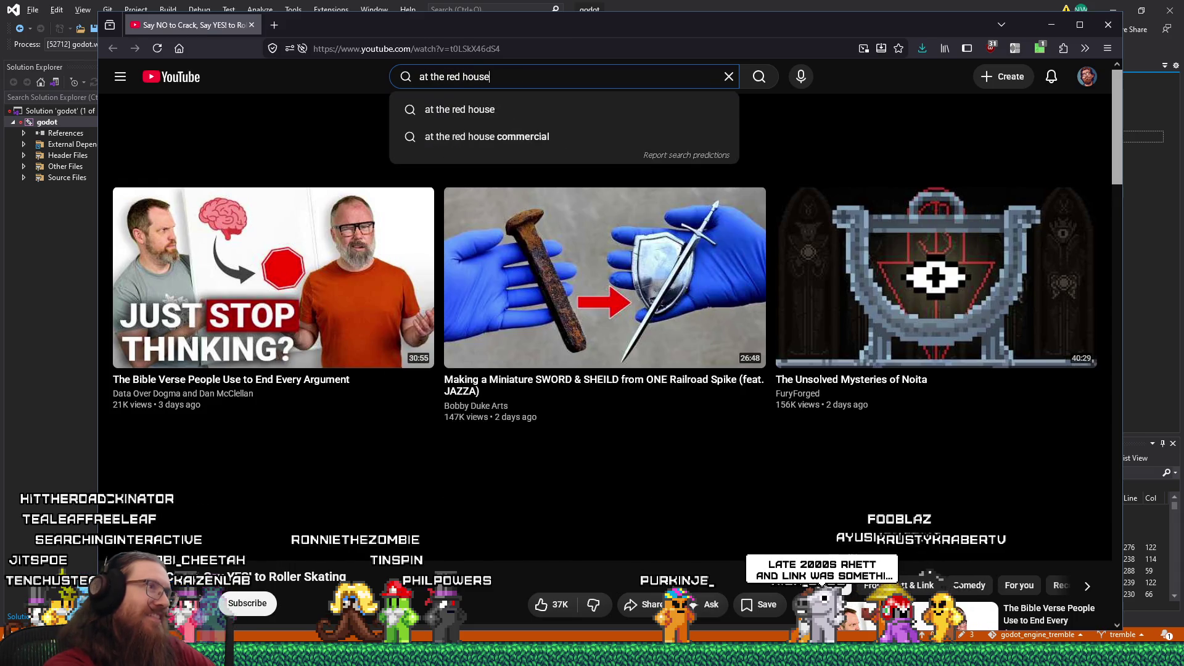
{"action": "key", "text": "Return"}
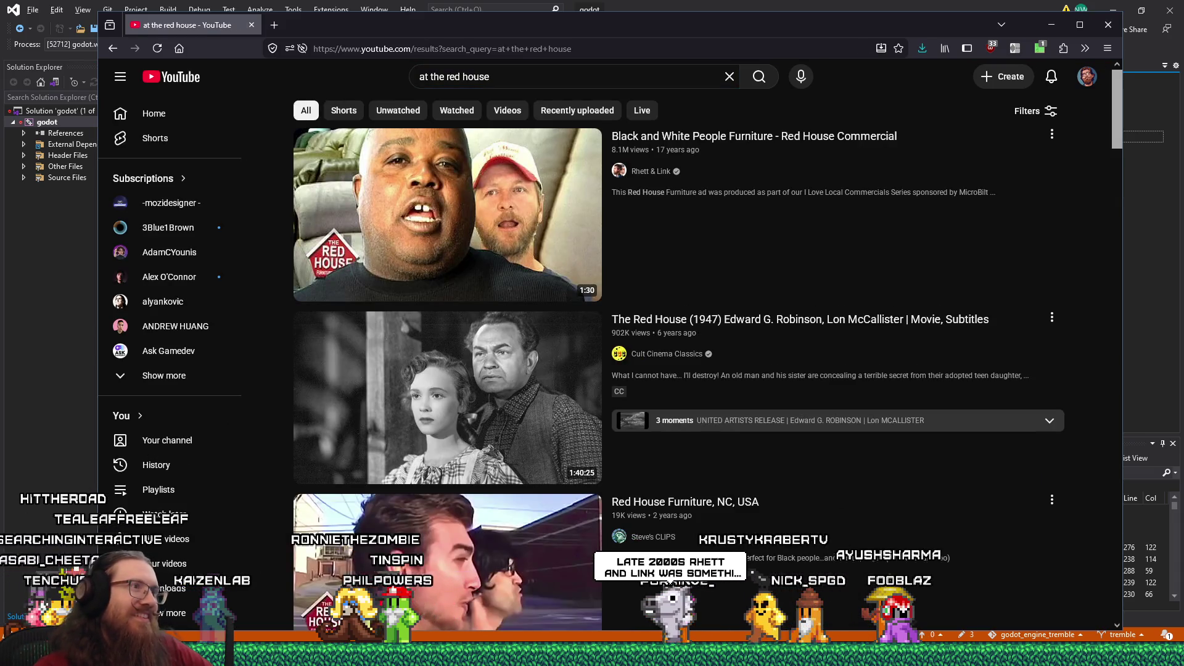
Play the first result, the Red House Furniture commercial, checking its Quality menu along the way.
{"action": "left_click", "coordinate": [477, 177]}
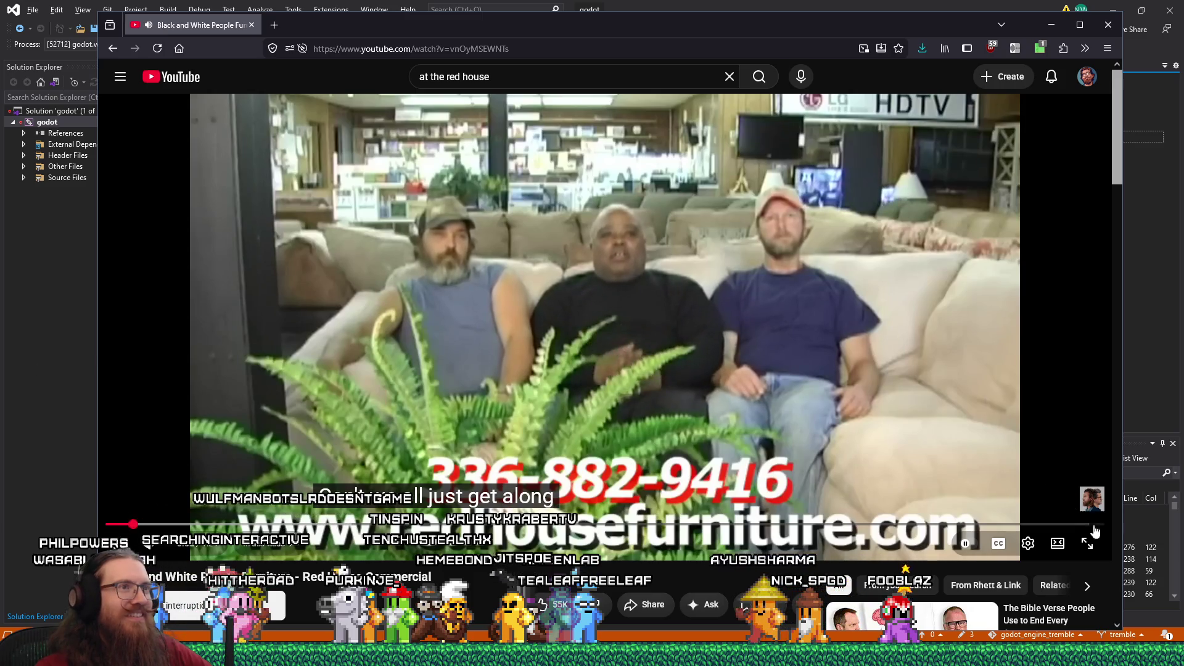
{"action": "left_click", "coordinate": [1027, 542]}
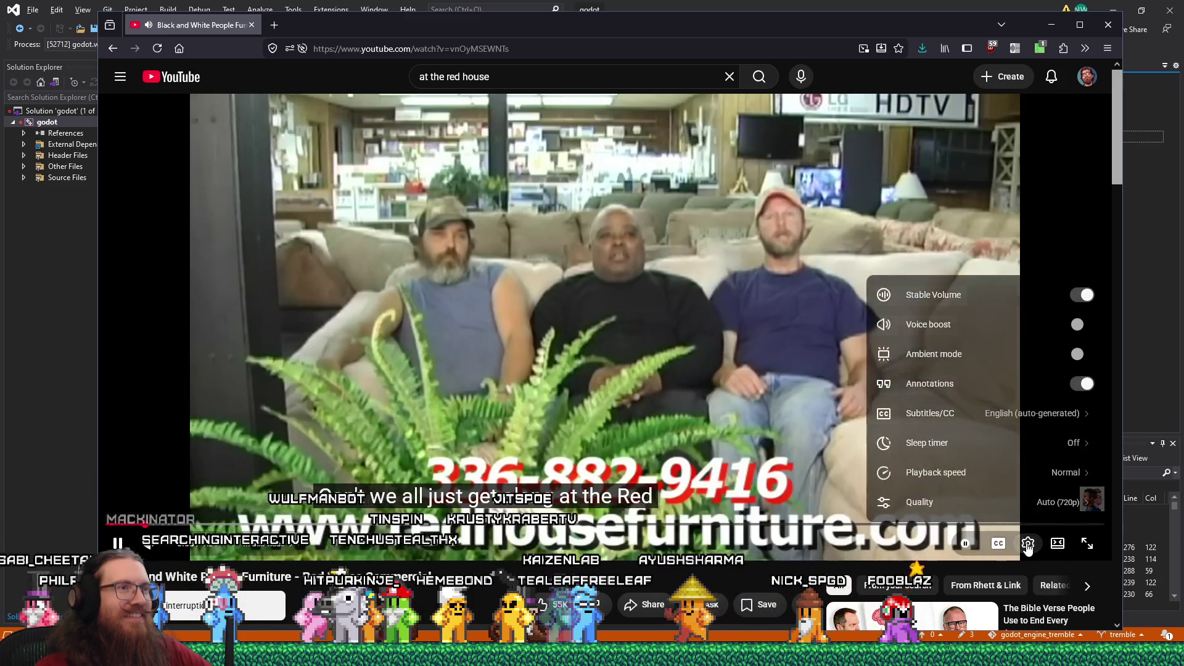
{"action": "left_click", "coordinate": [1041, 502]}
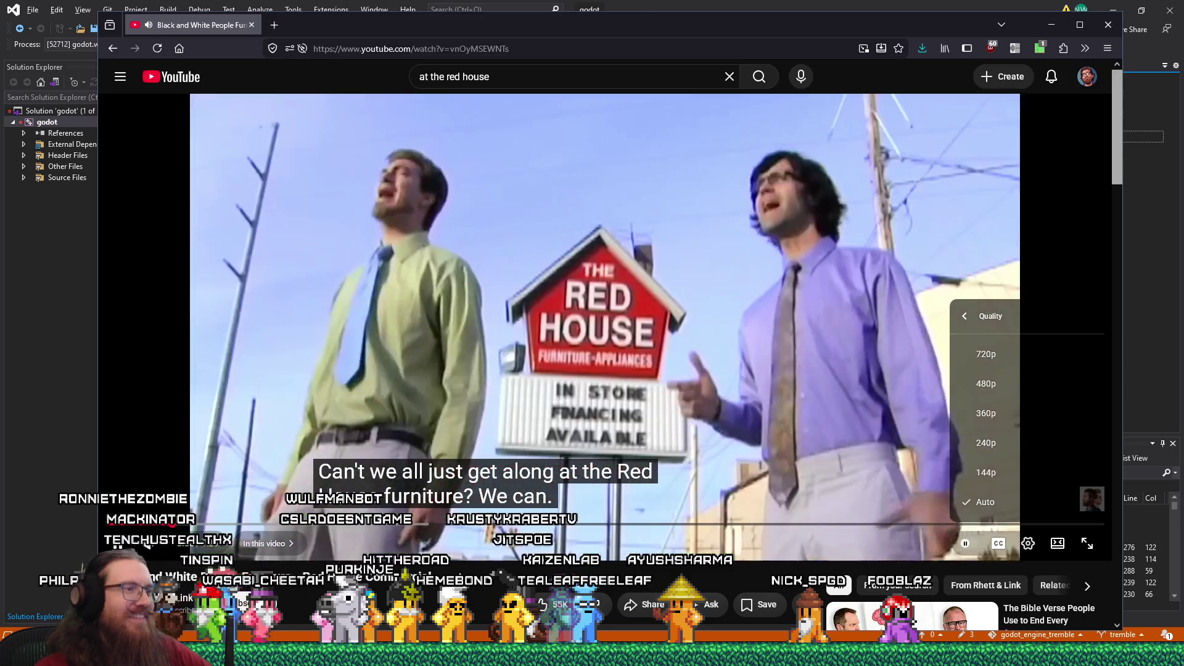
{"action": "left_click", "coordinate": [1043, 498]}
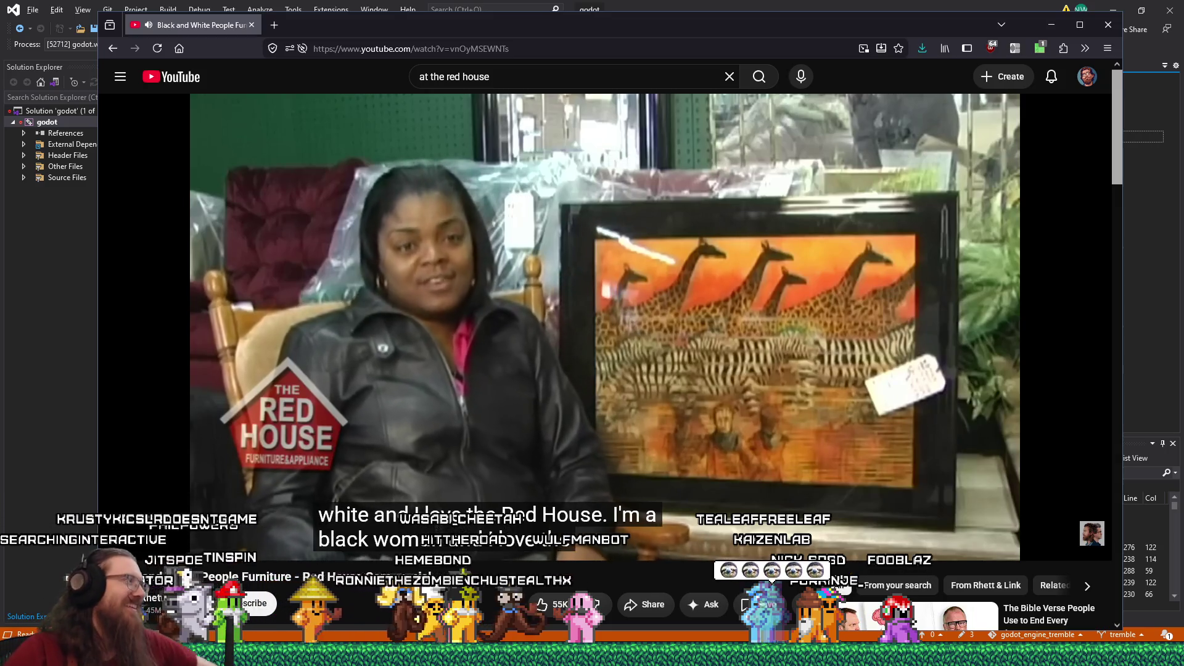
{"action": "mouse_move", "coordinate": [535, 548]}
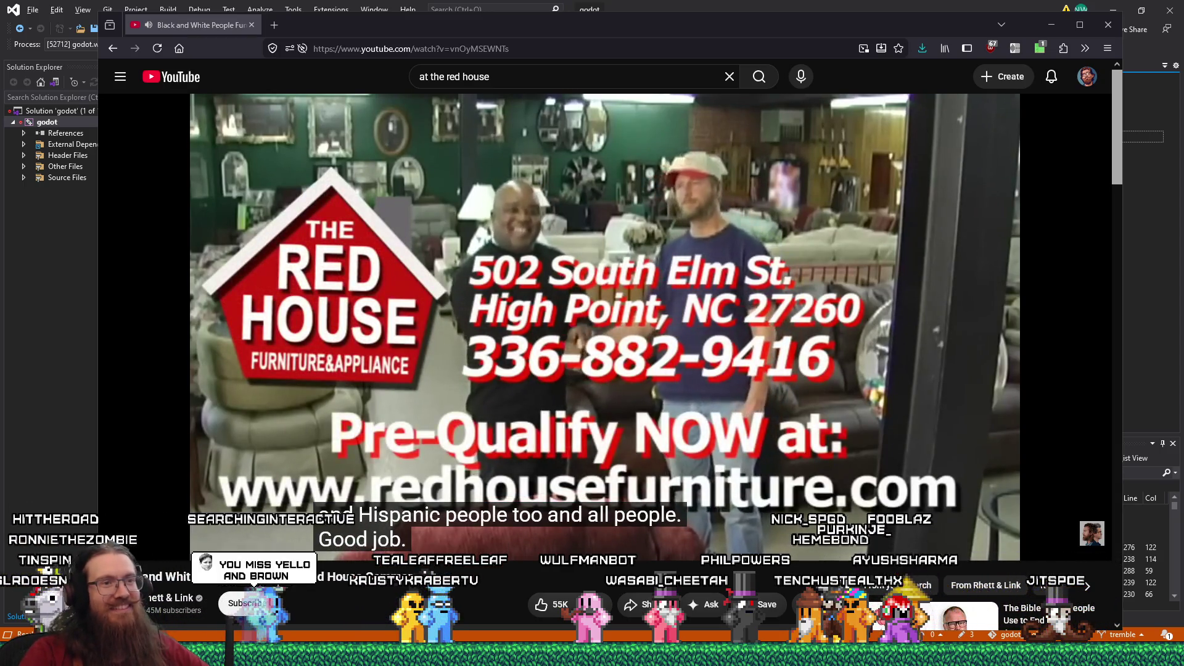
{"action": "mouse_move", "coordinate": [283, 559]}
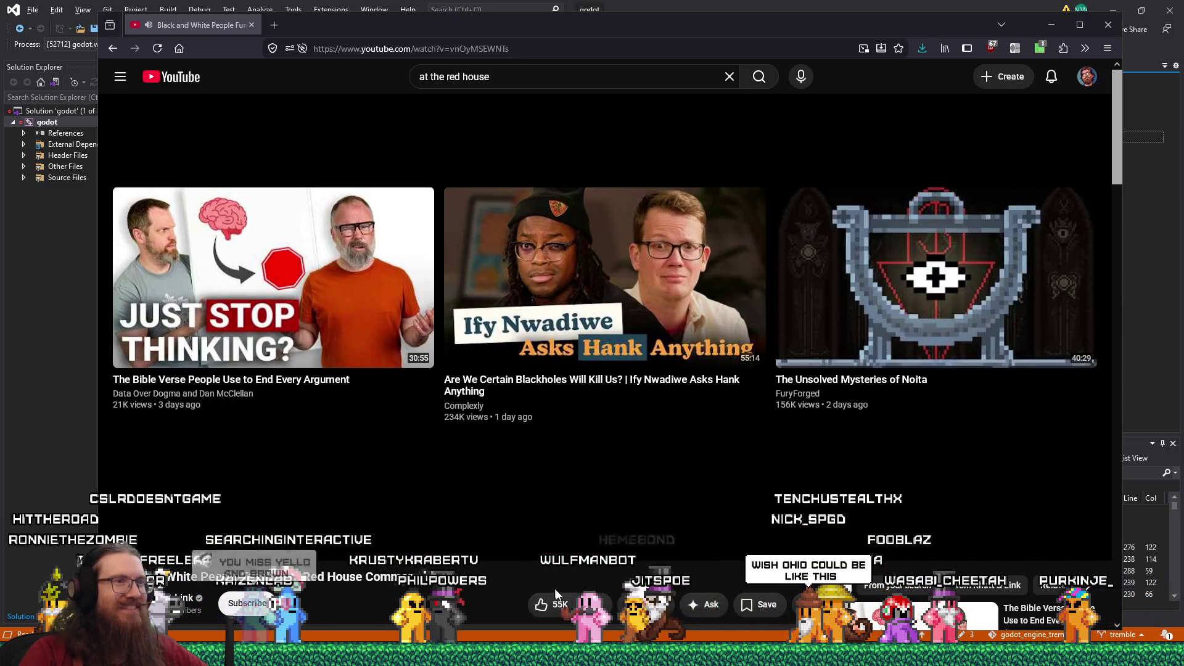
{"action": "left_click_drag", "start_coordinate": [945, 20], "coordinate": [960, 32]}
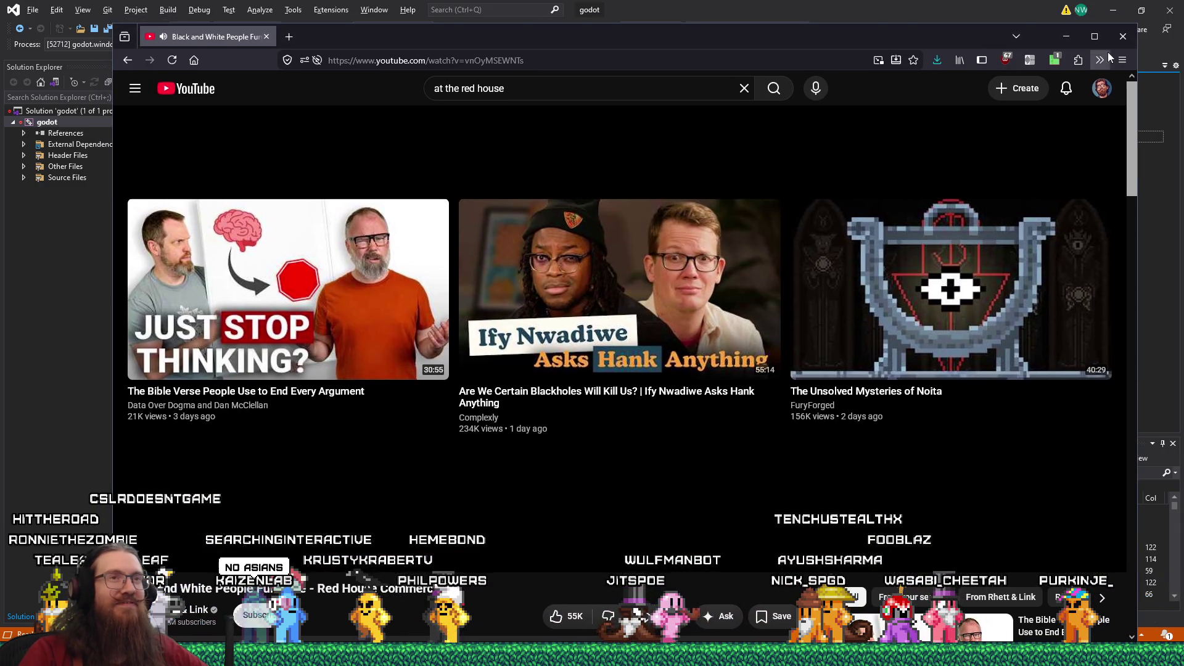
Close Firefox, dismiss the Exception Unhandled message, and show the crash's Call Stack.
{"action": "left_click", "coordinate": [1126, 40]}
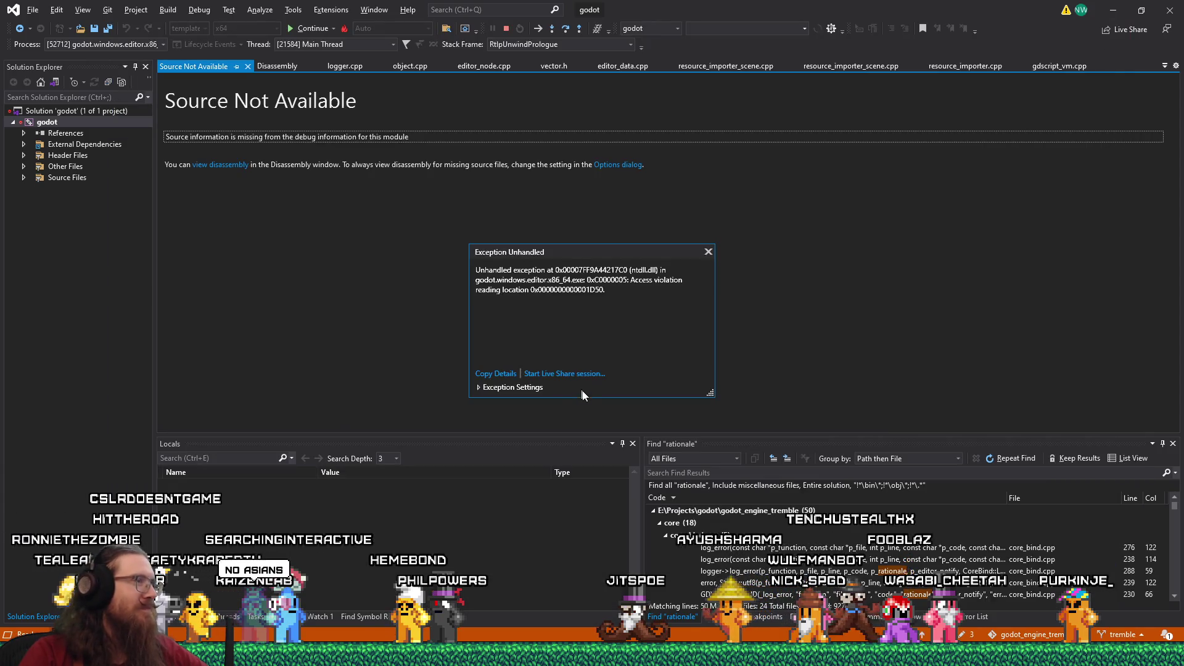
{"action": "left_click", "coordinate": [708, 252]}
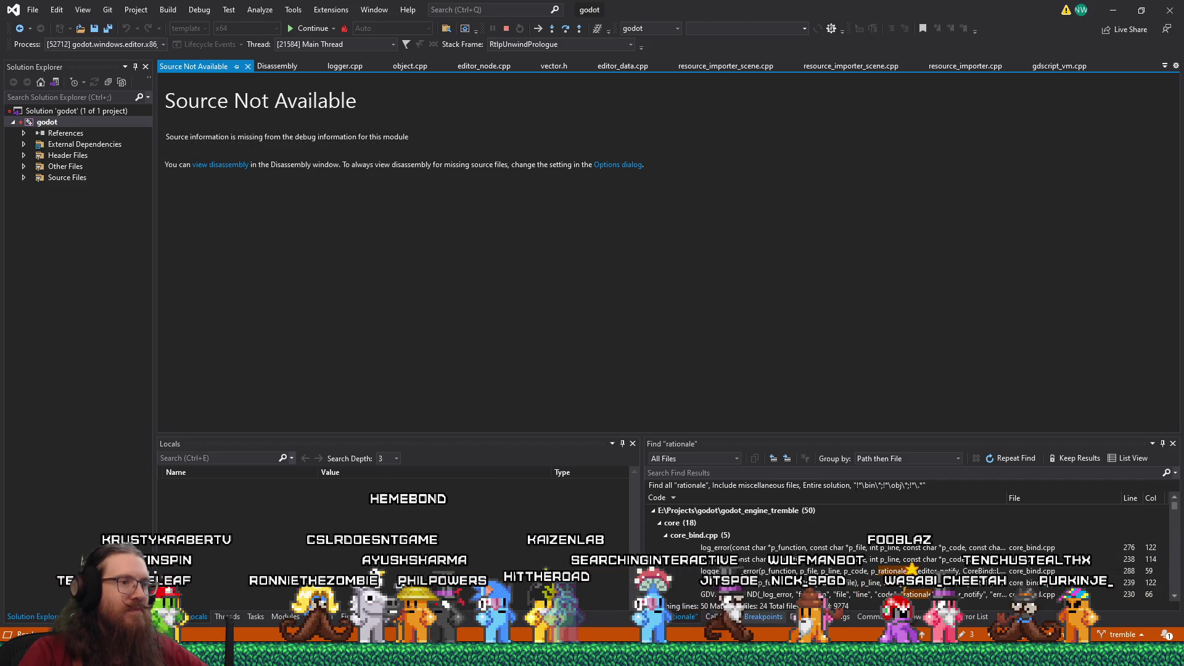
{"action": "left_click", "coordinate": [736, 616]}
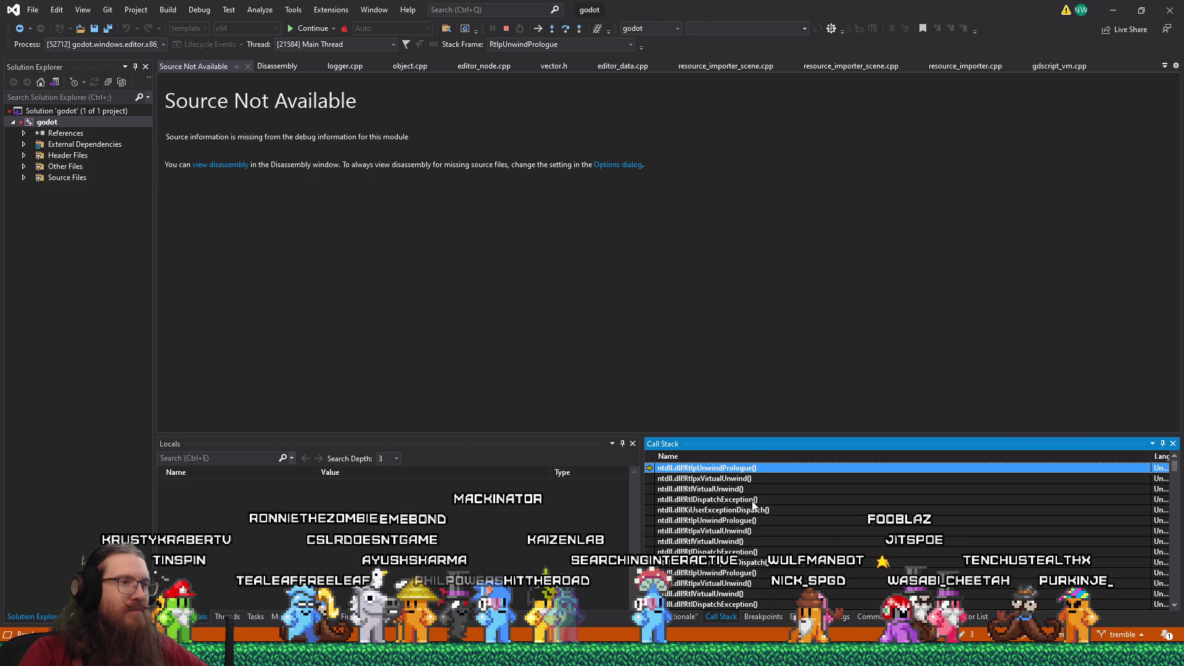
{"action": "scroll", "coordinate": [752, 504], "scroll_direction": "down", "scroll_amount": 4}
{"action": "scroll", "coordinate": [752, 504], "scroll_direction": "up", "scroll_amount": 3}
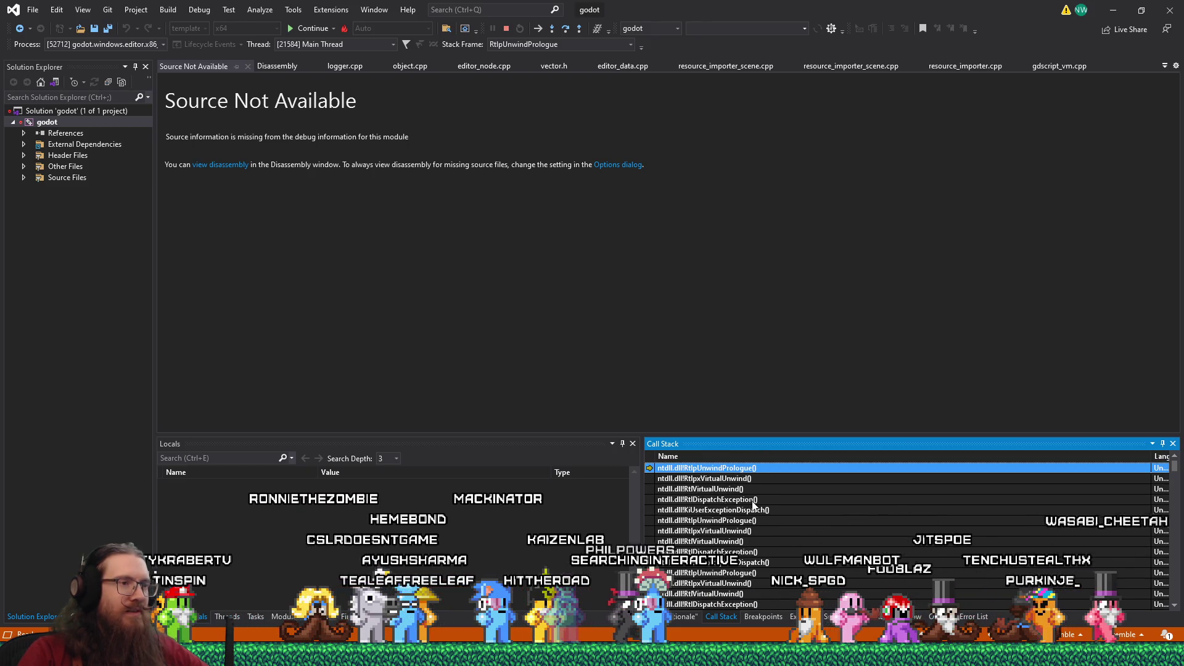
{"action": "scroll", "coordinate": [752, 504], "scroll_direction": "down", "scroll_amount": 3}
{"action": "scroll", "coordinate": [752, 504], "scroll_direction": "down", "scroll_amount": 1}
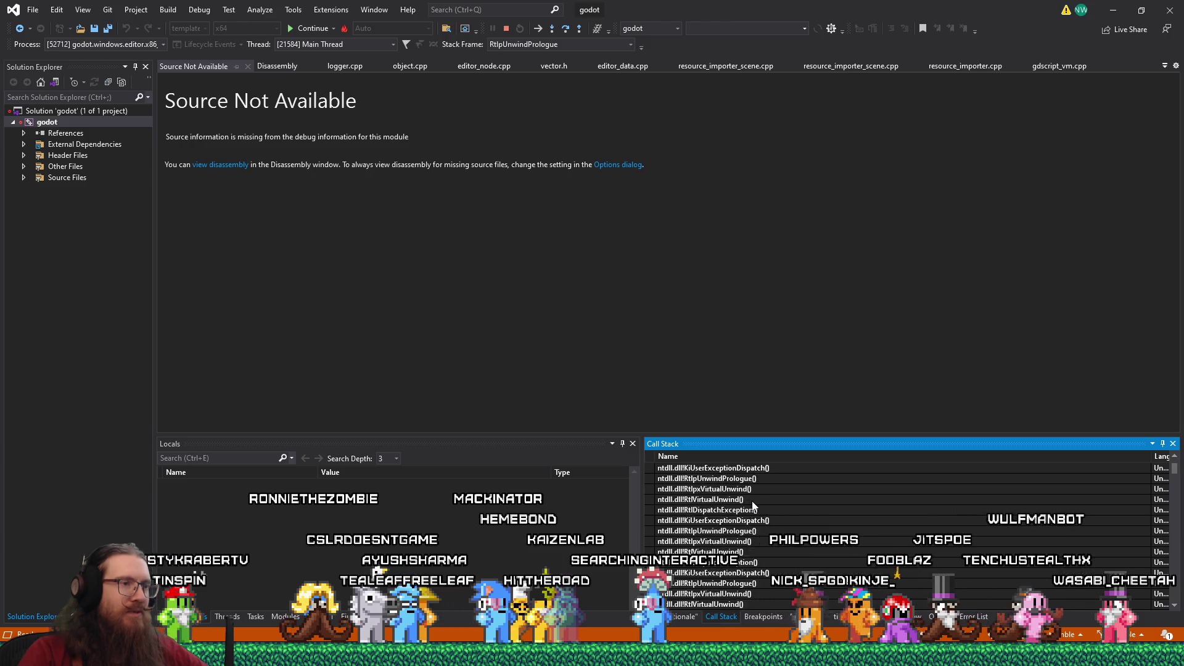
Enlarge the Locals and Call Stack panels and scroll through the repeating ntdll frames.
{"action": "left_click_drag", "start_coordinate": [777, 436], "coordinate": [775, 212]}
{"action": "scroll", "coordinate": [782, 274], "scroll_direction": "down", "scroll_amount": 4}
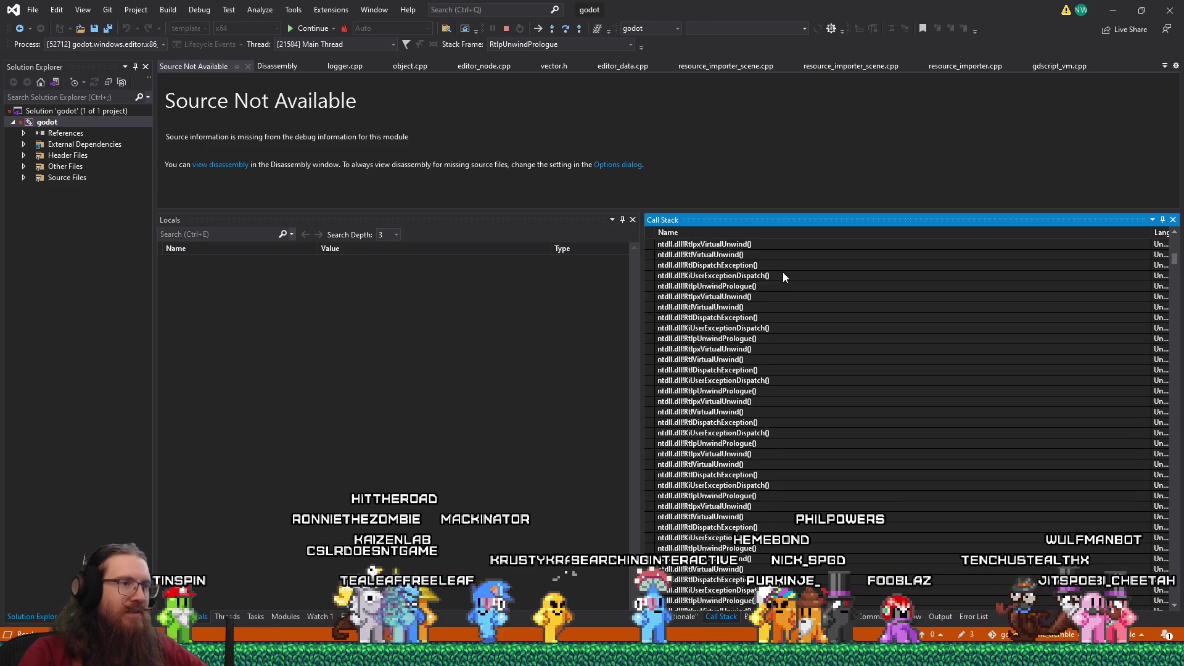
{"action": "scroll", "coordinate": [782, 276], "scroll_direction": "down", "scroll_amount": 2}
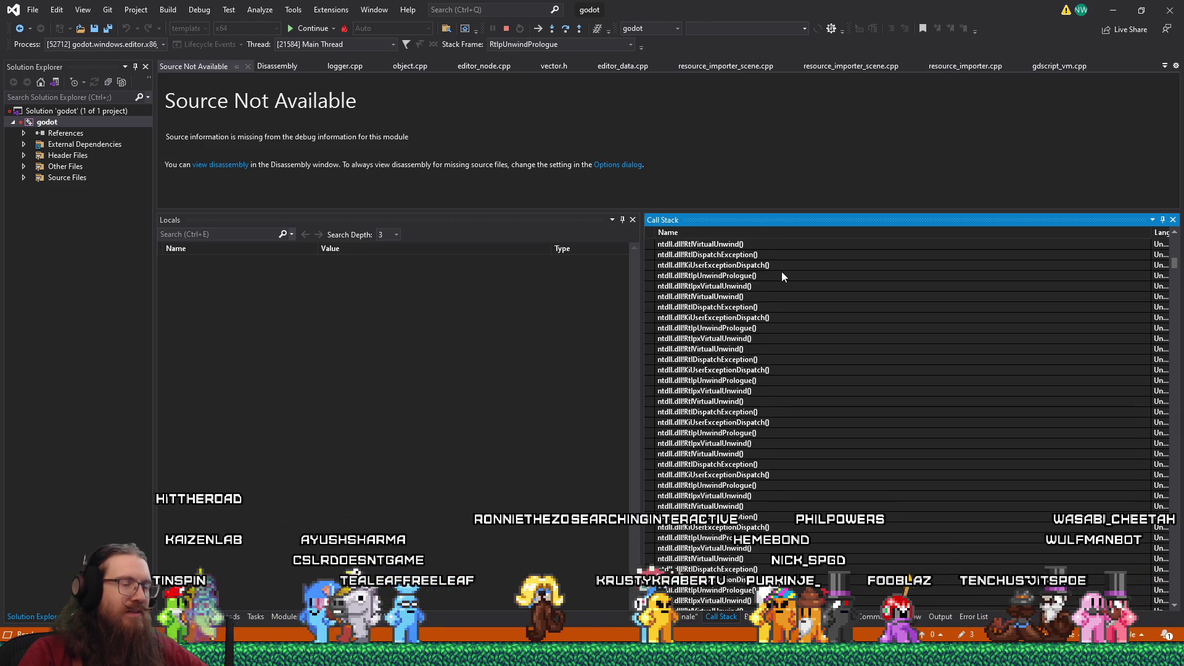
{"action": "left_click_drag", "start_coordinate": [1174, 267], "coordinate": [1138, 617]}
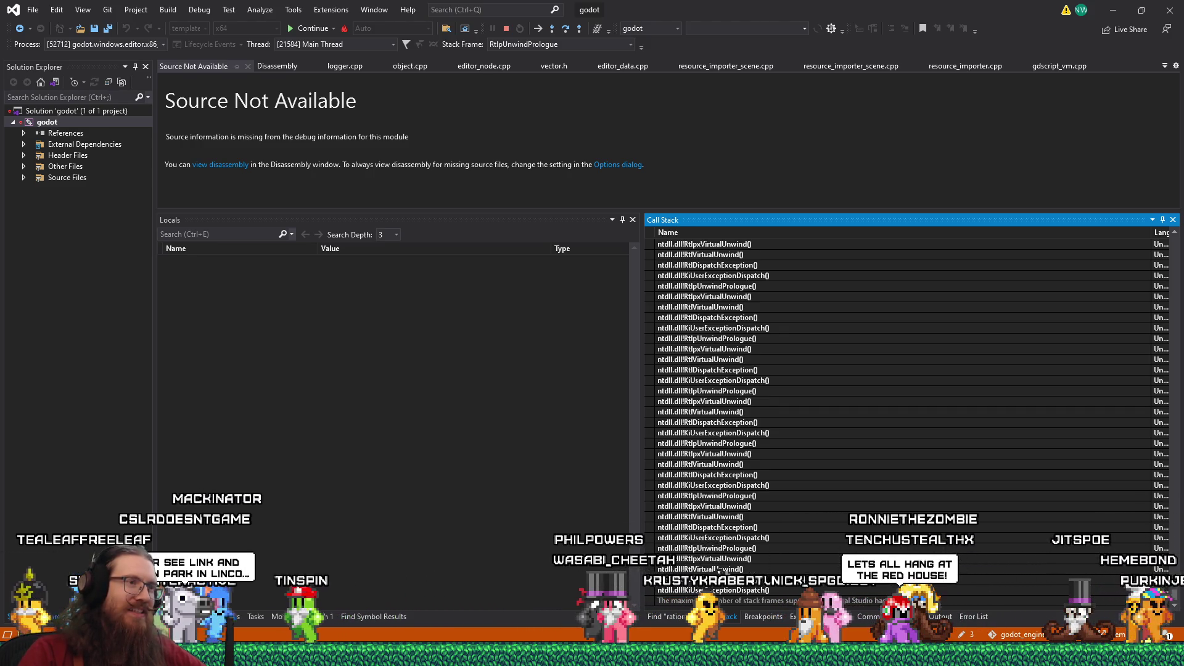
{"action": "scroll", "coordinate": [763, 502], "scroll_direction": "up", "scroll_amount": 1}
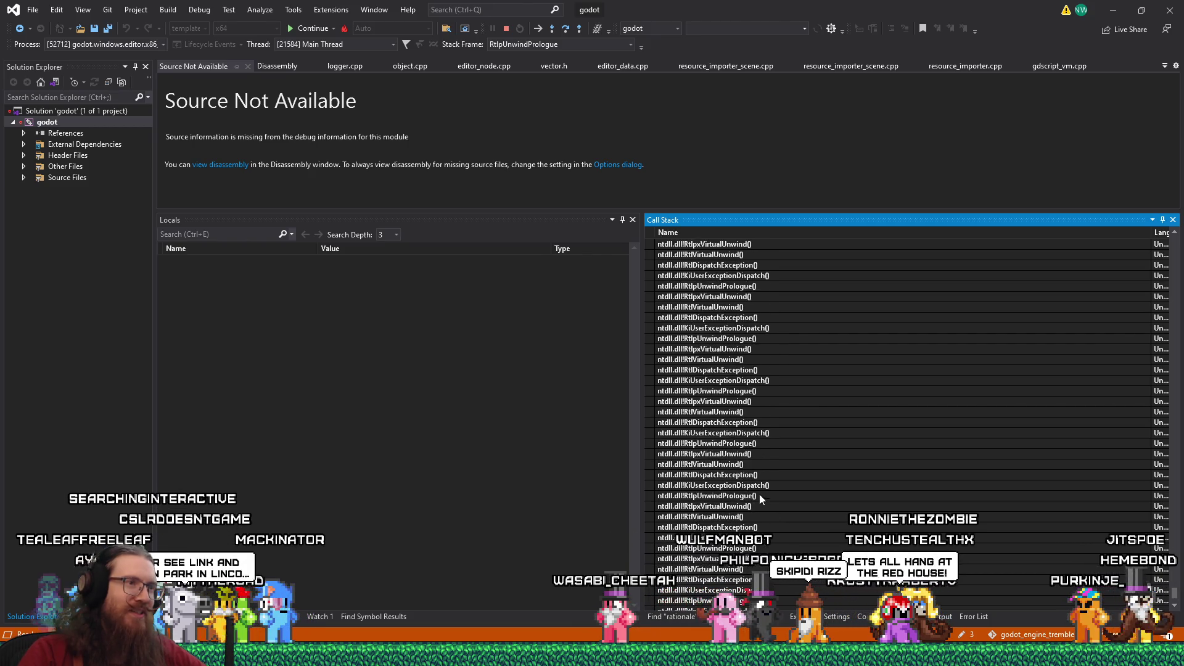
{"action": "scroll", "coordinate": [760, 494], "scroll_direction": "up", "scroll_amount": 4}
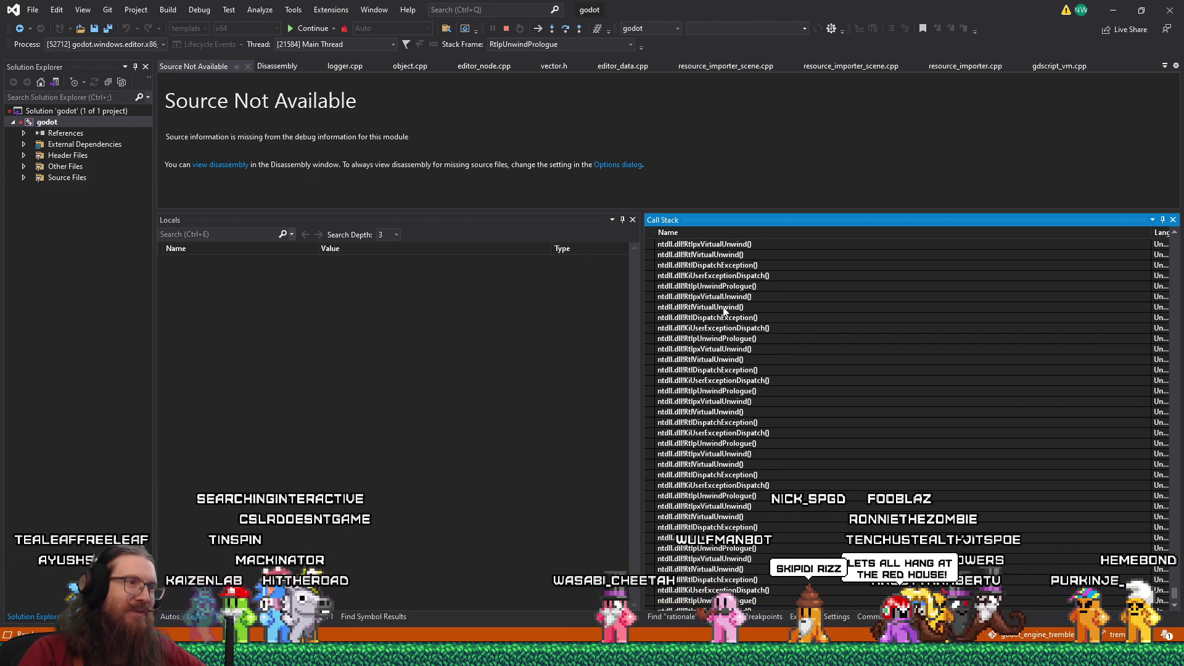
{"action": "scroll", "coordinate": [723, 339], "scroll_direction": "up", "scroll_amount": 1}
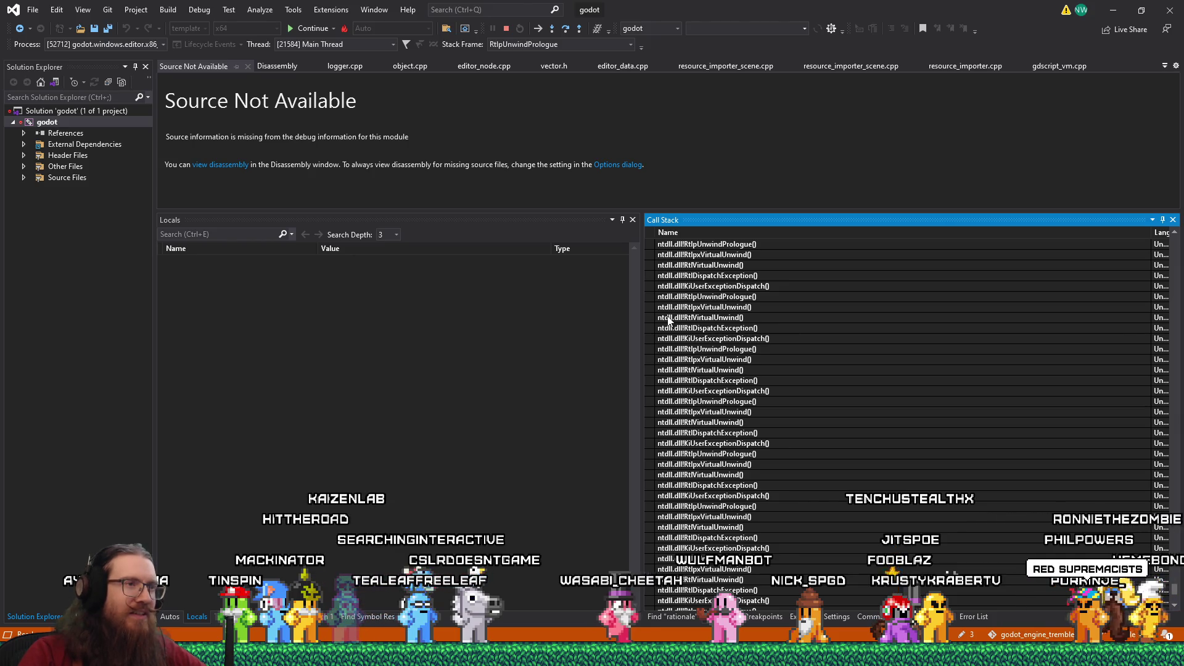
{"action": "scroll", "coordinate": [668, 320], "scroll_direction": "down", "scroll_amount": 1}
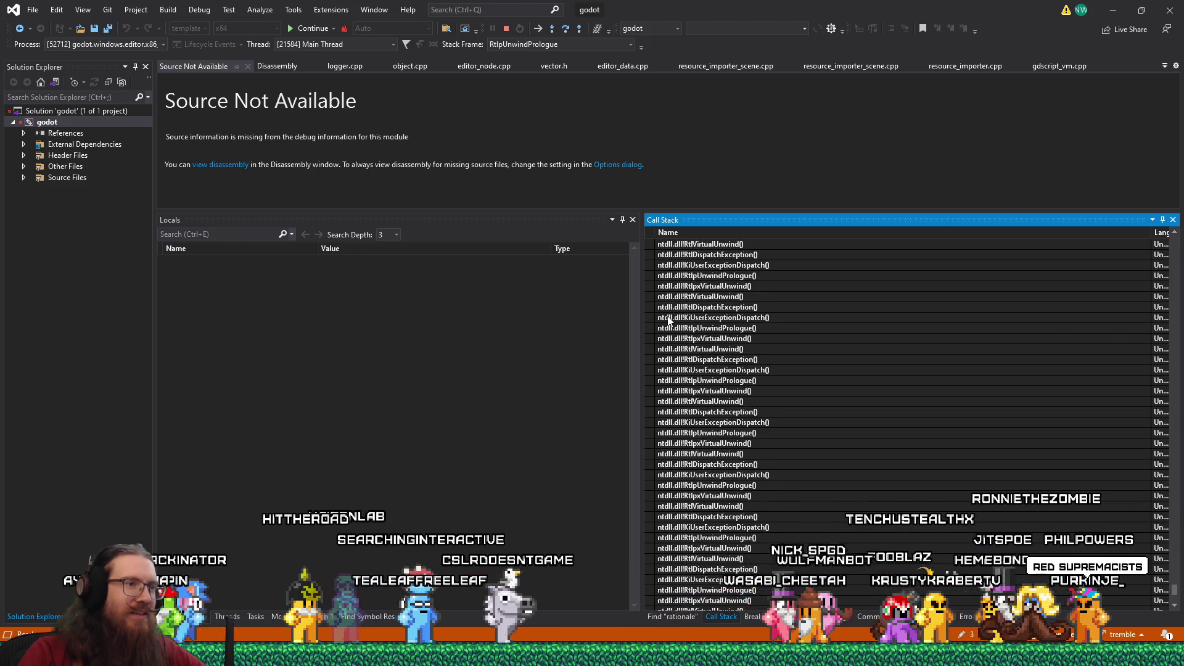
{"action": "scroll", "coordinate": [667, 320], "scroll_direction": "down", "scroll_amount": 1}
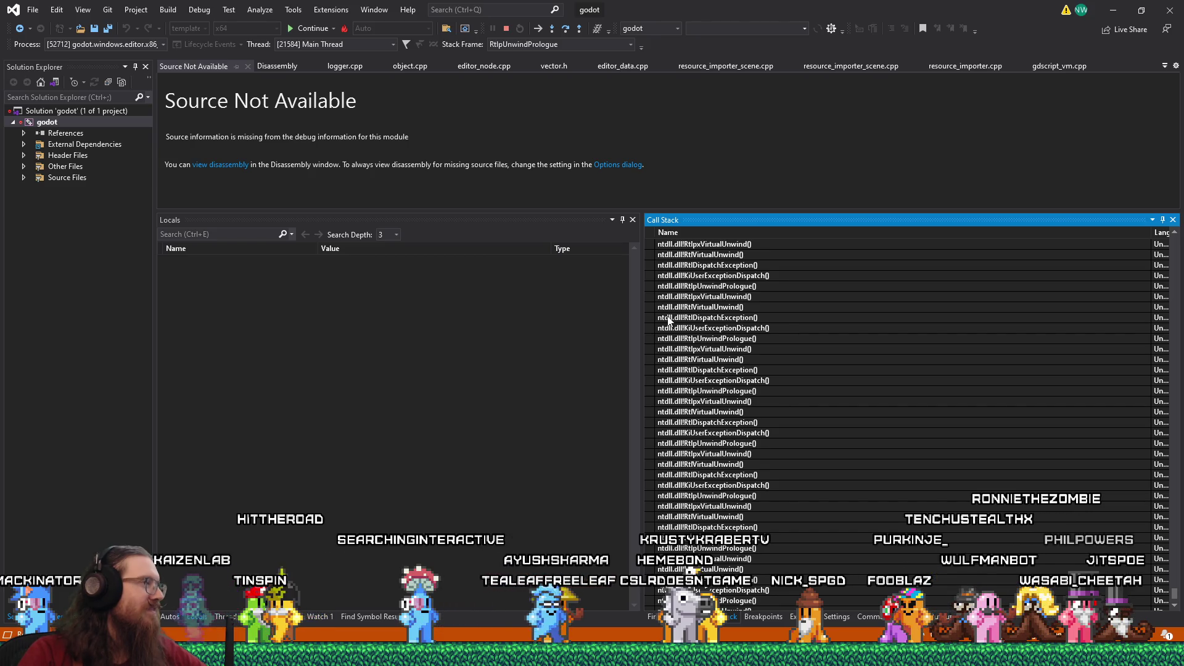
{"action": "key", "text": "alt+Tab"}
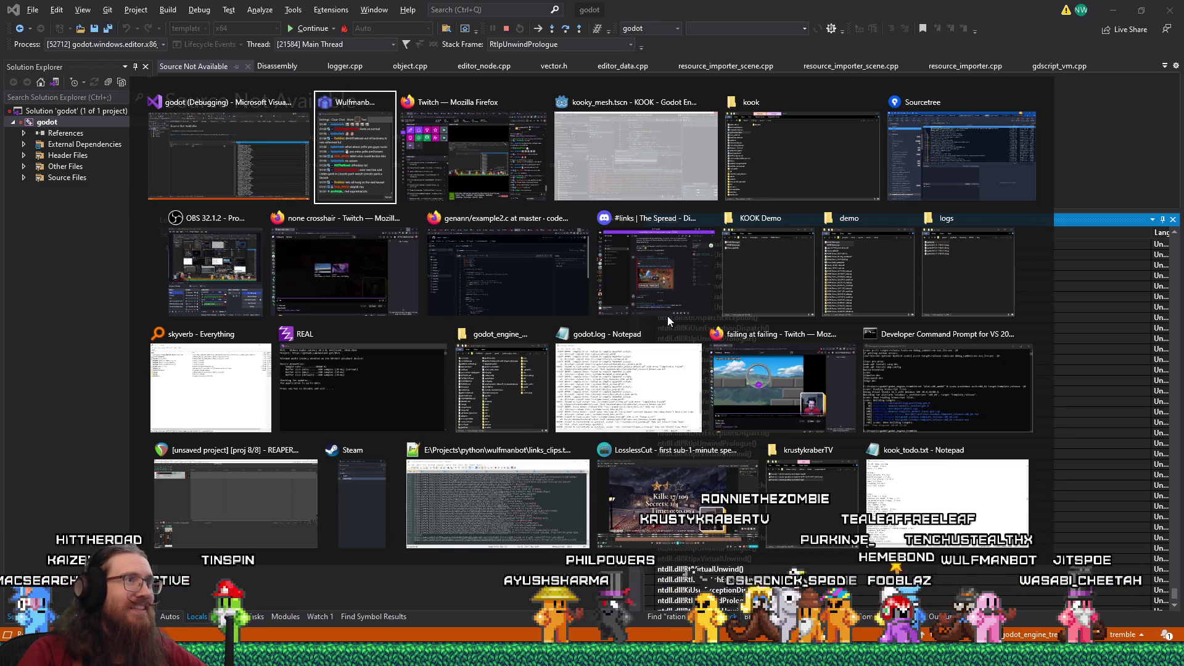
Stop debugging via Debug > Stop Debugging and launch godot_kook_editor from the kook folder.
{"action": "key", "text": "Escape"}
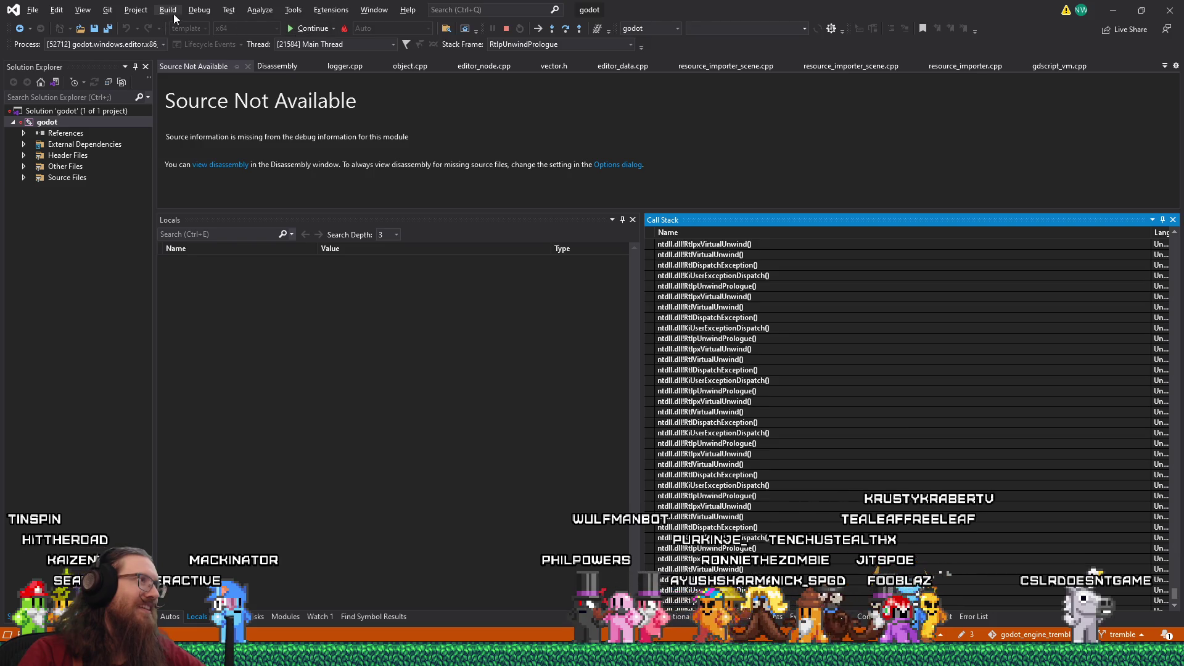
{"action": "left_click", "coordinate": [200, 13]}
{"action": "left_click", "coordinate": [212, 81]}
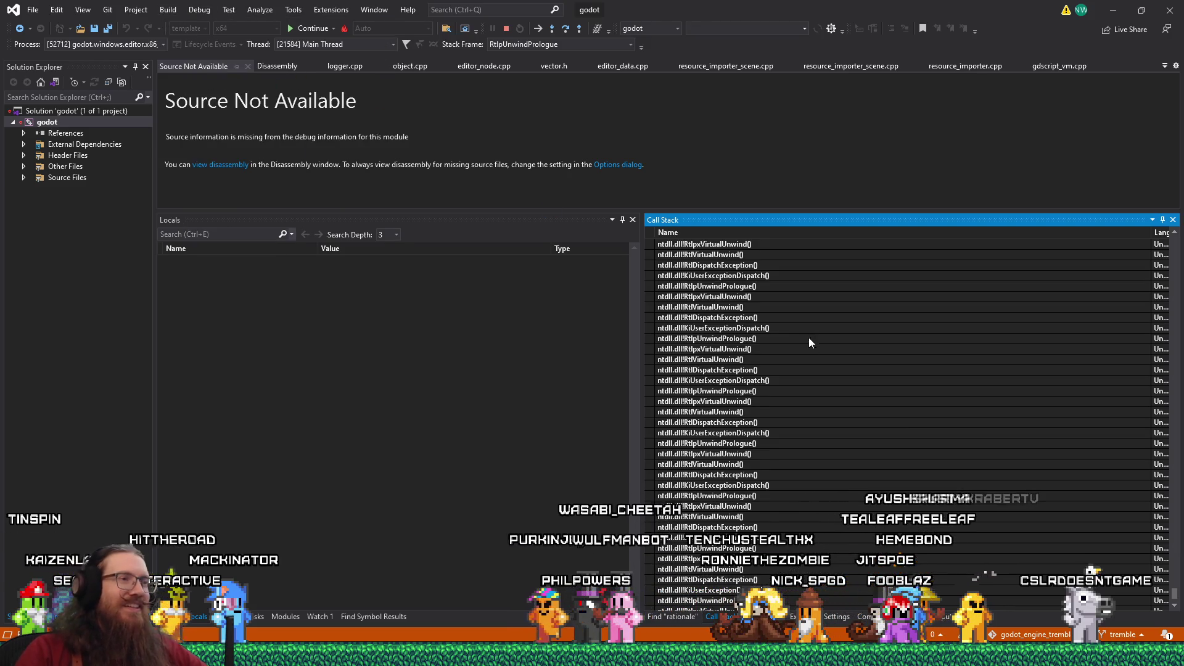
{"action": "key", "text": "alt+Tab"}
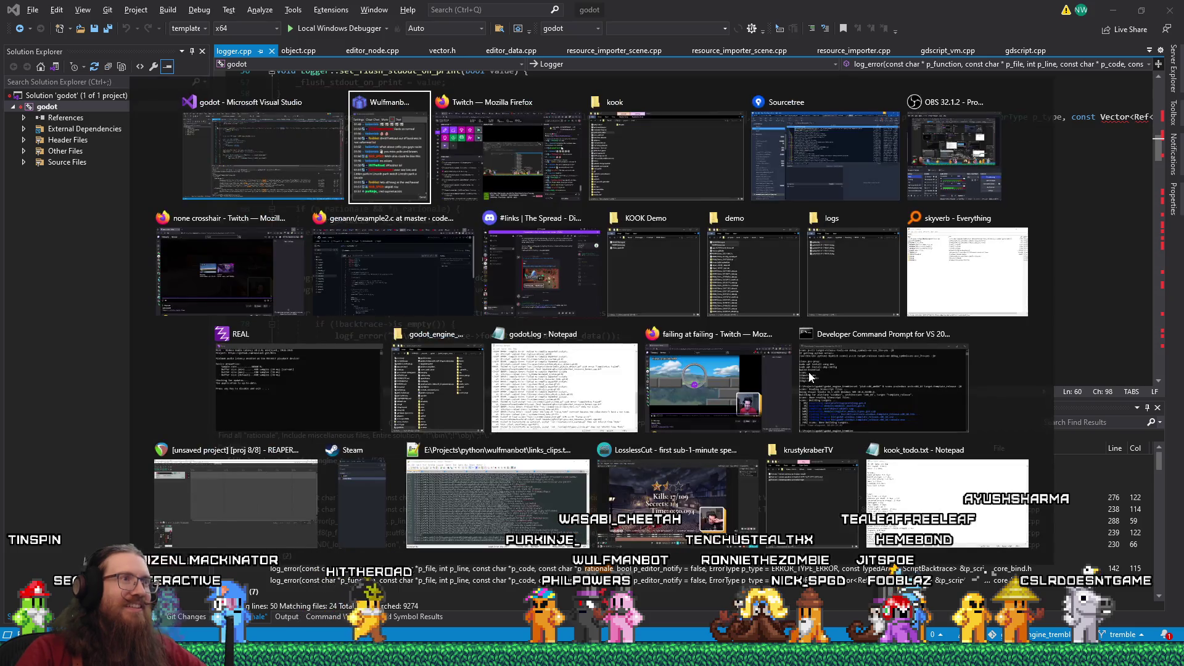
{"action": "key", "text": "Tab"}
{"action": "key", "text": "Tab"}
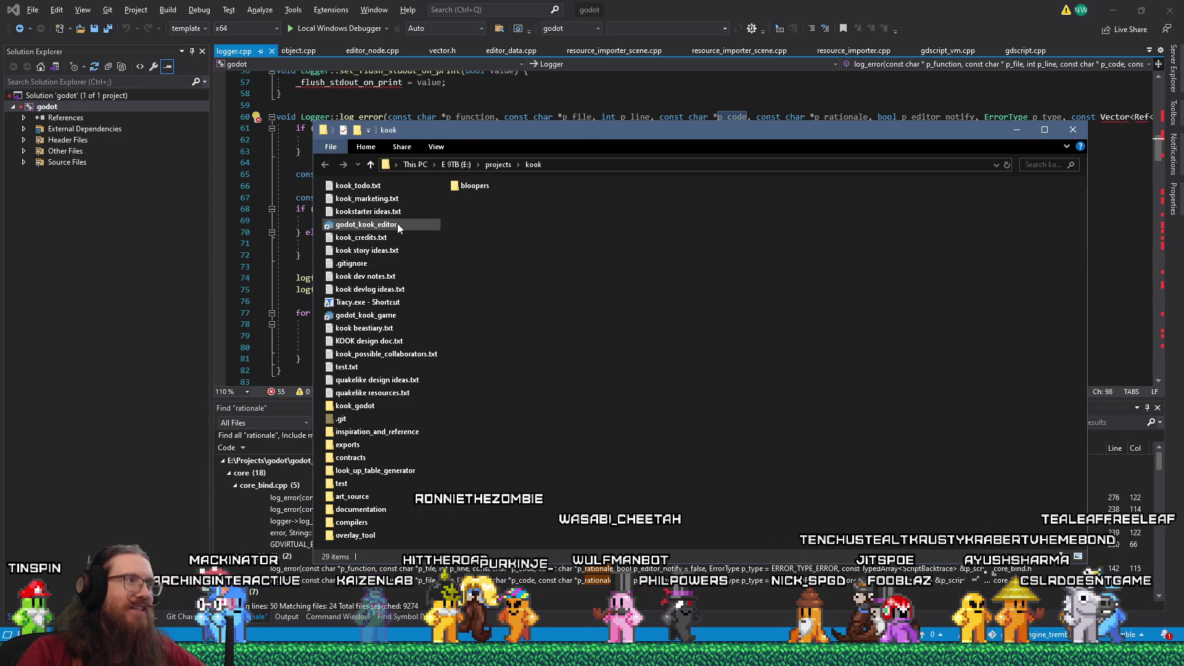
{"action": "double_click", "coordinate": [397, 224]}
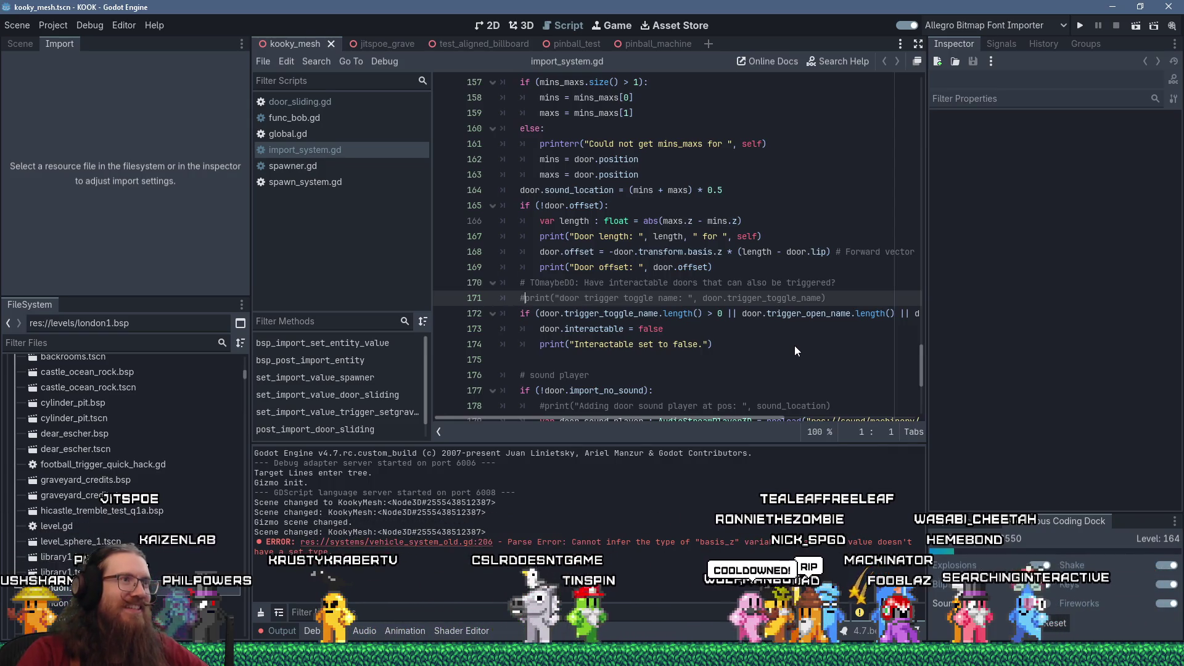
Review import_system.gd, then reimport the london1.bsp level.
{"action": "scroll", "coordinate": [786, 352], "scroll_direction": "down", "scroll_amount": 4}
{"action": "scroll", "coordinate": [778, 354], "scroll_direction": "up", "scroll_amount": 4}
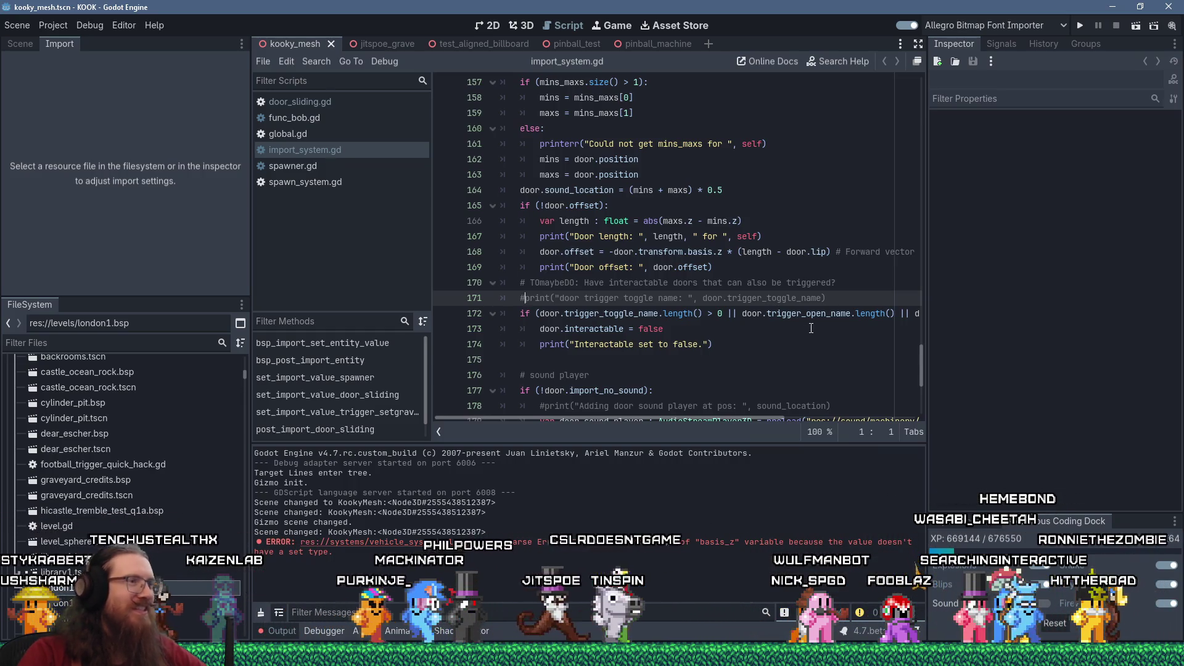
{"action": "scroll", "coordinate": [795, 306], "scroll_direction": "down", "scroll_amount": 5}
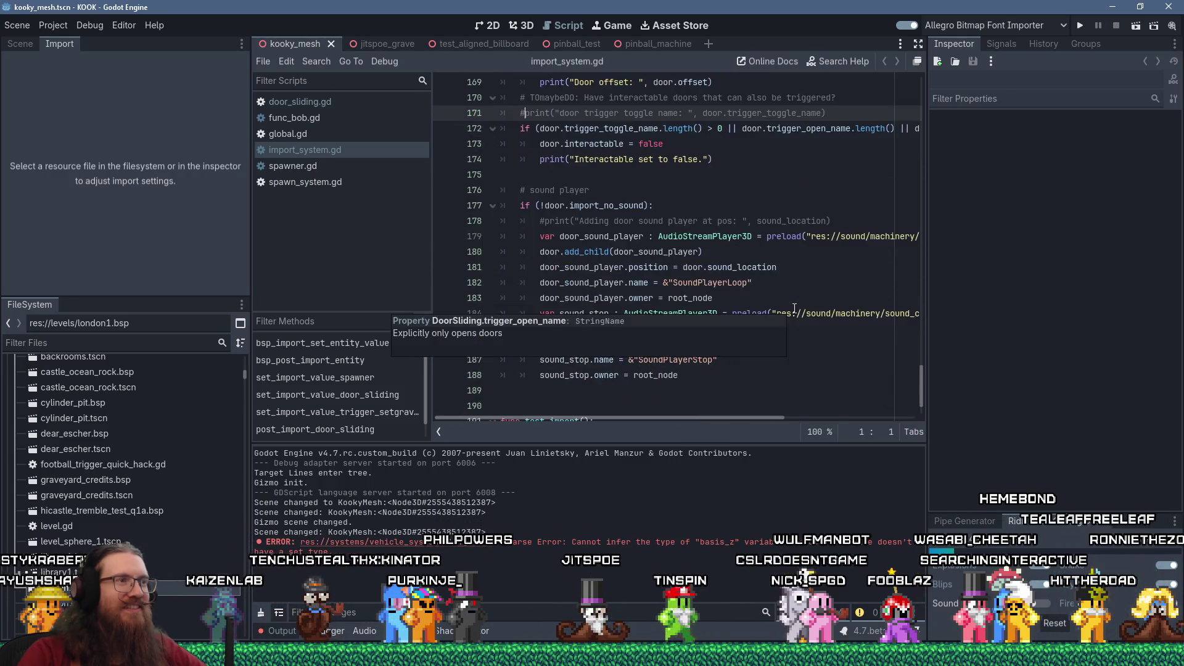
{"action": "scroll", "coordinate": [795, 308], "scroll_direction": "up", "scroll_amount": 3}
{"action": "scroll", "coordinate": [794, 308], "scroll_direction": "up", "scroll_amount": 2}
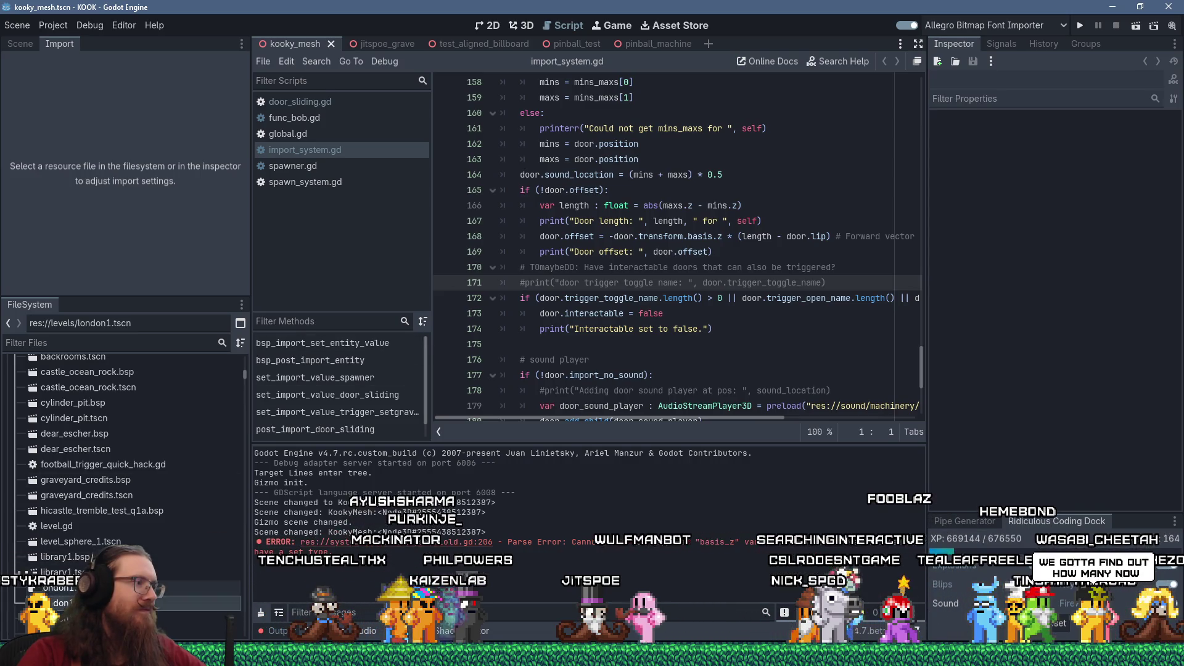
{"action": "left_click", "coordinate": [127, 289]}
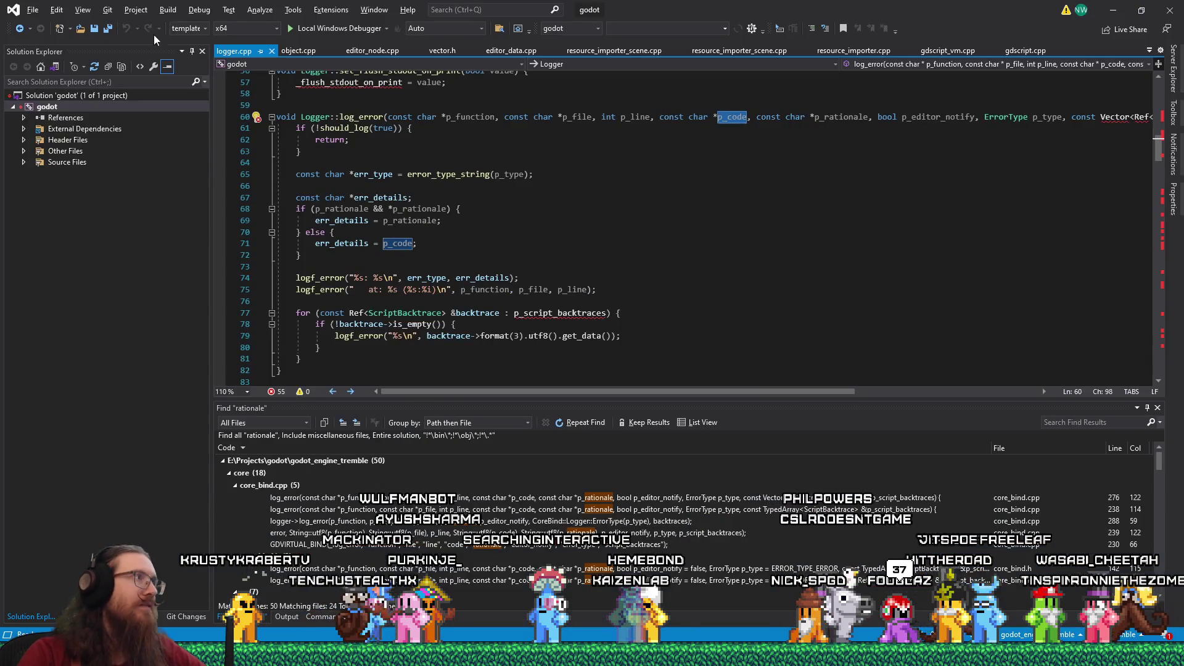
Reattach Visual Studio's debugger to the godot.windows.editor process and enlarge the code editor.
{"action": "left_click", "coordinate": [199, 10]}
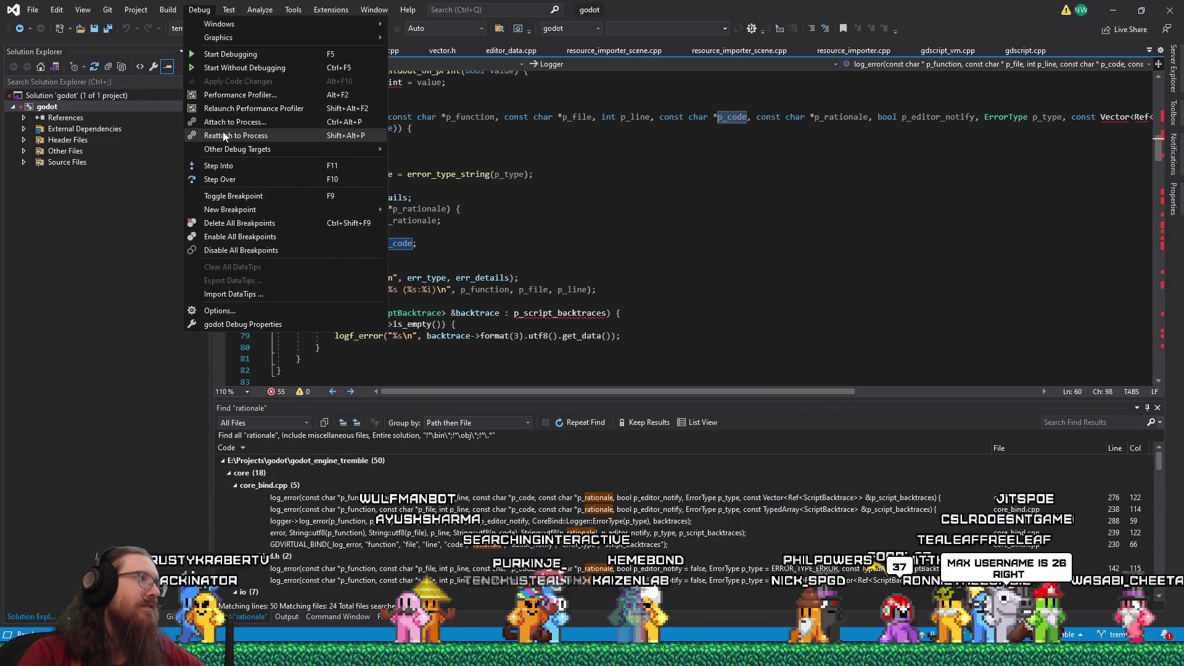
{"action": "left_click", "coordinate": [246, 135]}
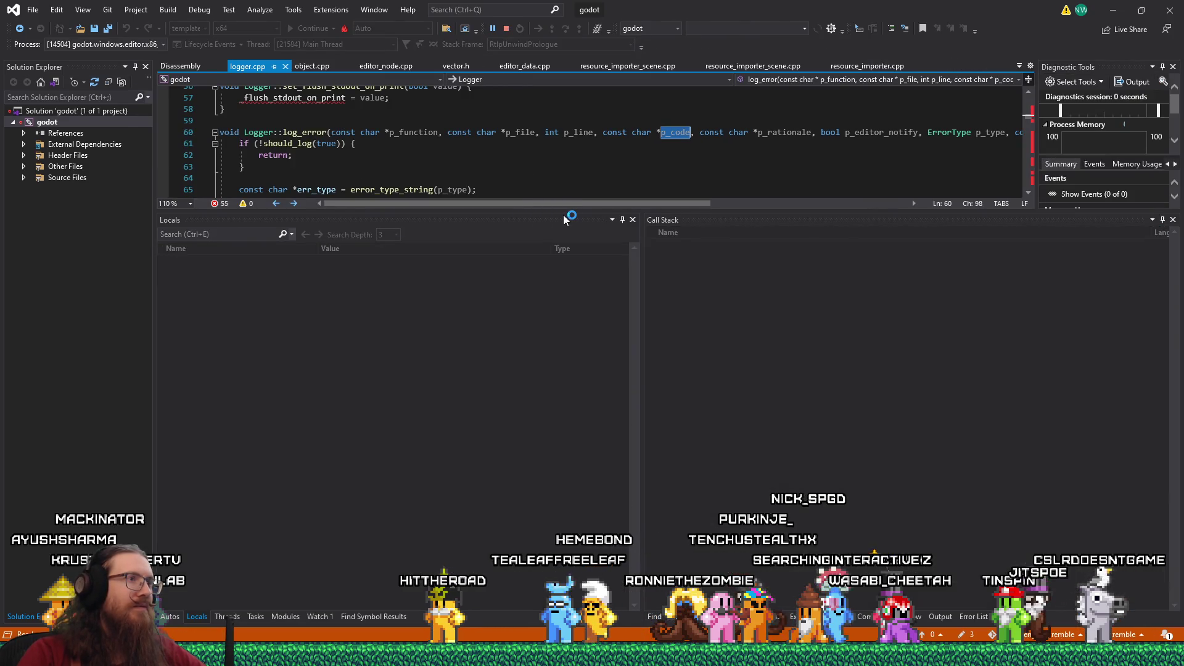
{"action": "left_click_drag", "start_coordinate": [563, 214], "coordinate": [555, 393]}
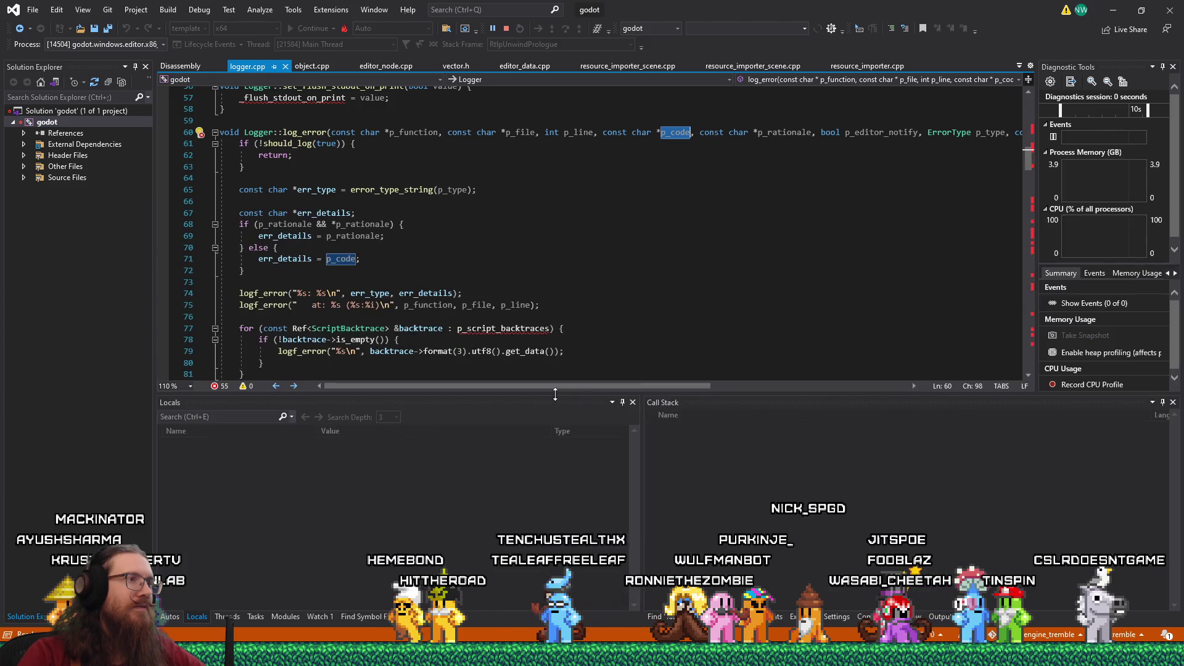
{"action": "key", "text": "alt+Tab"}
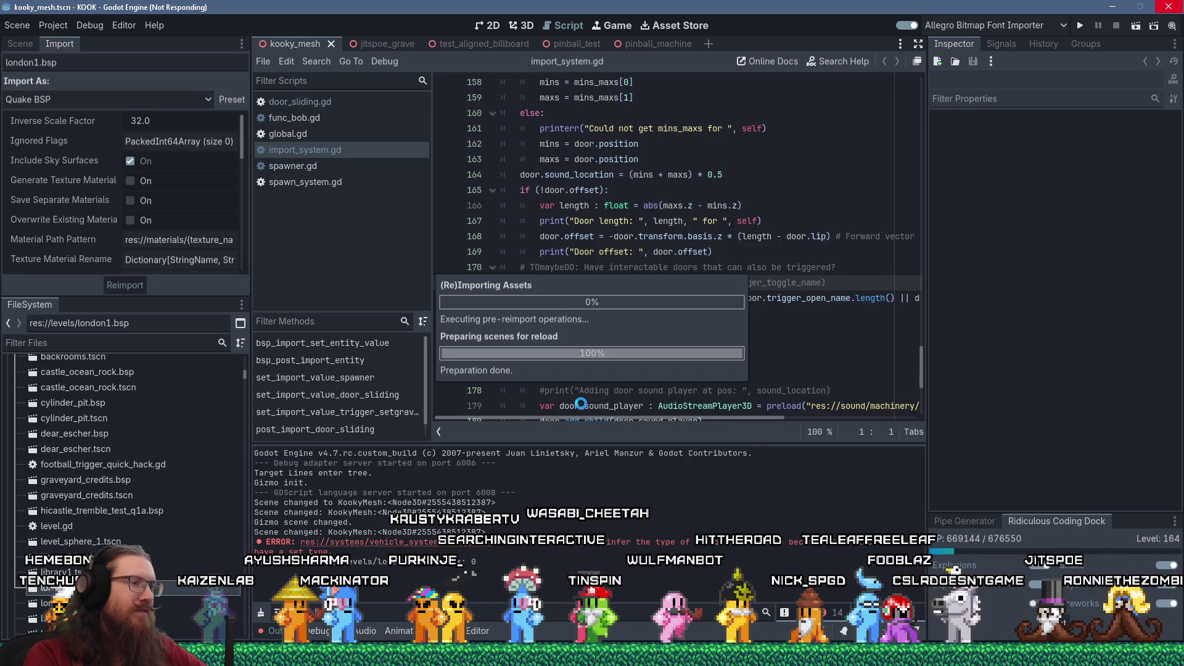
Switch back to Visual Studio to see the read access violation in CowData::_ref.
{"action": "key", "text": "alt+Tab"}
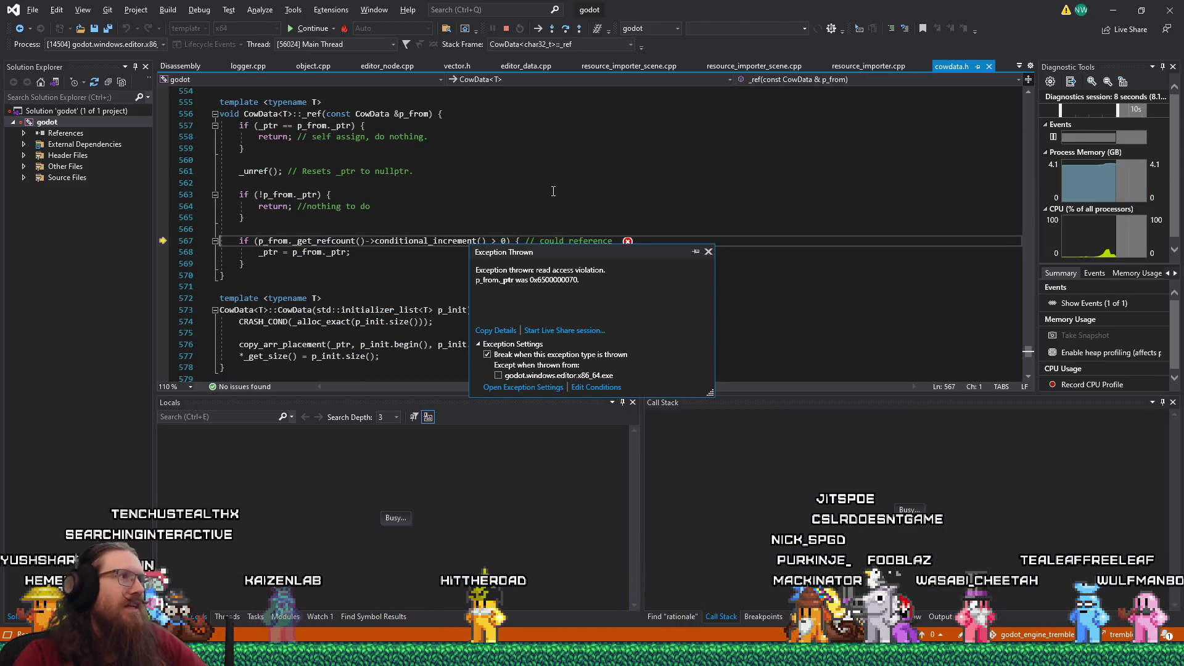
Close the Exception Thrown popup and open the StringName-to-String conversion frame in the Call Stack.
{"action": "left_click", "coordinate": [575, 197]}
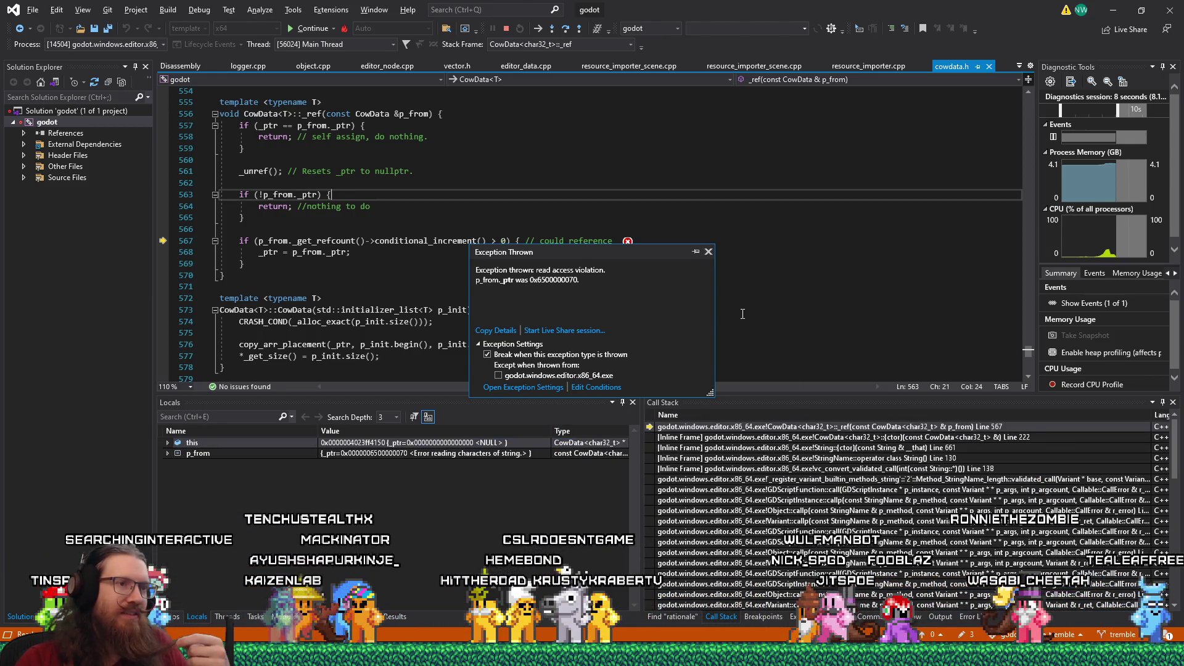
{"action": "left_click", "coordinate": [708, 251]}
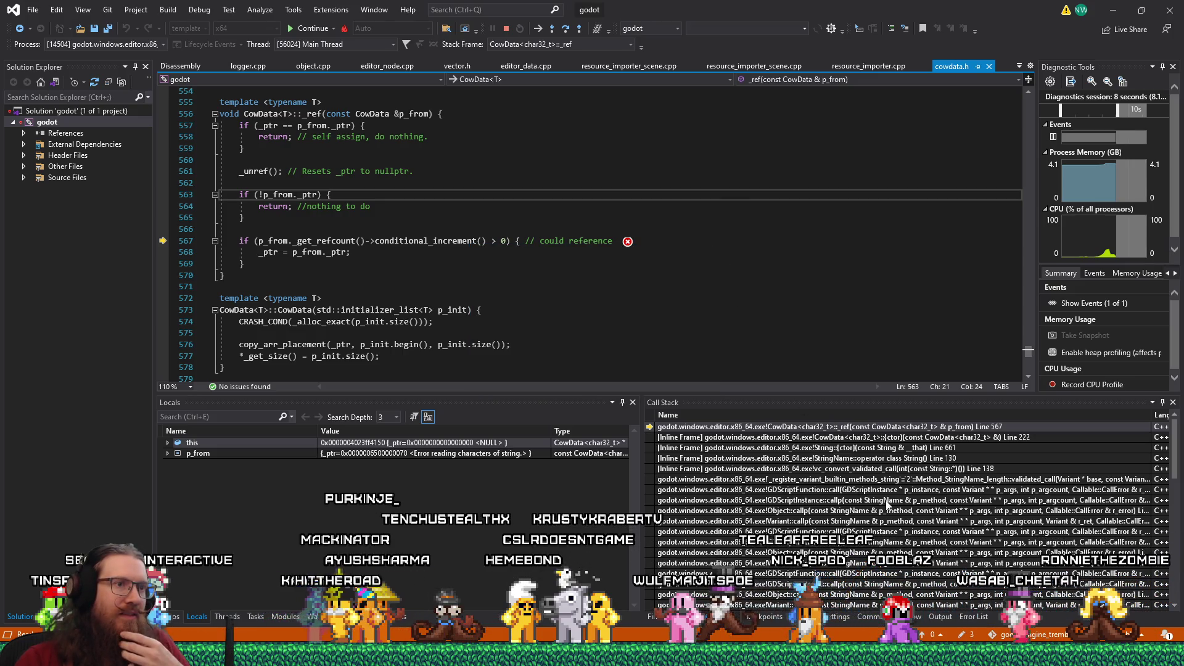
{"action": "double_click", "coordinate": [887, 459]}
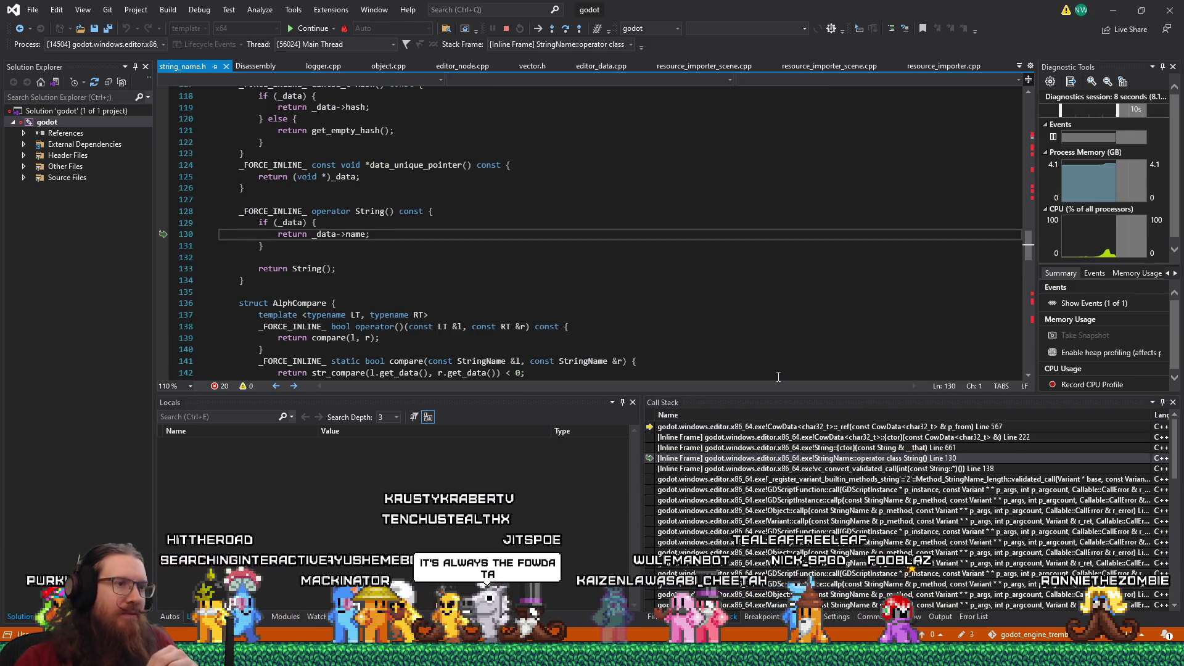
{"action": "scroll", "coordinate": [888, 518], "scroll_direction": "down", "scroll_amount": 5}
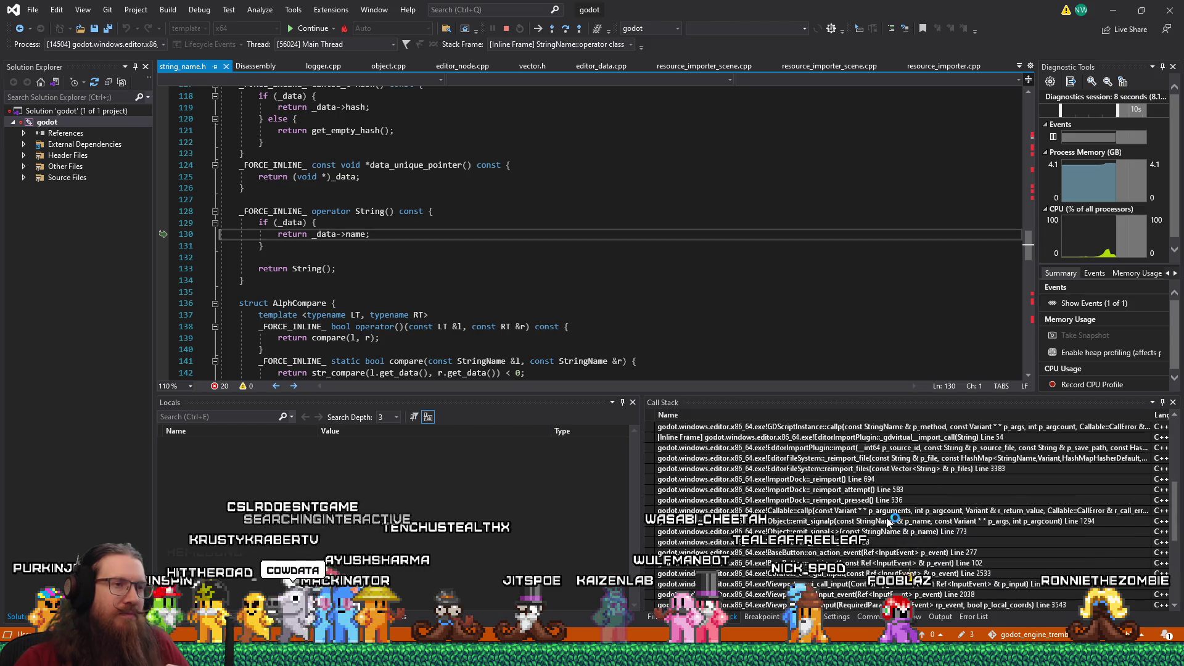
{"action": "scroll", "coordinate": [888, 521], "scroll_direction": "up", "scroll_amount": 5}
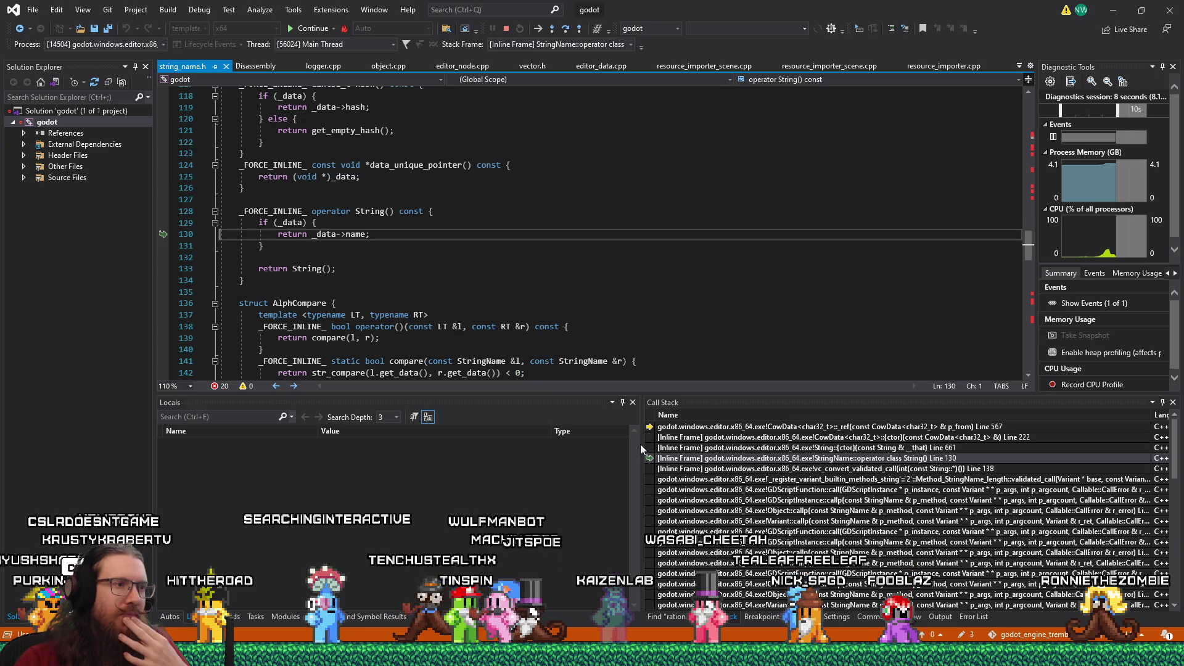
{"action": "left_click_drag", "start_coordinate": [642, 443], "coordinate": [501, 444]}
{"action": "scroll", "coordinate": [714, 483], "scroll_direction": "down", "scroll_amount": 5}
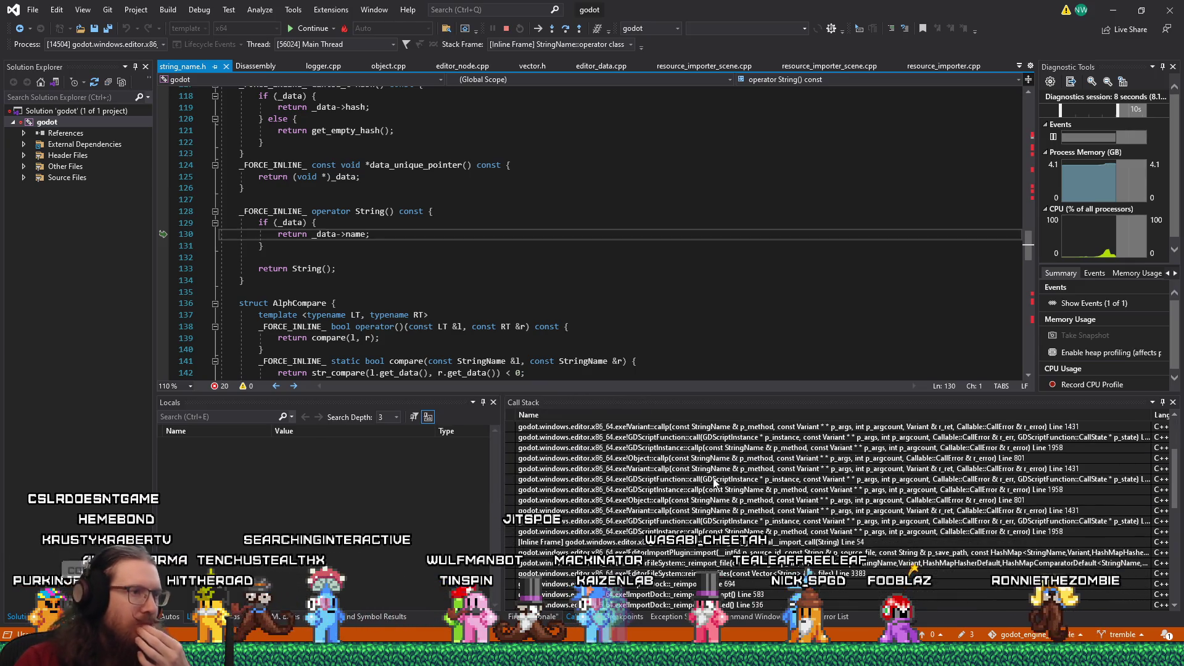
{"action": "scroll", "coordinate": [751, 491], "scroll_direction": "up", "scroll_amount": 5}
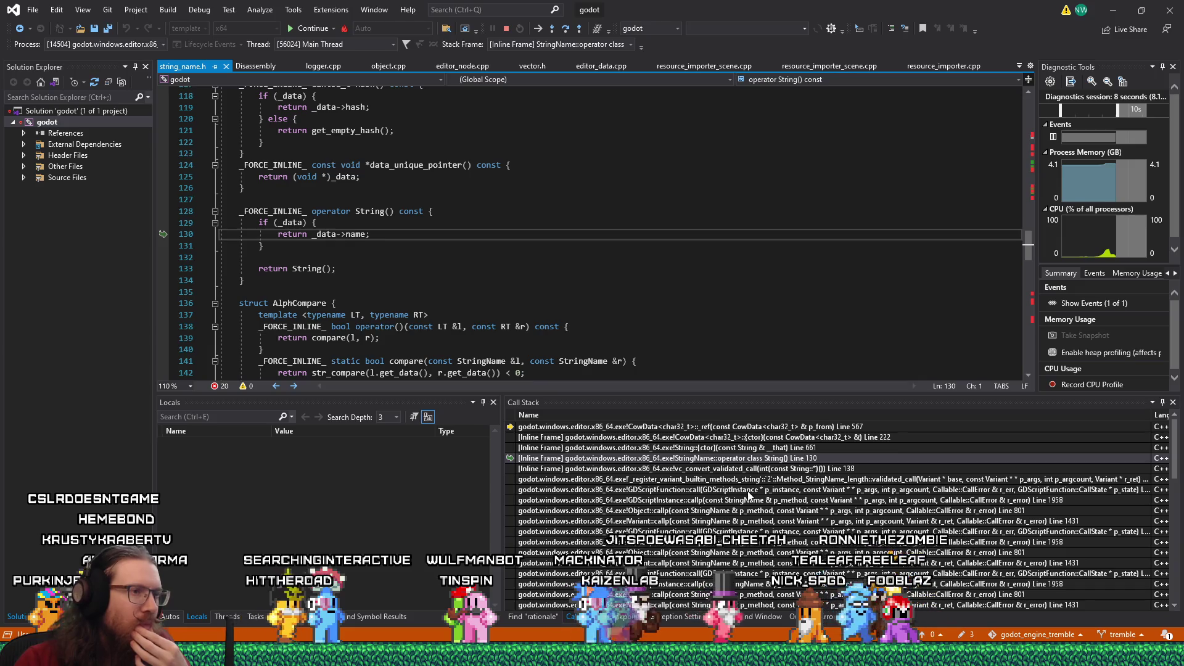
Walk the Call Stack through the VM and String method frames to GDScriptInstance::callp, gdscript.cpp line 1958.
{"action": "double_click", "coordinate": [748, 491]}
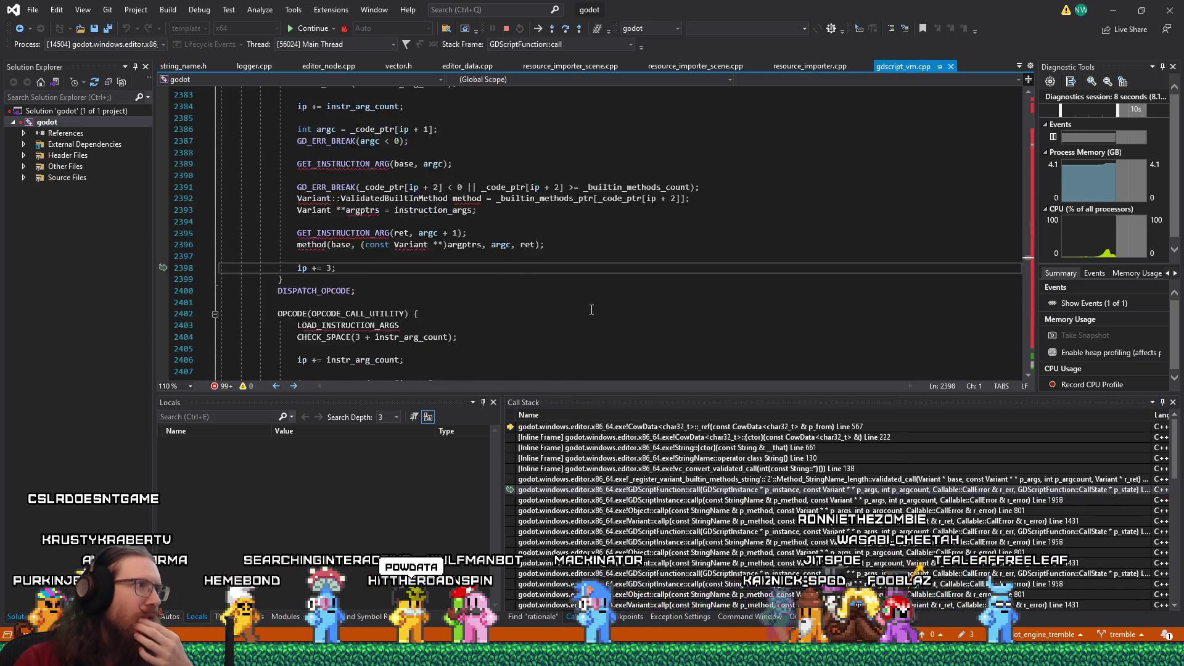
{"action": "scroll", "coordinate": [592, 308], "scroll_direction": "down", "scroll_amount": 2}
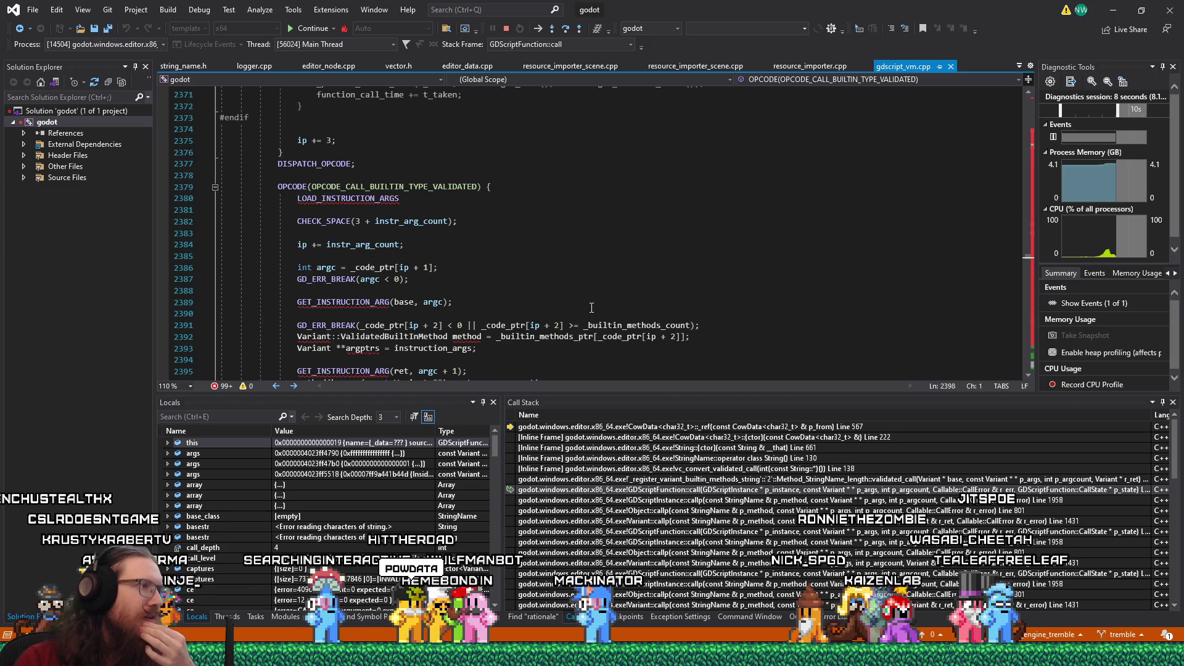
{"action": "scroll", "coordinate": [591, 307], "scroll_direction": "down", "scroll_amount": 3}
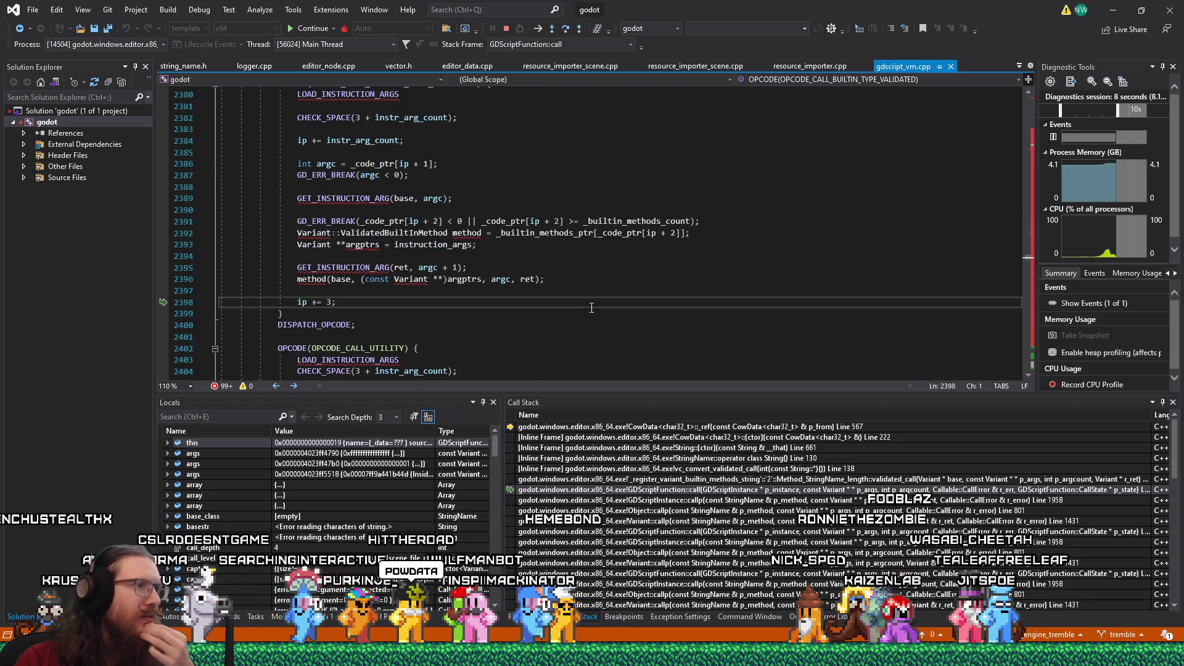
{"action": "double_click", "coordinate": [854, 481]}
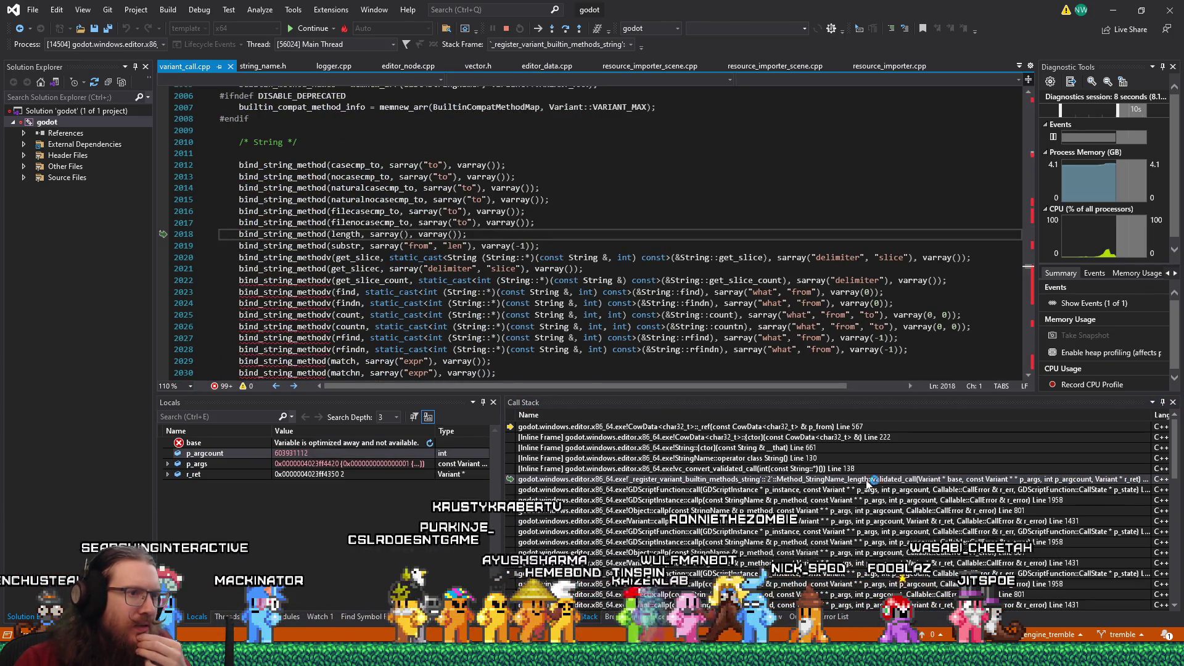
{"action": "left_click", "coordinate": [806, 501]}
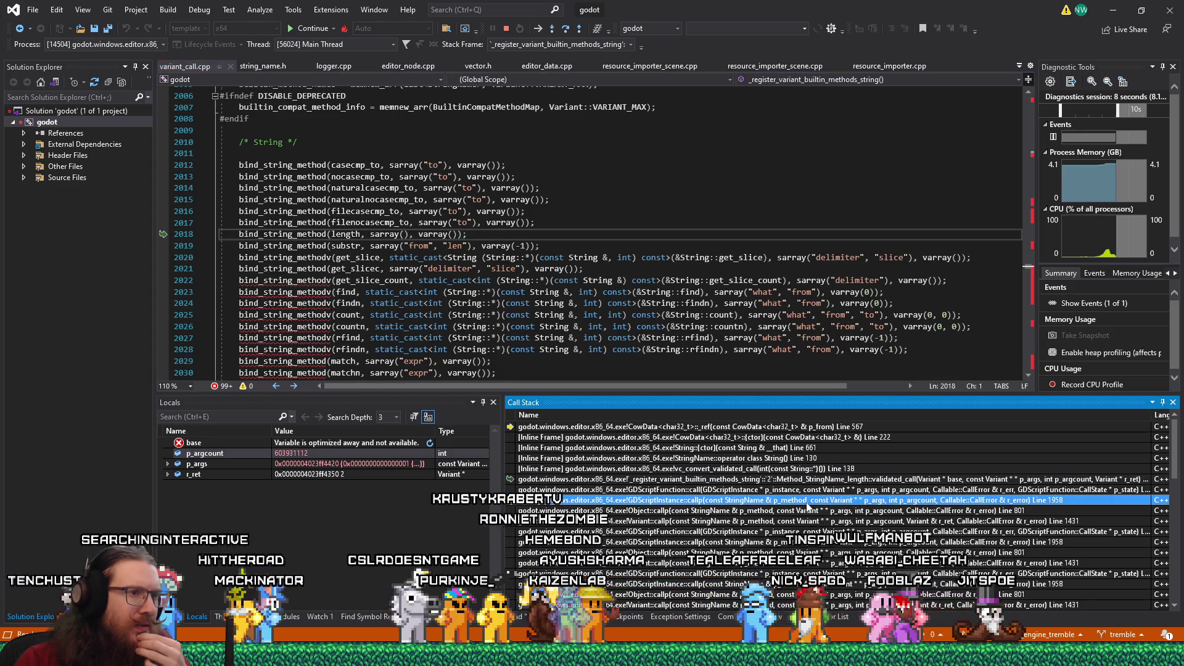
{"action": "double_click", "coordinate": [799, 501]}
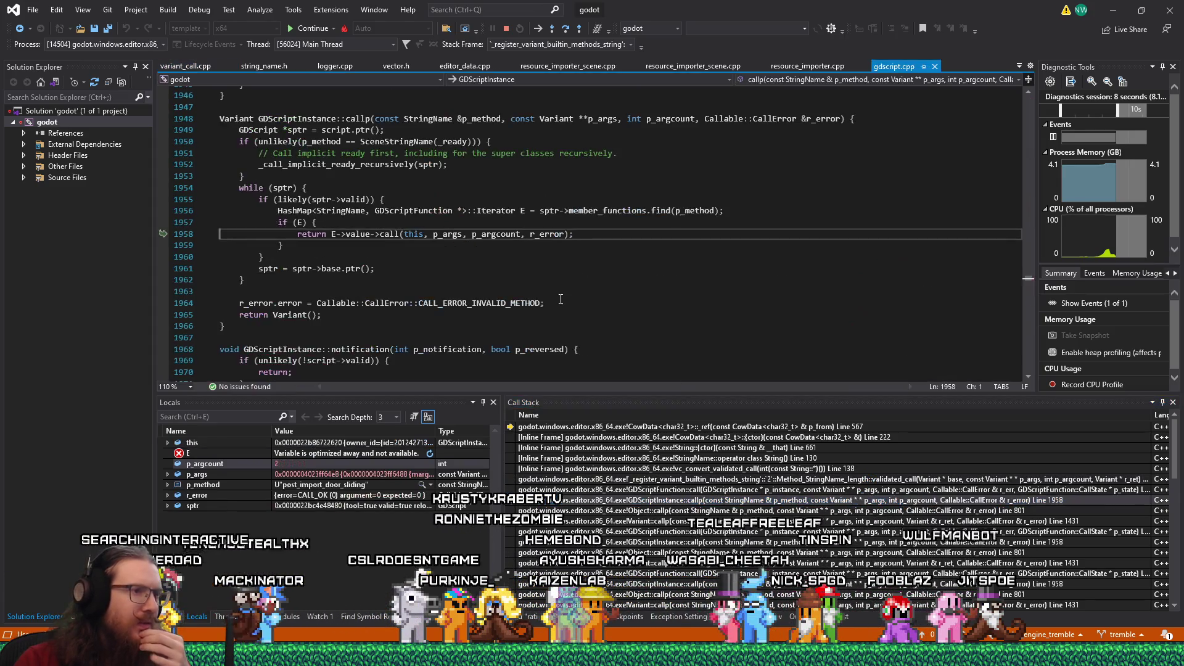
{"action": "scroll", "coordinate": [524, 268], "scroll_direction": "down", "scroll_amount": 4}
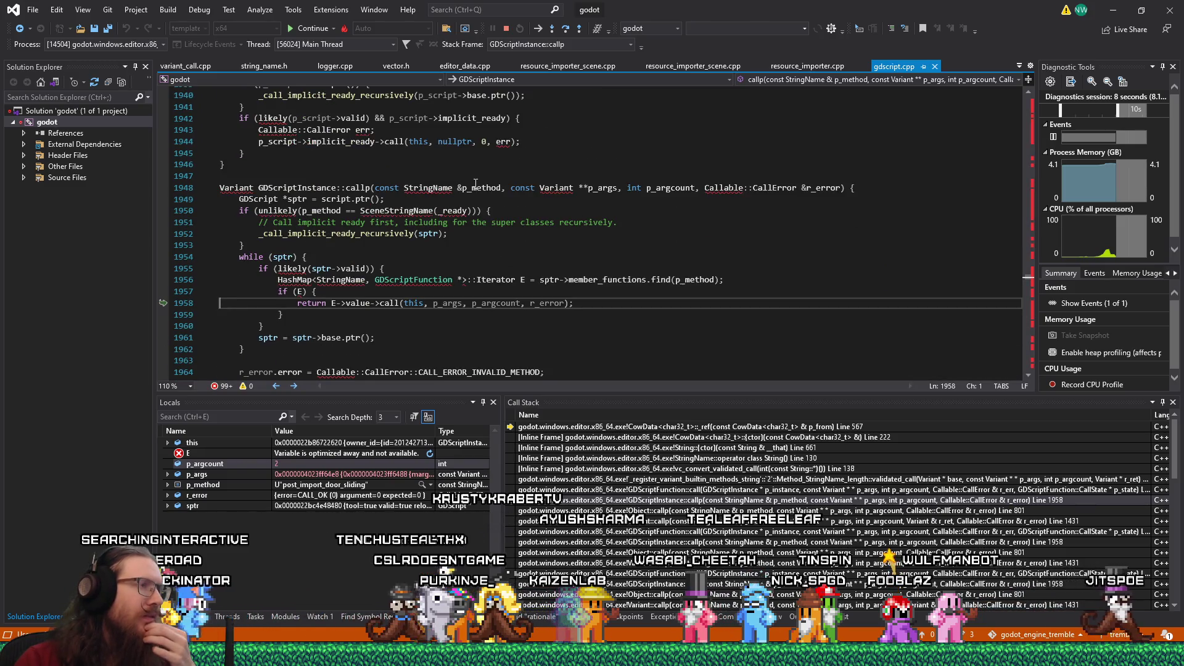
Inspect p_method, this and p_argcount, then open GDScriptFunction::call at gdscript_vm.cpp line 2398.
{"action": "mouse_move", "coordinate": [475, 187]}
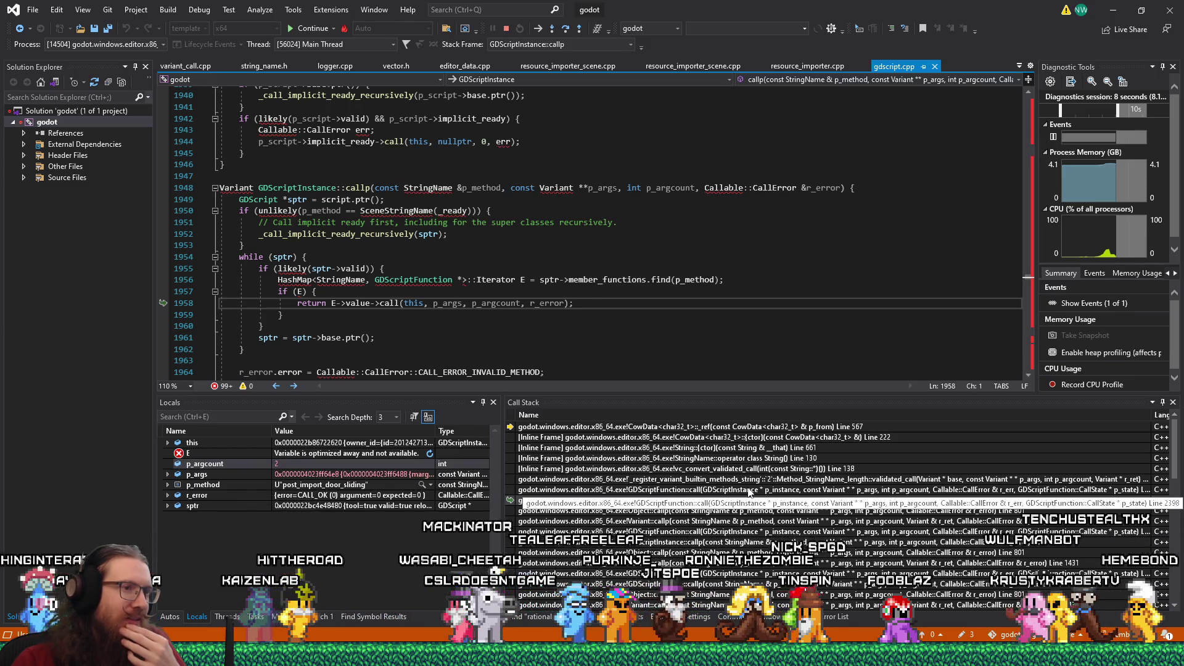
{"action": "mouse_move", "coordinate": [481, 191]}
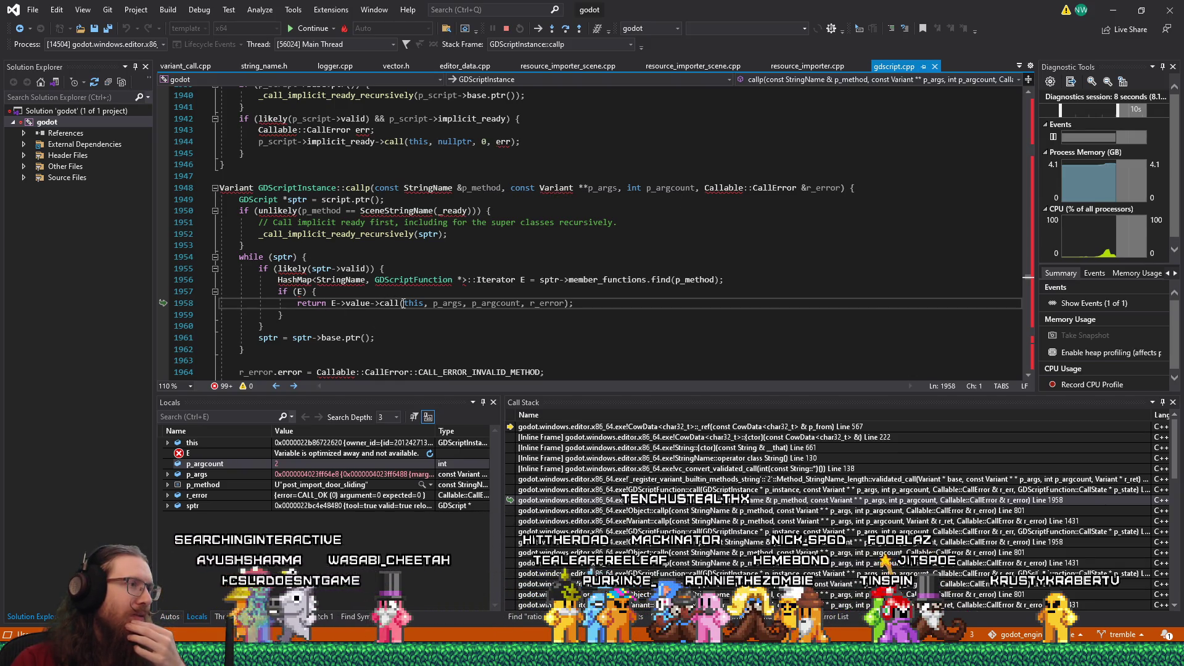
{"action": "mouse_move", "coordinate": [407, 303]}
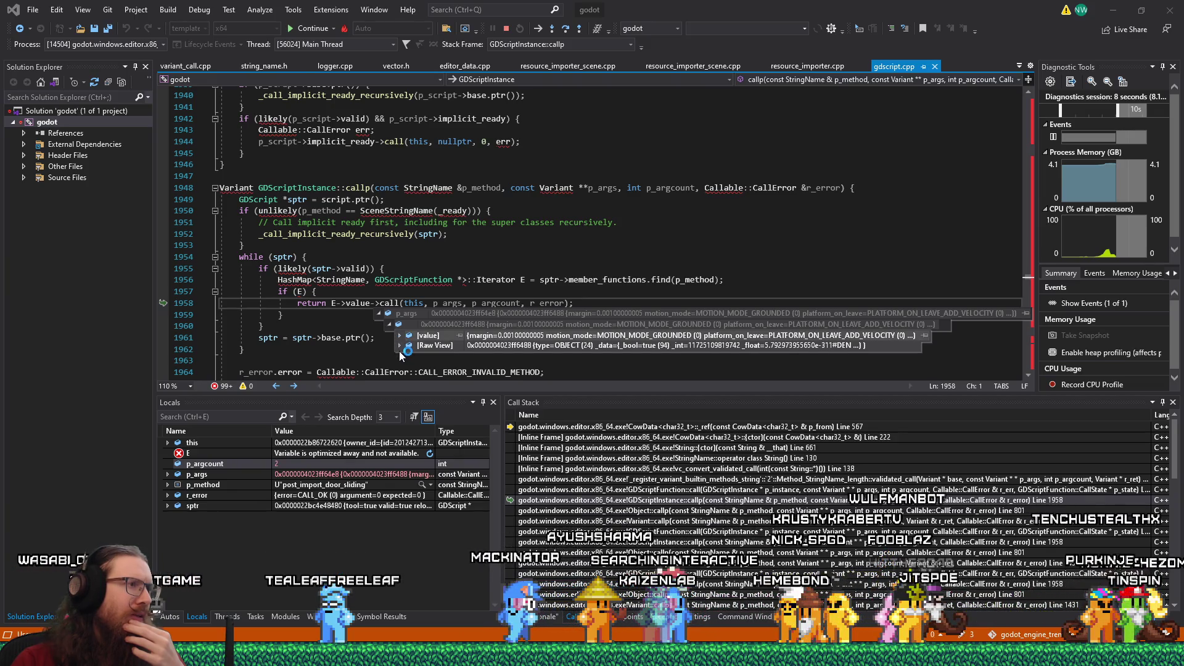
{"action": "left_click", "coordinate": [467, 259]}
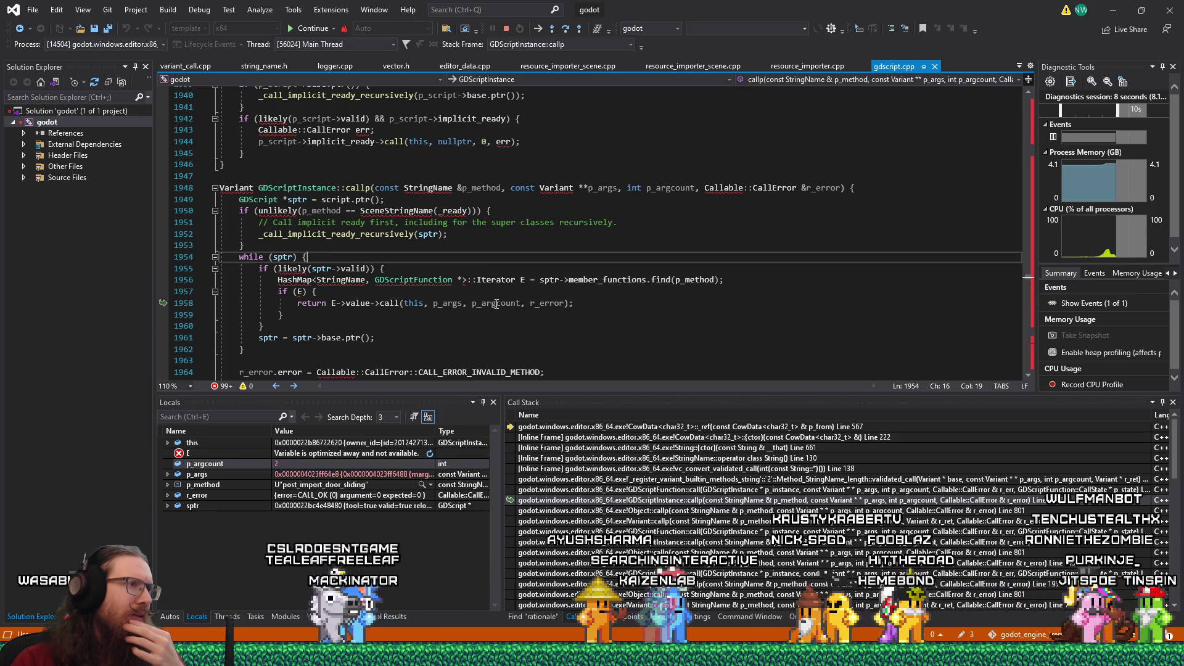
{"action": "left_click", "coordinate": [496, 304]}
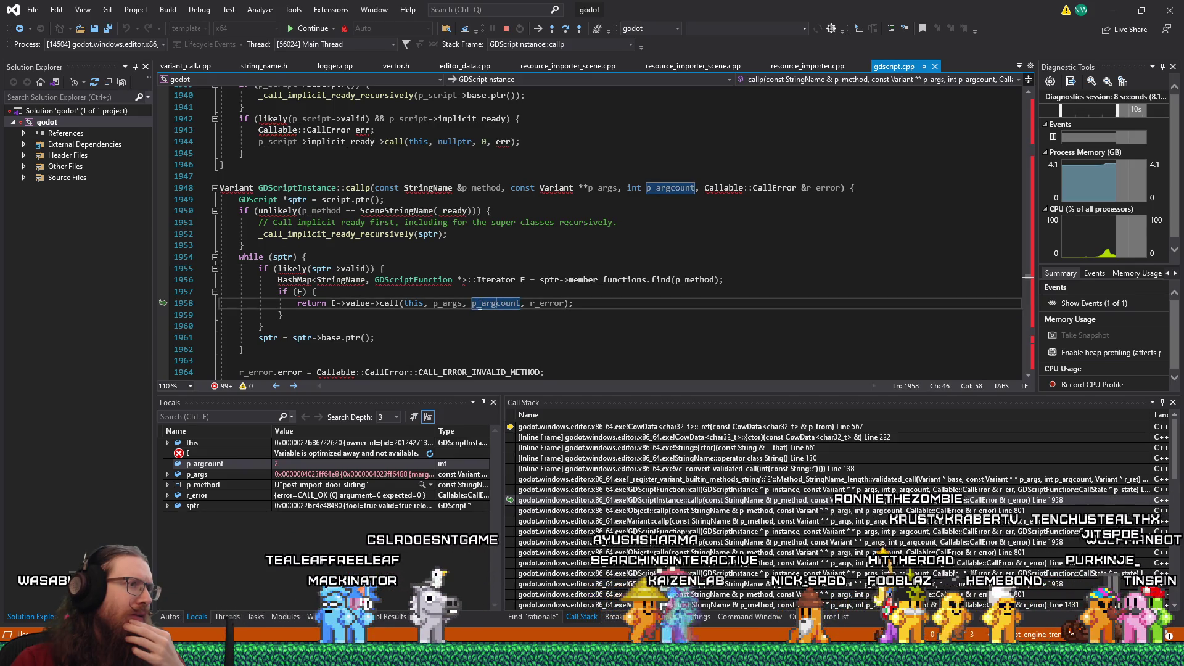
{"action": "left_click", "coordinate": [564, 490]}
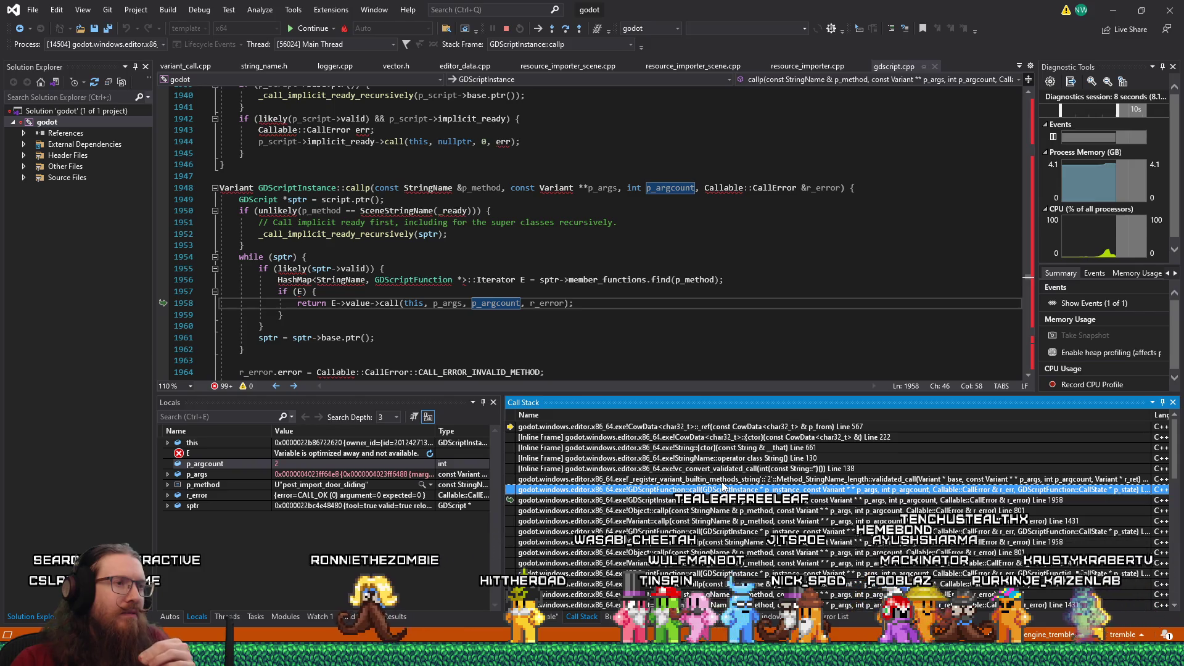
{"action": "double_click", "coordinate": [722, 489]}
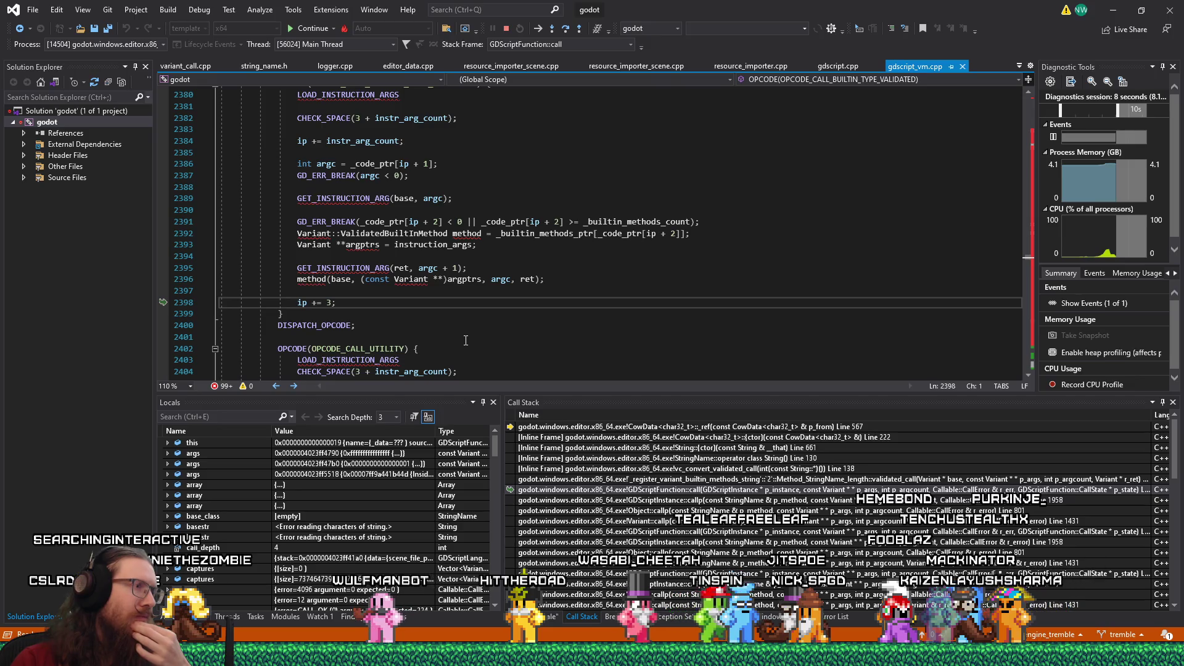
Open the String length validated_call frame to view variant_call.cpp at line 2018.
{"action": "scroll", "coordinate": [333, 302], "scroll_direction": "up", "scroll_amount": 2}
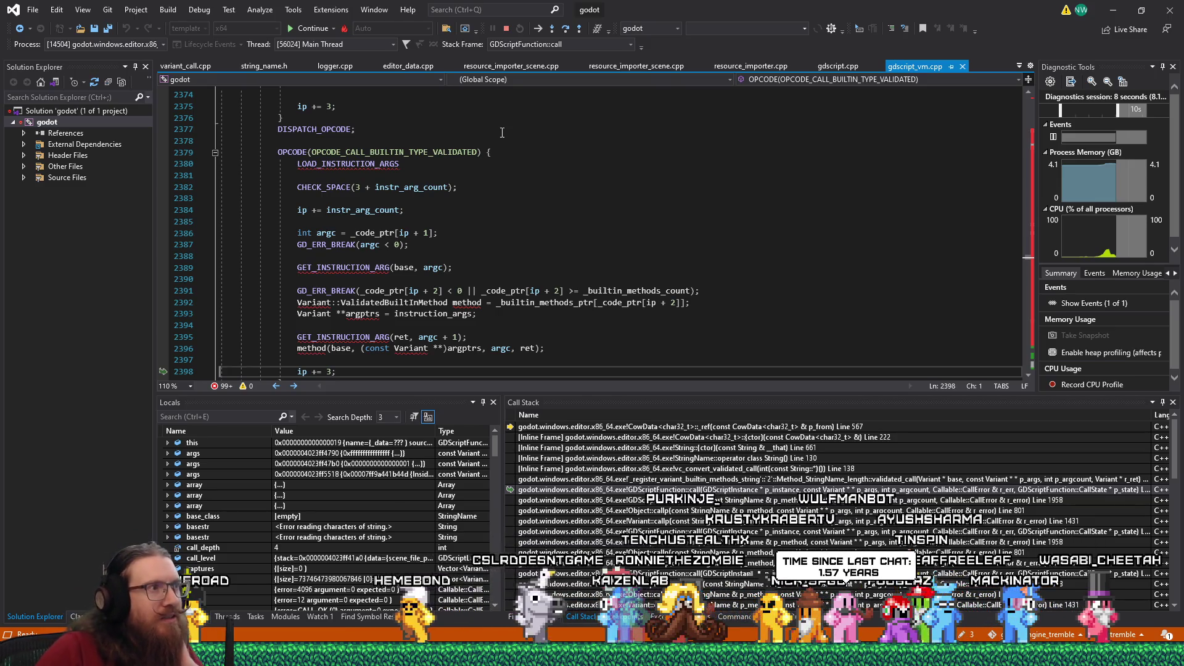
{"action": "scroll", "coordinate": [589, 205], "scroll_direction": "down", "scroll_amount": 2}
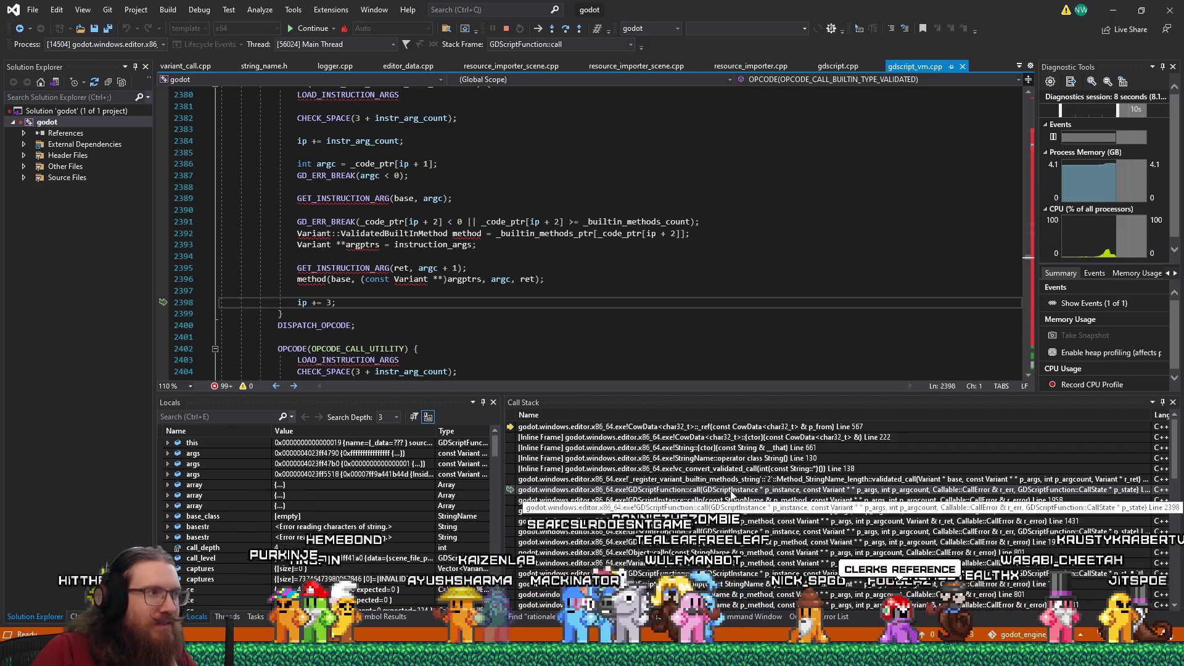
{"action": "scroll", "coordinate": [405, 307], "scroll_direction": "up", "scroll_amount": 3}
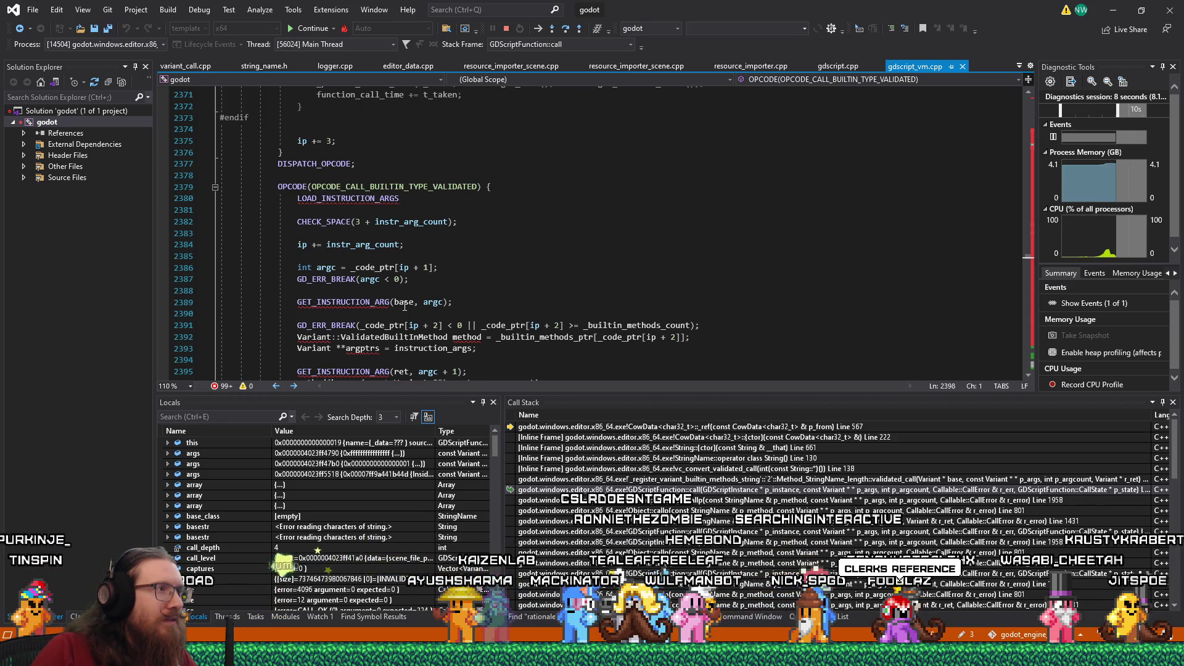
{"action": "scroll", "coordinate": [404, 306], "scroll_direction": "down", "scroll_amount": 2}
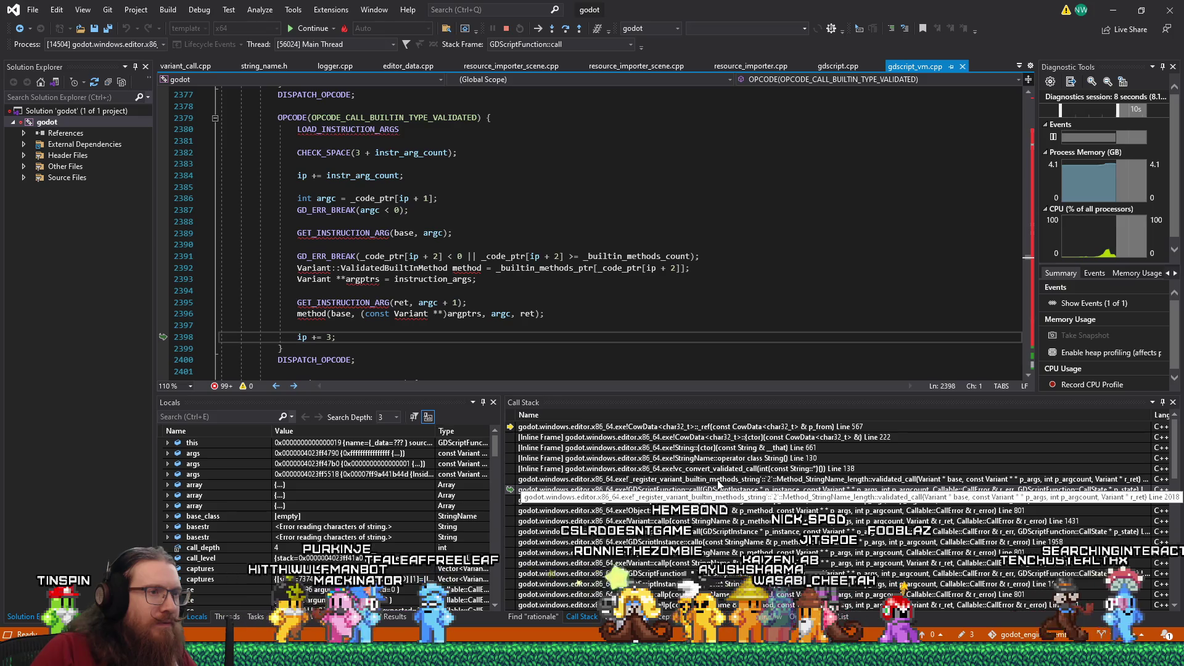
{"action": "left_click", "coordinate": [793, 481]}
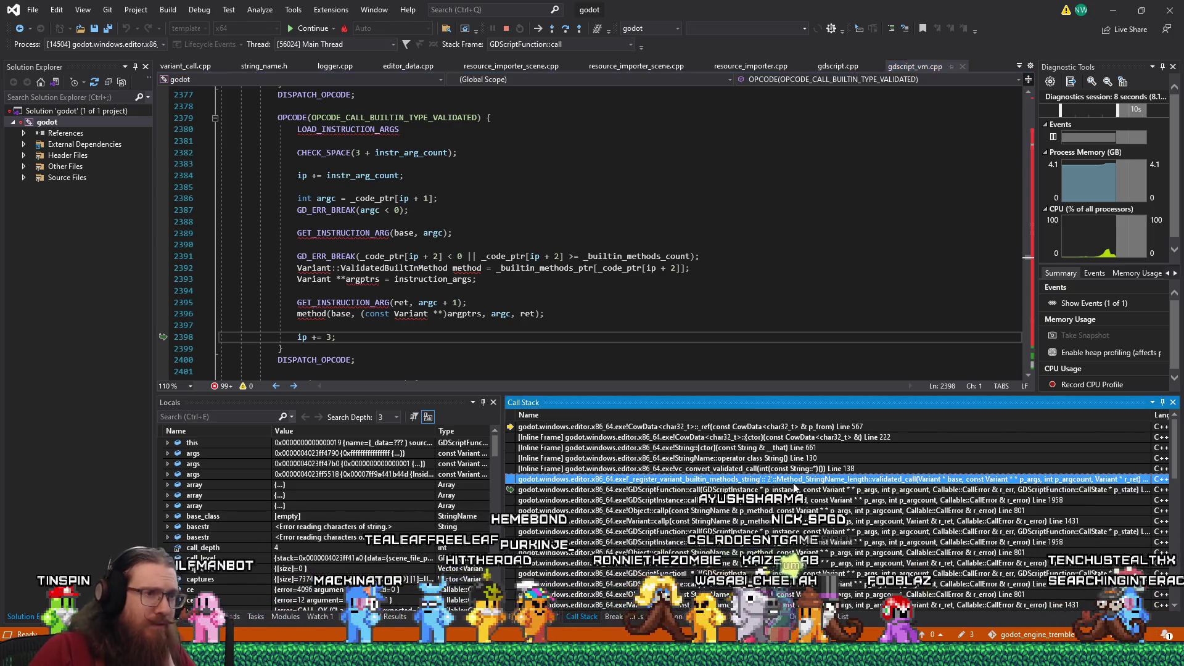
{"action": "double_click", "coordinate": [853, 481]}
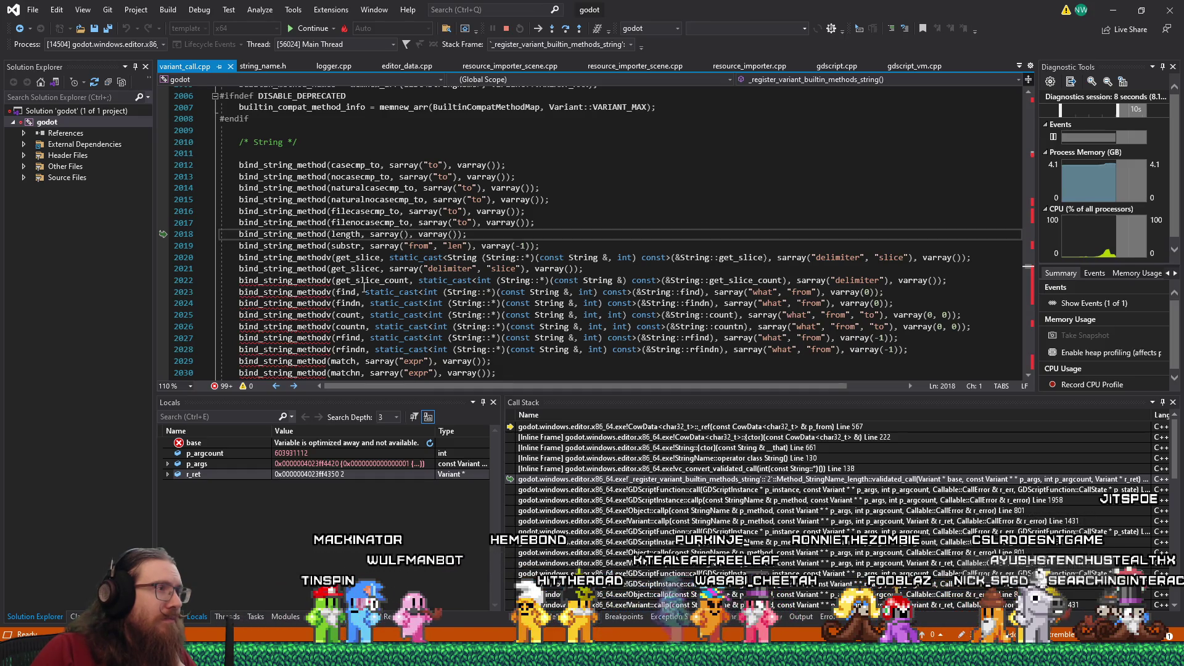
Inspect the vc_convert_validated_call frame's bindings, then switch to the Godot editor.
{"action": "left_click", "coordinate": [720, 469]}
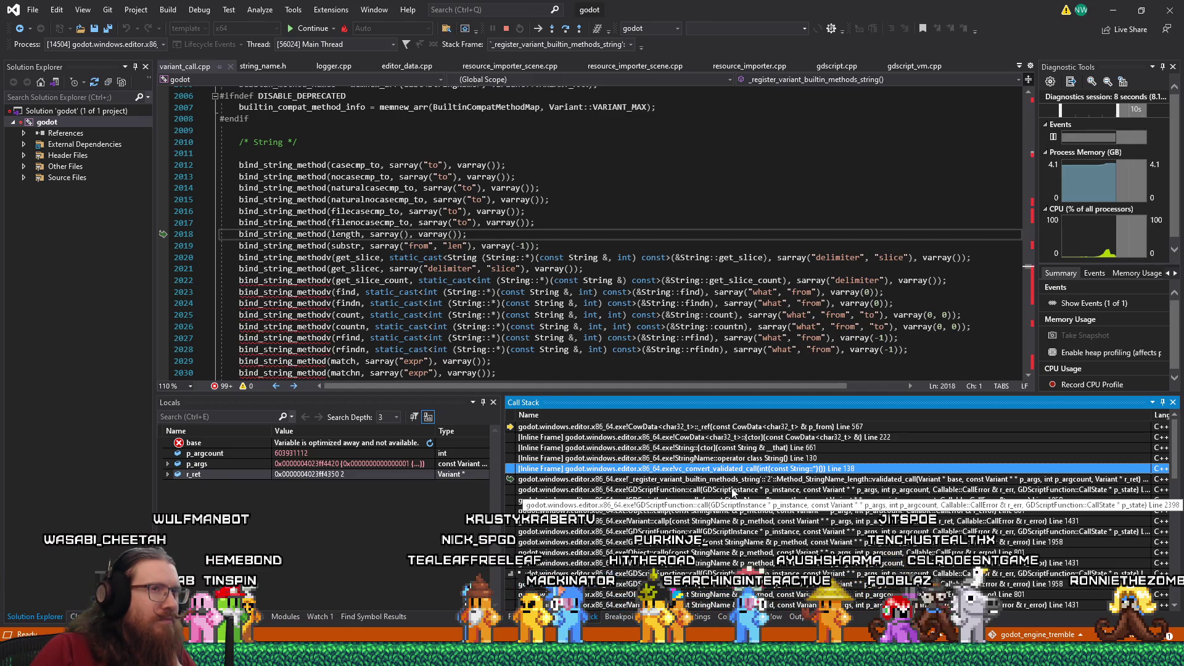
{"action": "mouse_move", "coordinate": [520, 255]}
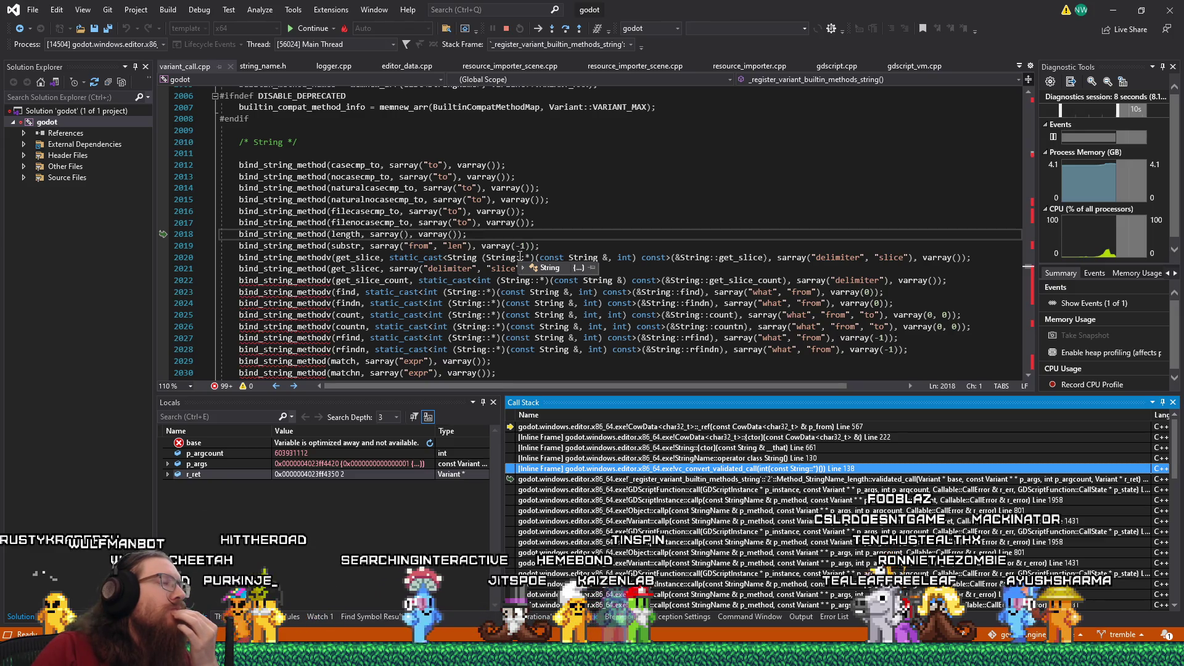
{"action": "scroll", "coordinate": [520, 256], "scroll_direction": "down", "scroll_amount": 1}
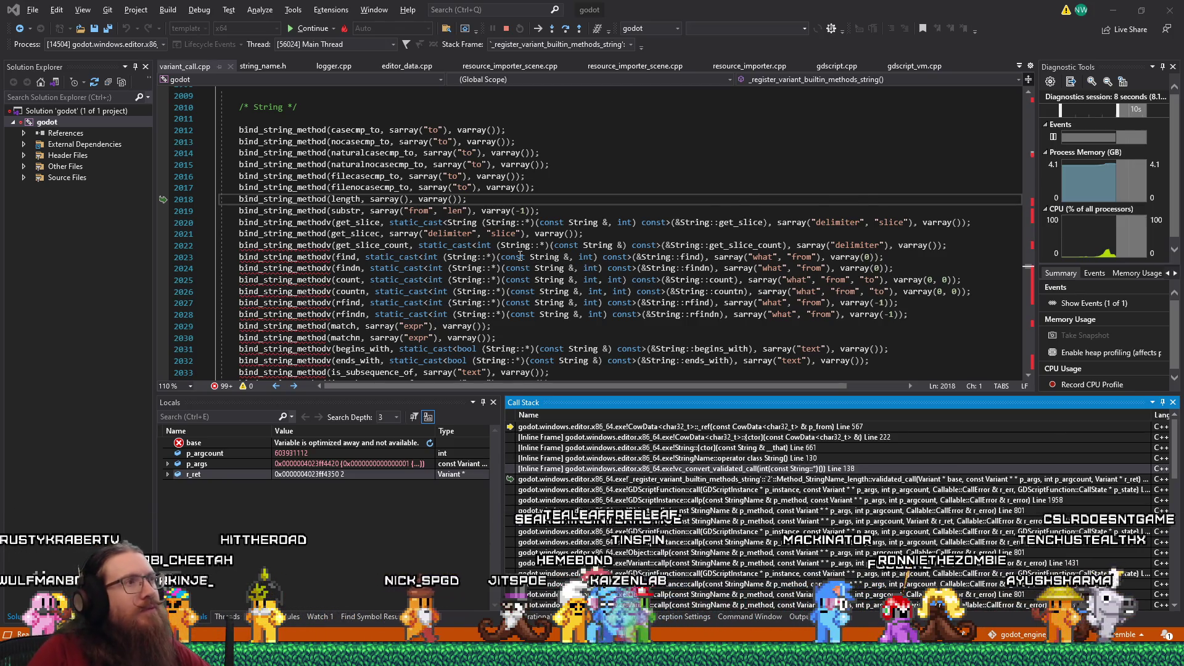
{"action": "key", "text": "alt+Tab"}
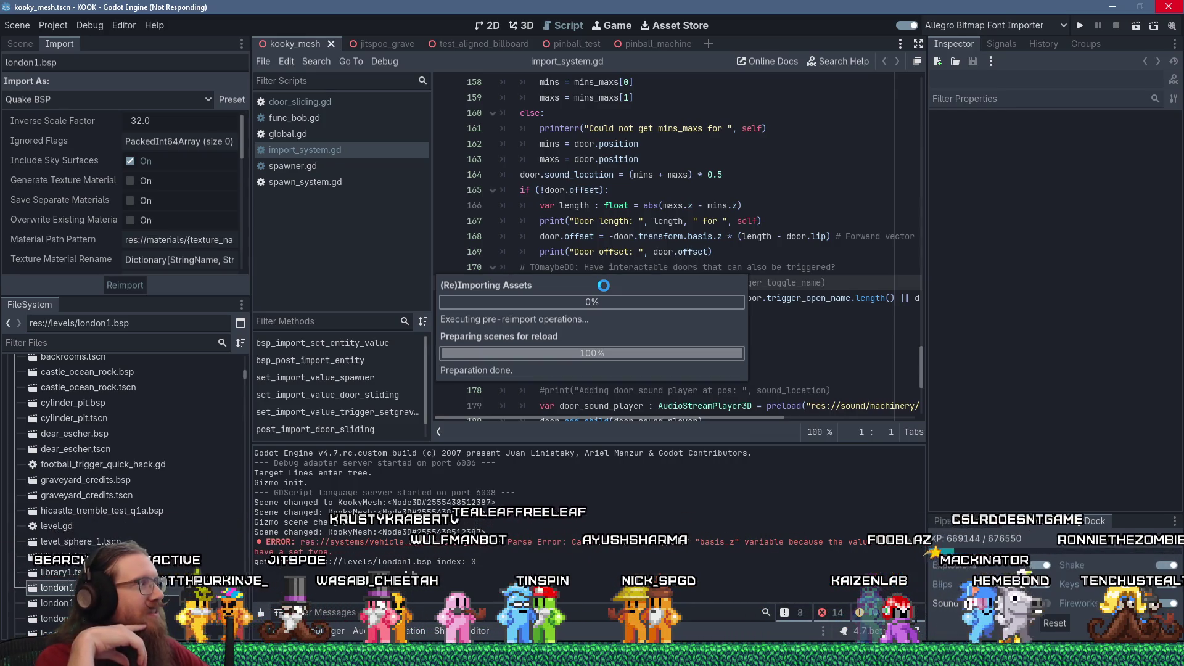
Recheck the frozen Godot reimport, then bring up Visual Studio's Debug menu.
{"action": "key", "text": "alt+Tab"}
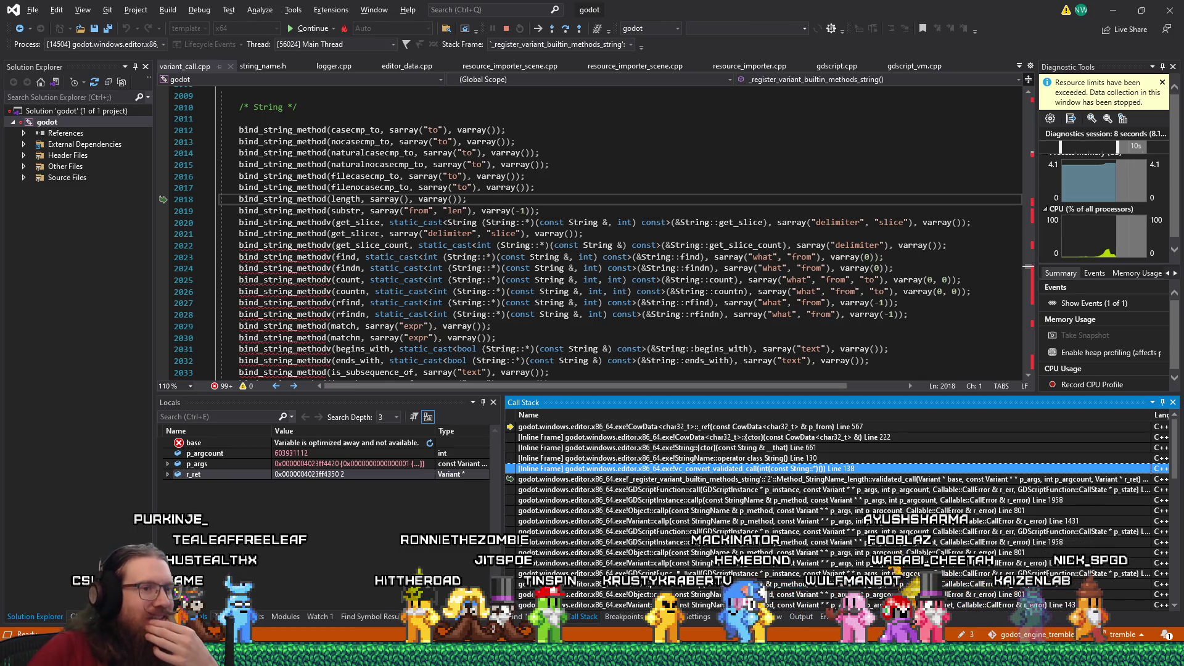
{"action": "mouse_move", "coordinate": [986, 657]}
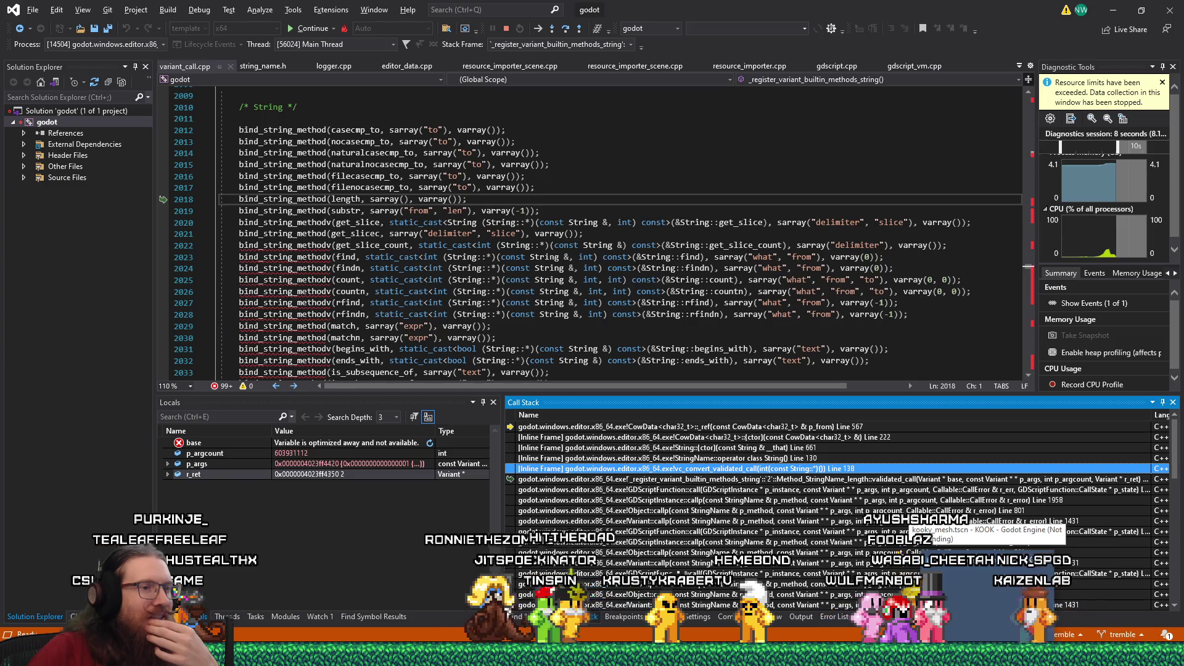
{"action": "left_click", "coordinate": [912, 521]}
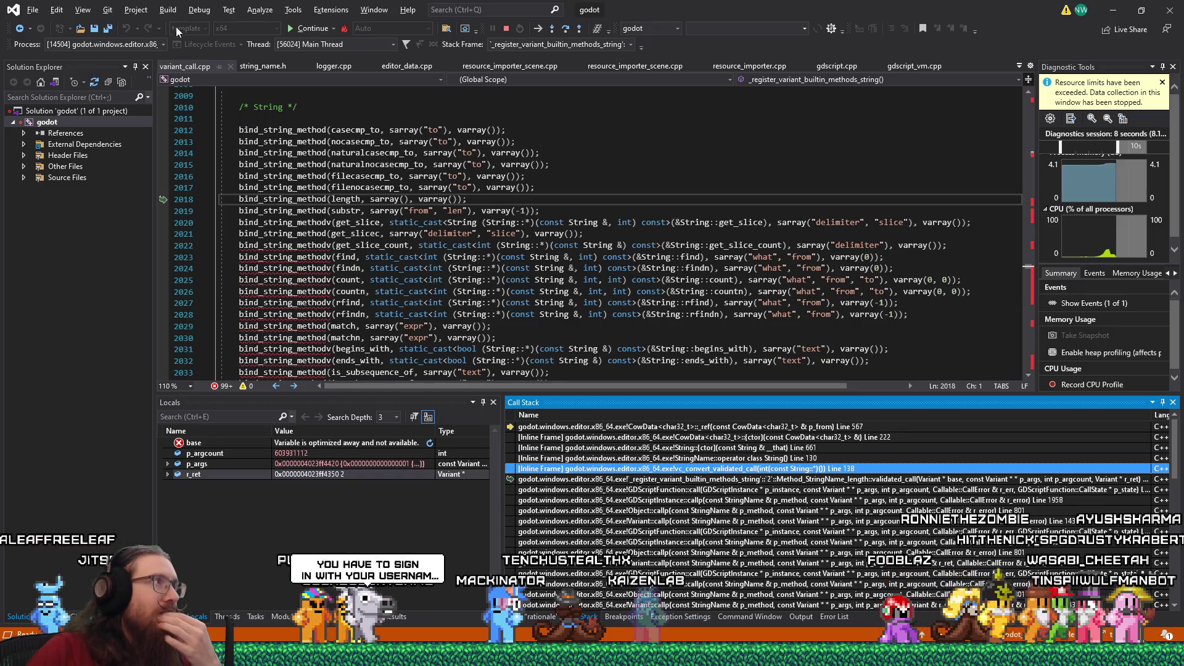
{"action": "left_click", "coordinate": [199, 10]}
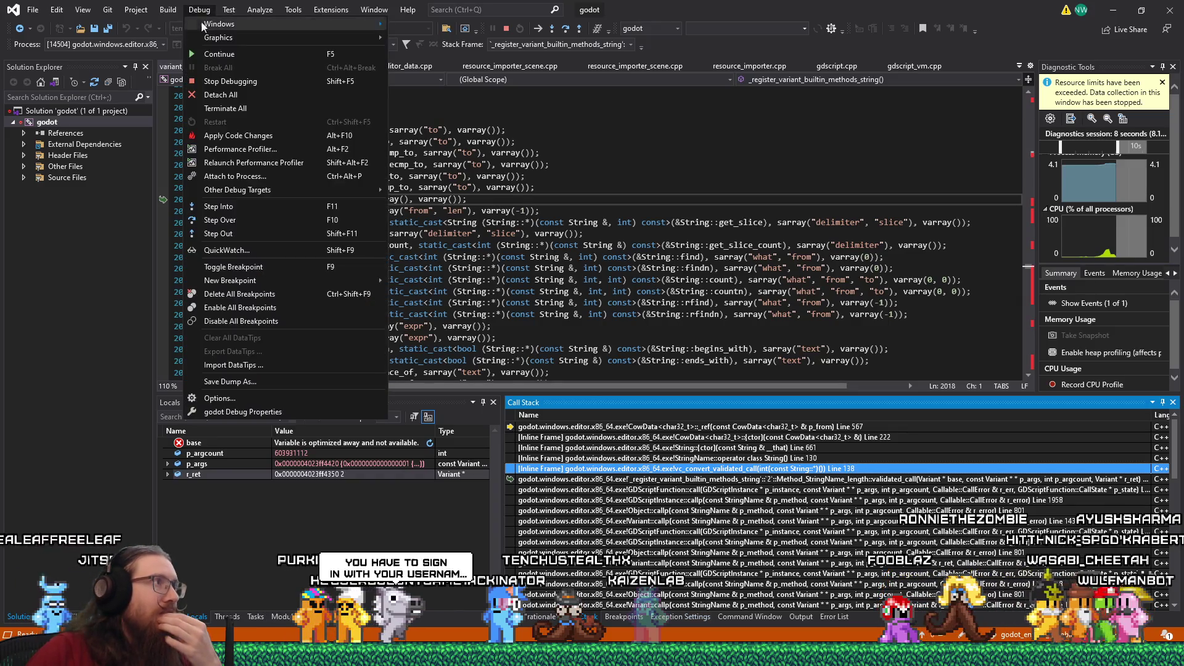
Stop debugging and cancel the 'Godot Engine has stopped working' crash report.
{"action": "left_click", "coordinate": [217, 81]}
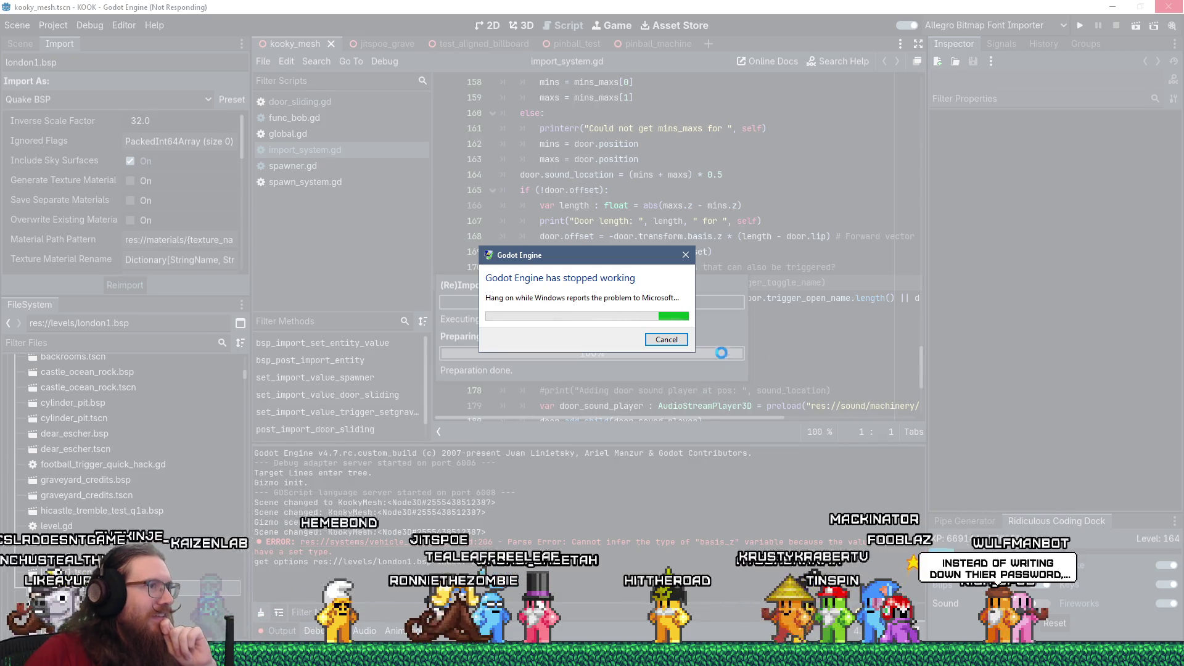
{"action": "left_click", "coordinate": [677, 336]}
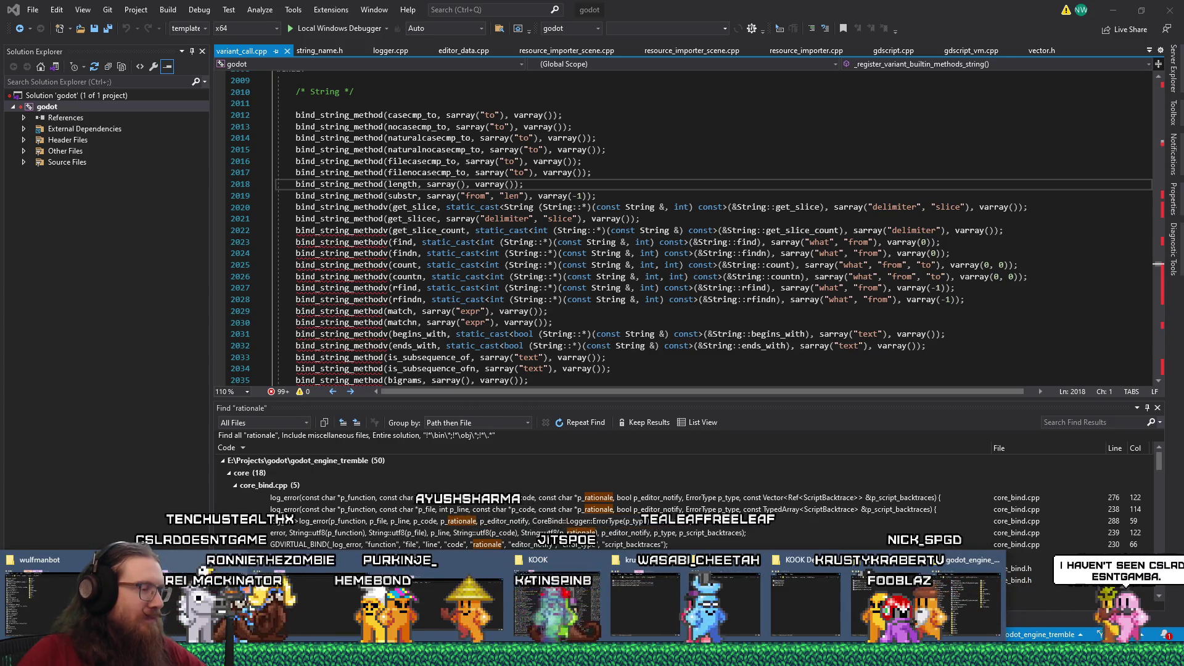
Relaunch godot_kook_editor from the kook project folder in File Explorer.
{"action": "mouse_move", "coordinate": [203, 591]}
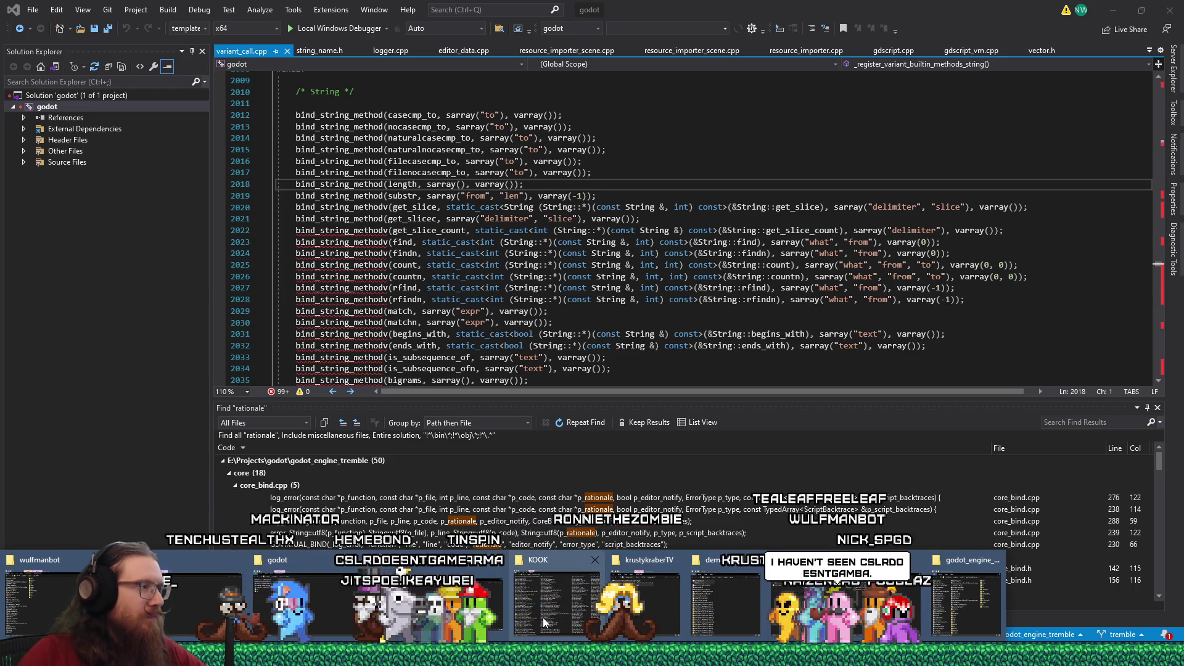
{"action": "left_click", "coordinate": [201, 597]}
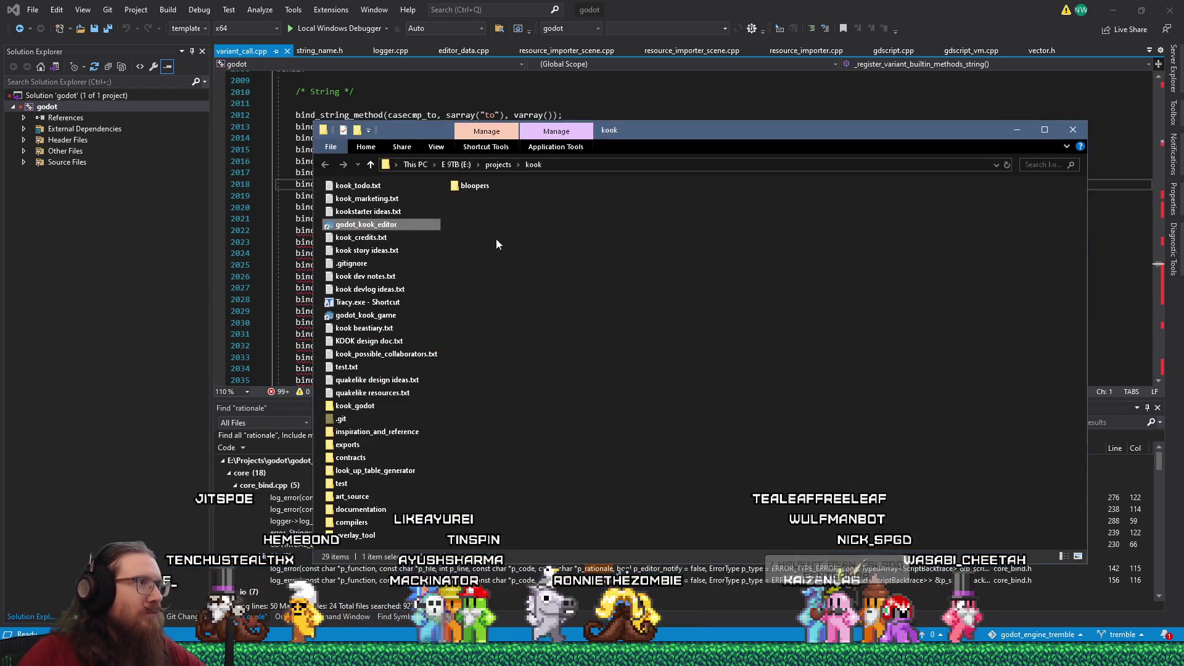
{"action": "double_click", "coordinate": [372, 231]}
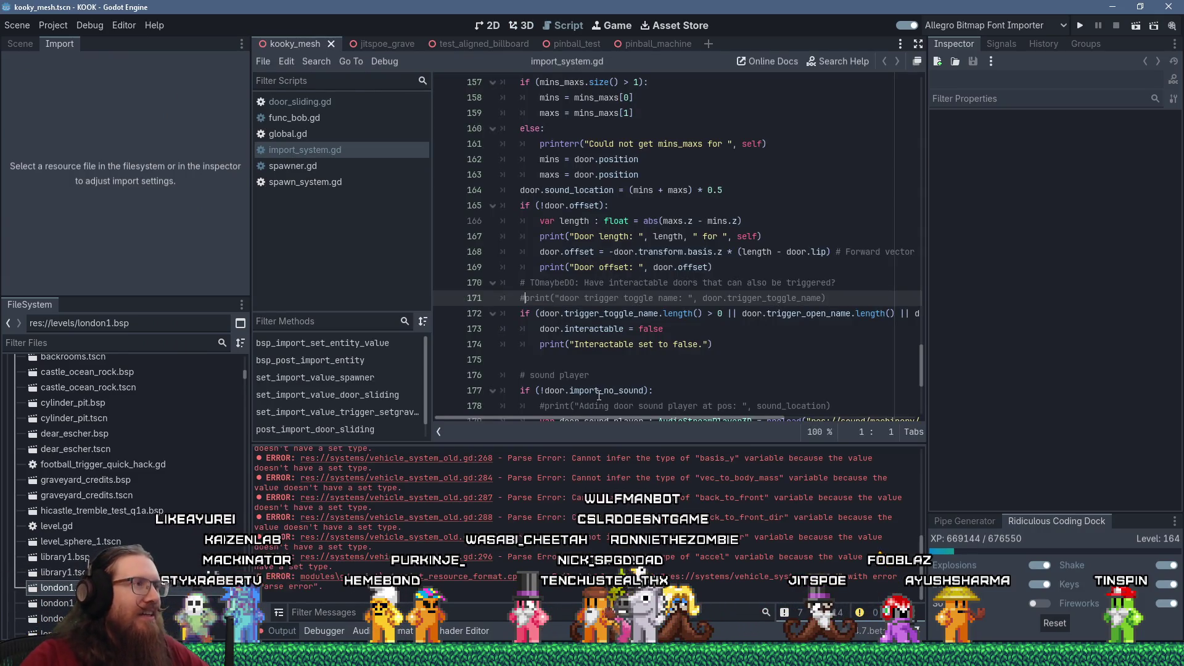
Add an is_instance_valid(door) check printing "Door valid" with a return after it, and save.
{"action": "scroll", "coordinate": [582, 304], "scroll_direction": "up", "scroll_amount": 5}
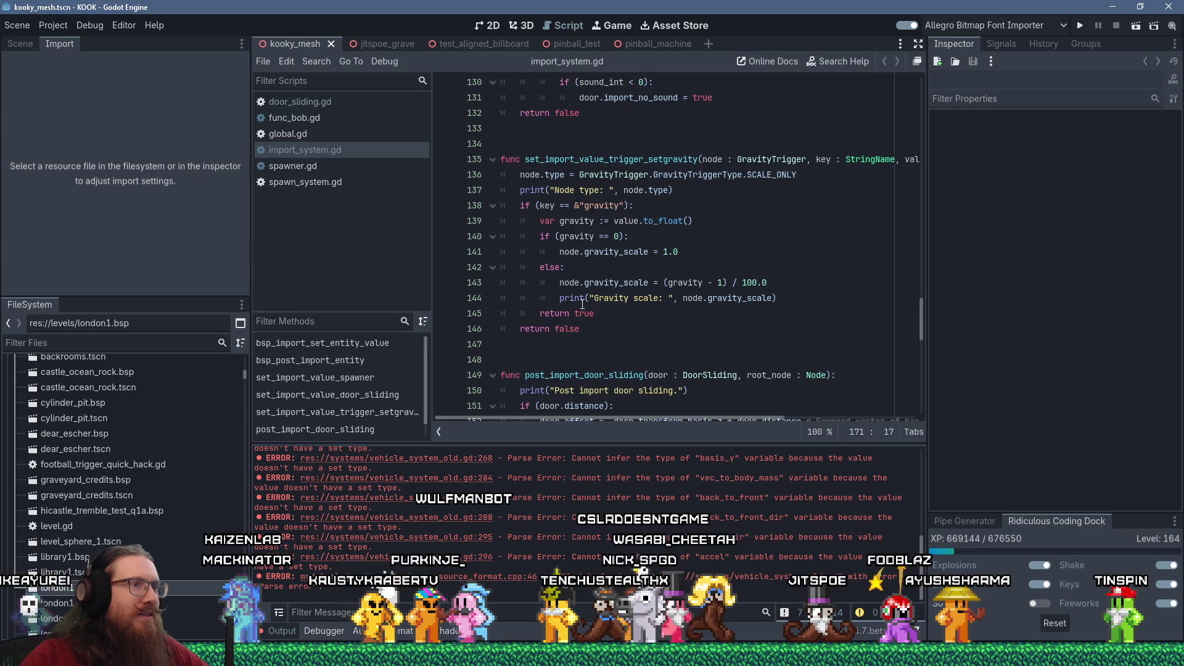
{"action": "left_click", "coordinate": [667, 375]}
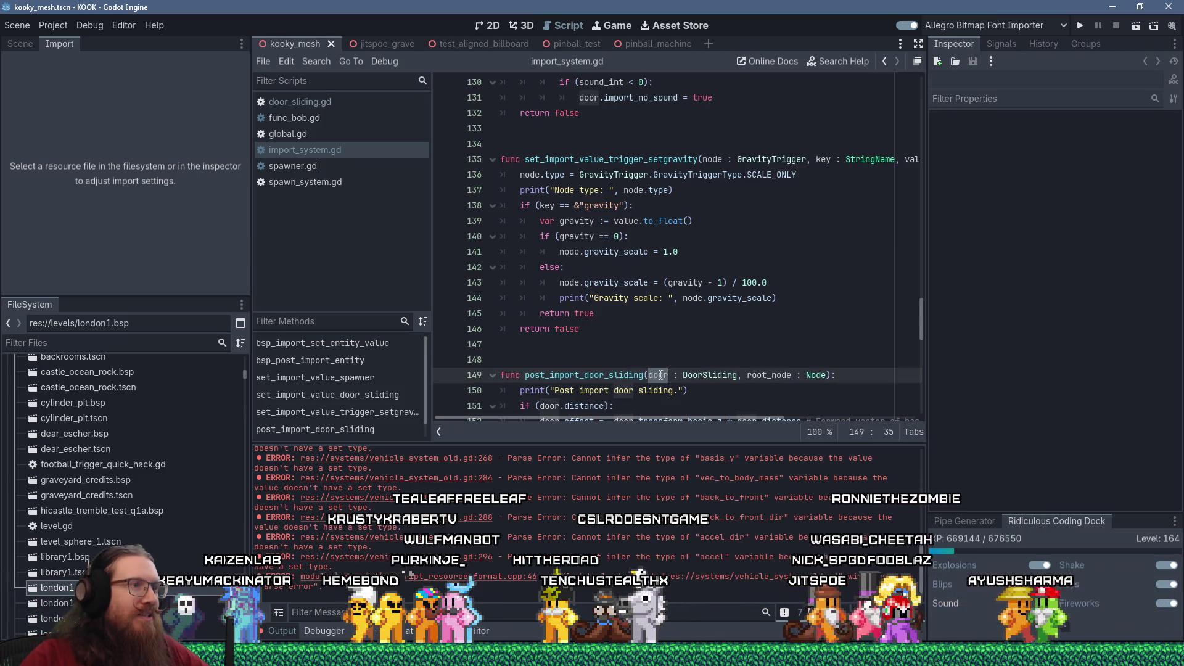
{"action": "left_click", "coordinate": [874, 374]}
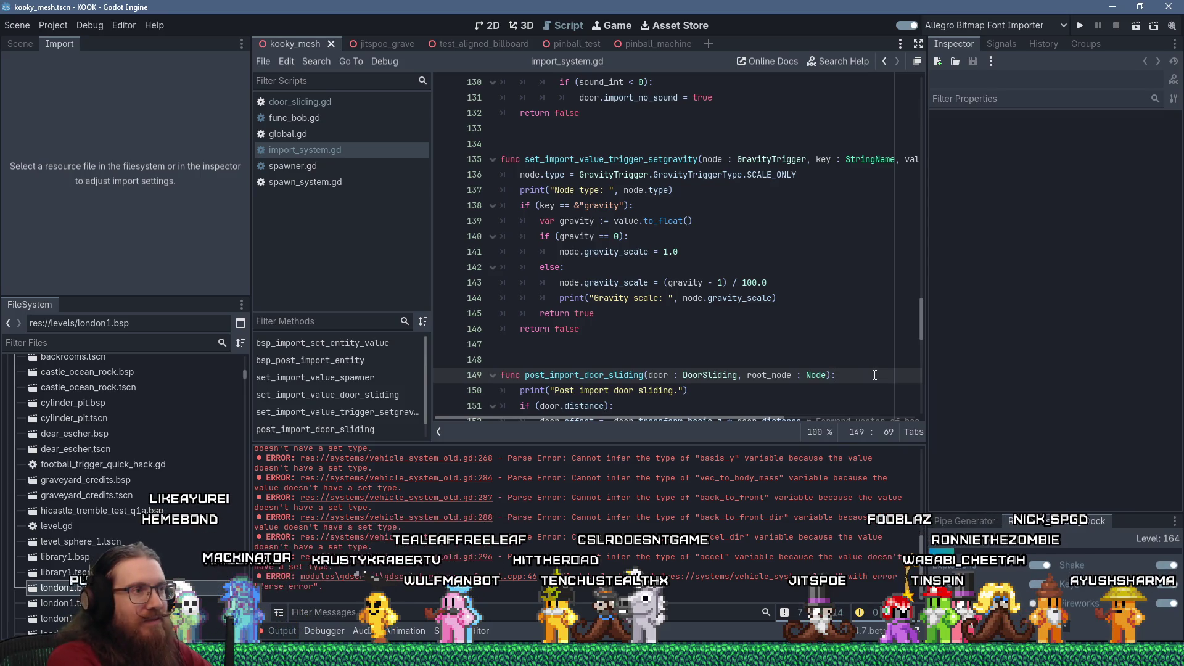
{"action": "key", "text": "Return"}
{"action": "type", "text": "i"}
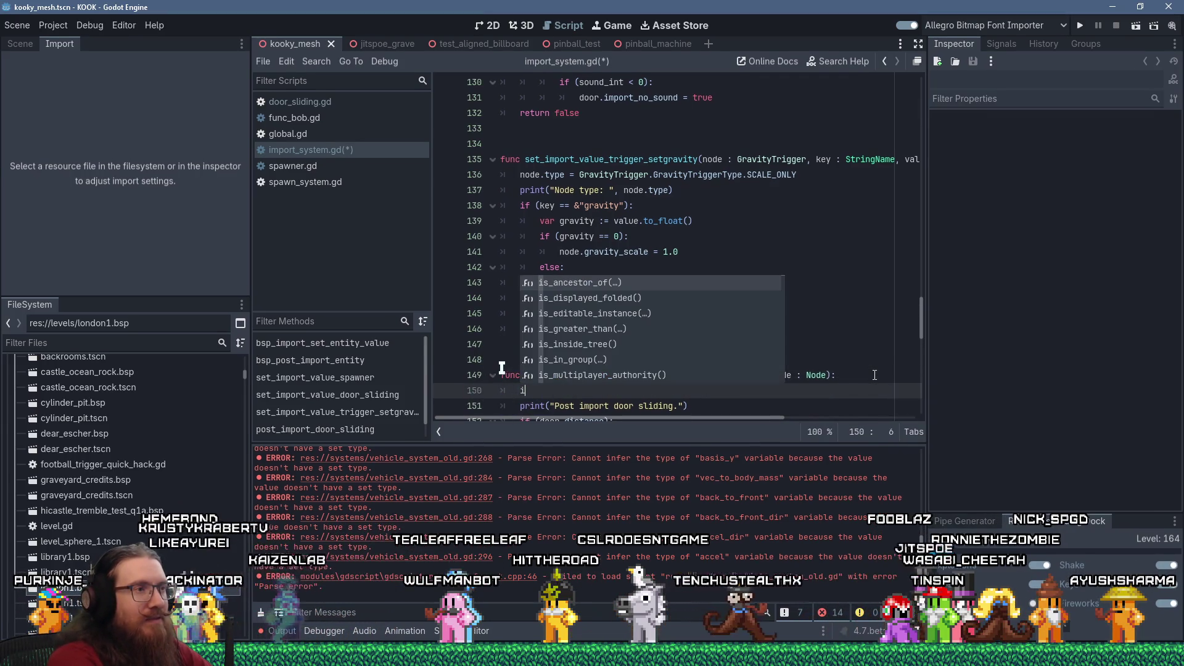
{"action": "type", "text": "f "}
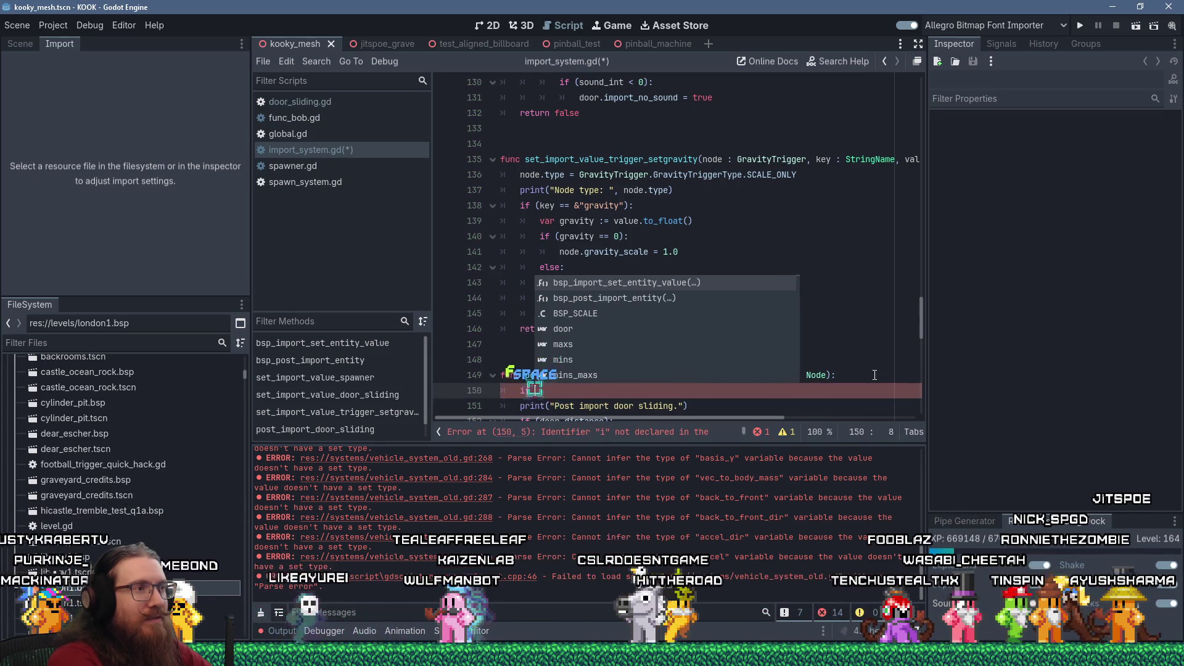
{"action": "type", "text": "("}
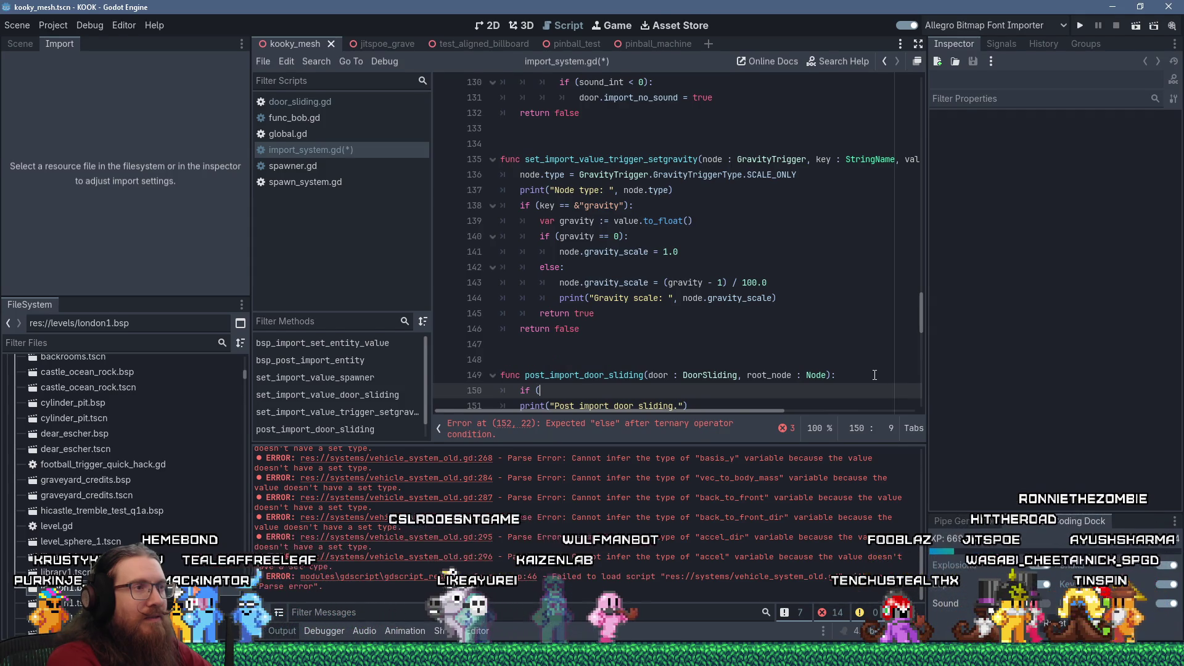
{"action": "type", "text": "is_instanc"}
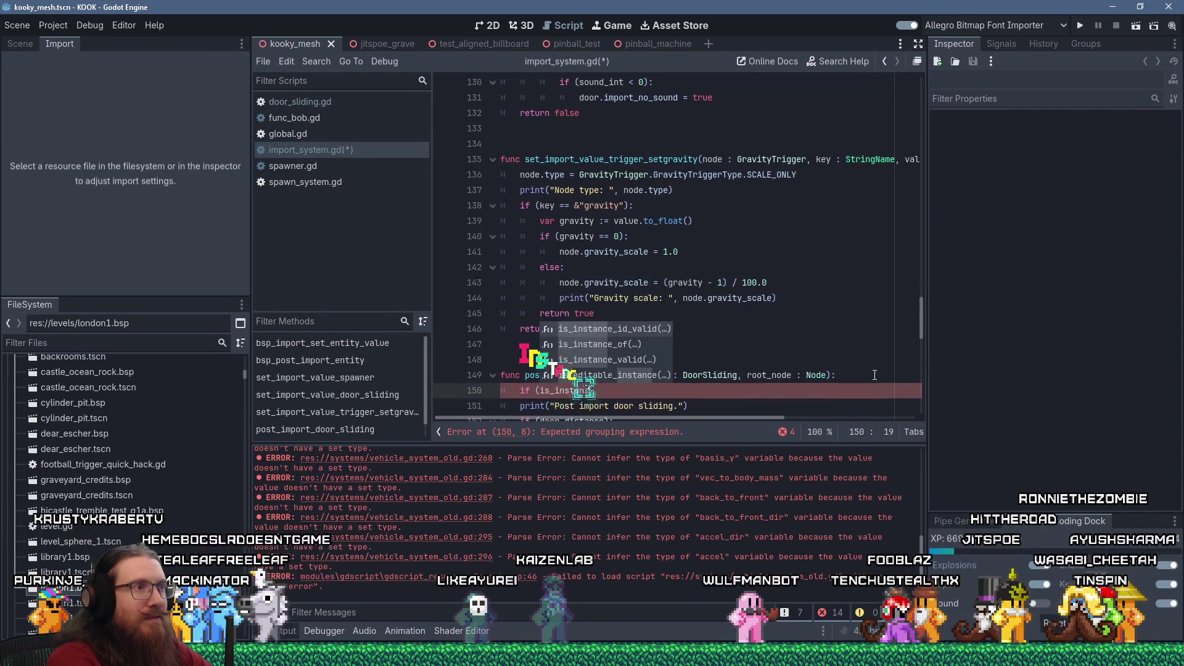
{"action": "type", "text": "e_valid("}
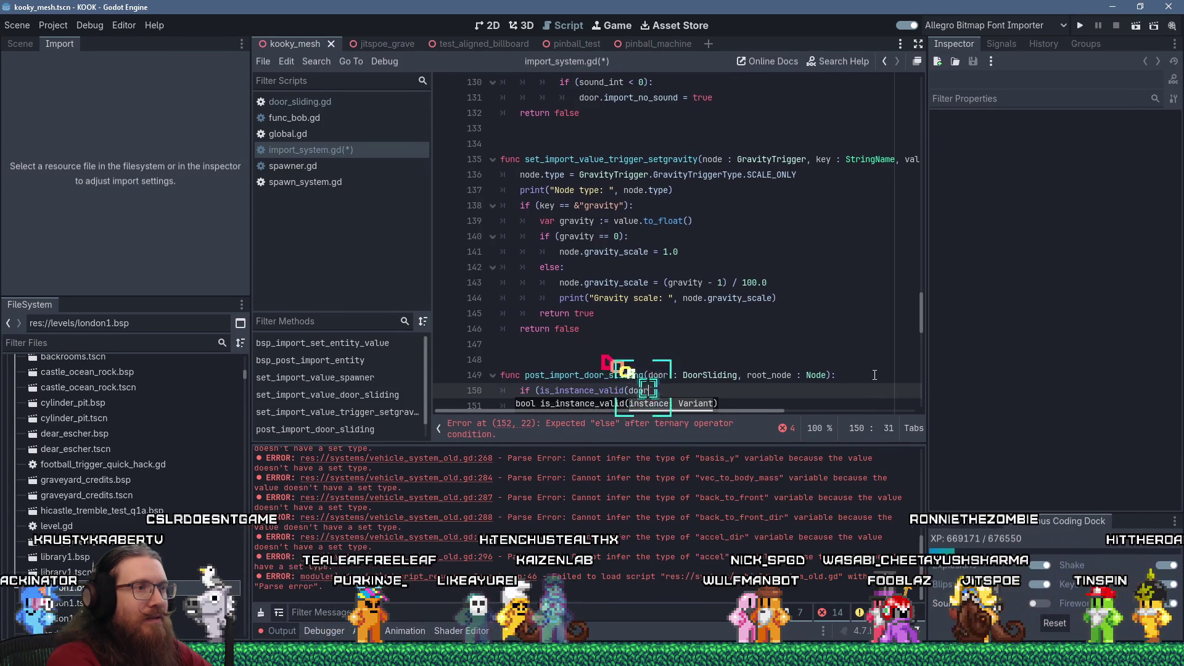
{"action": "type", "text": "door"}
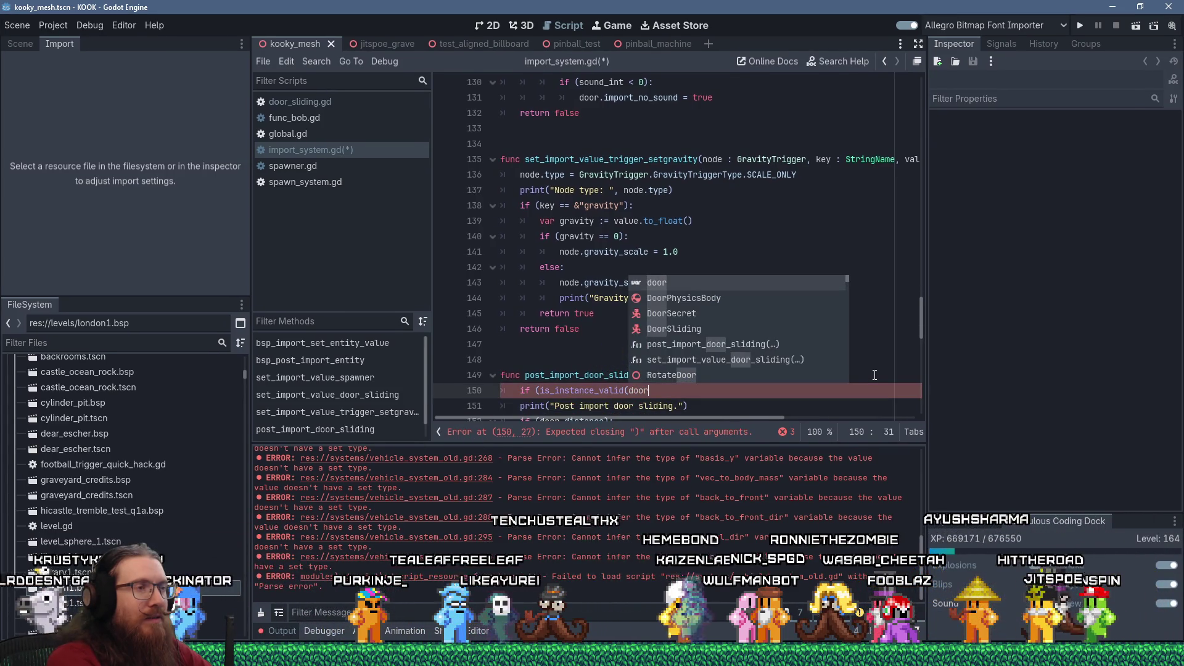
{"action": "type", "text": ")):"}
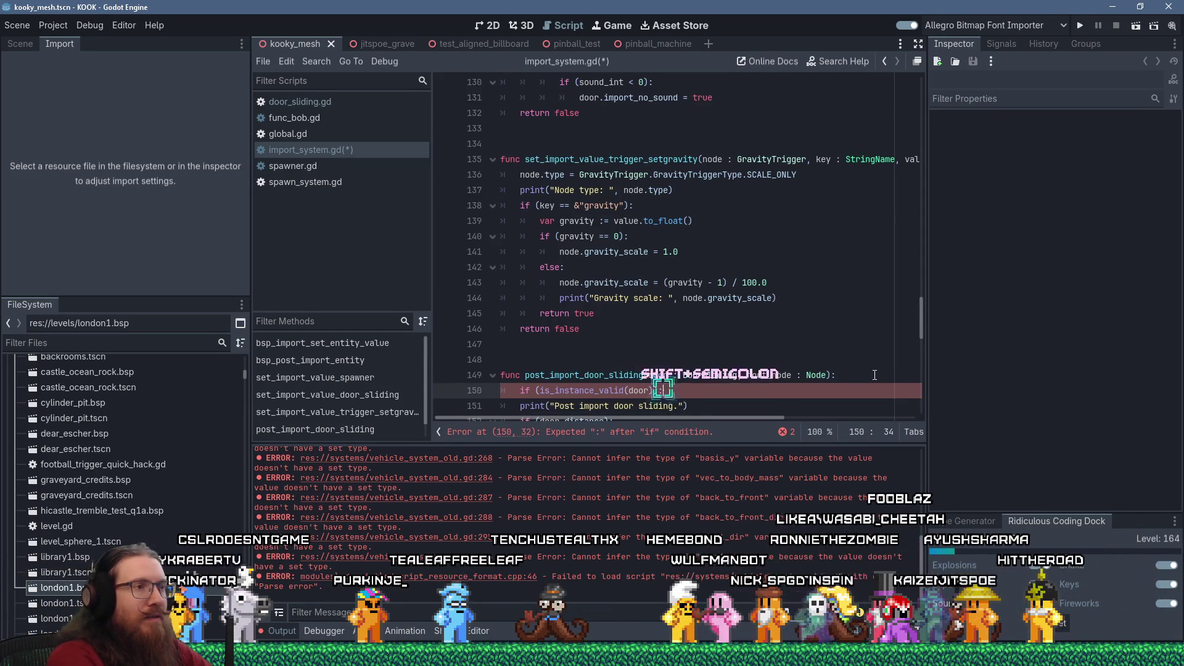
{"action": "key", "text": "Return"}
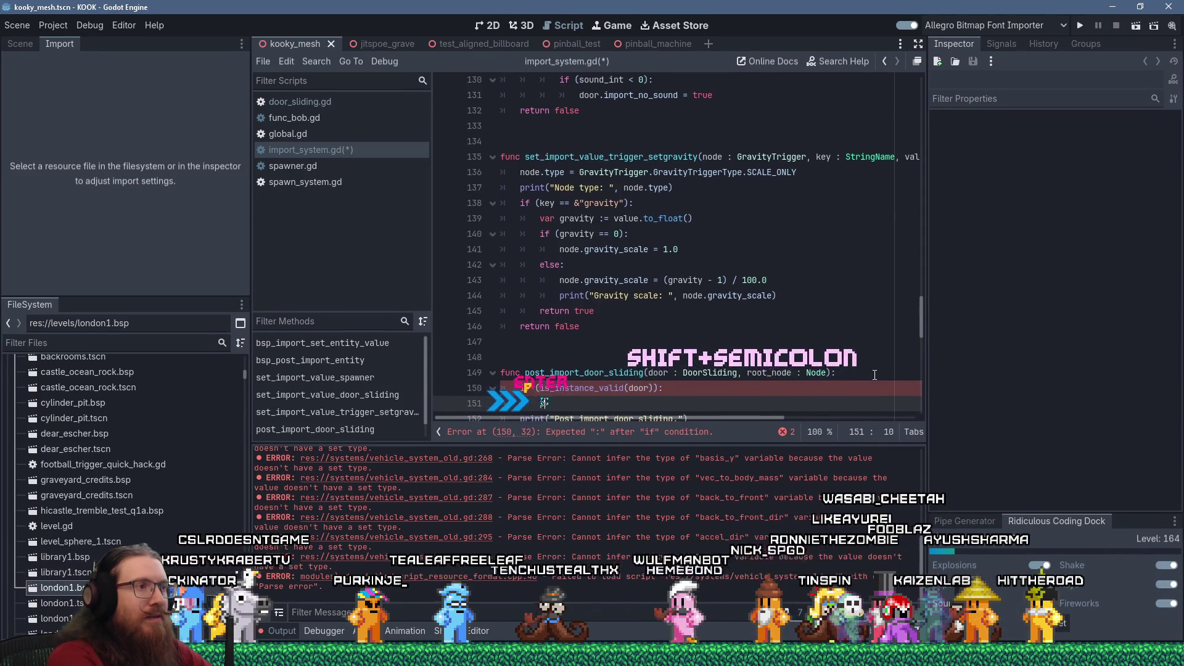
{"action": "type", "text": "Door"}
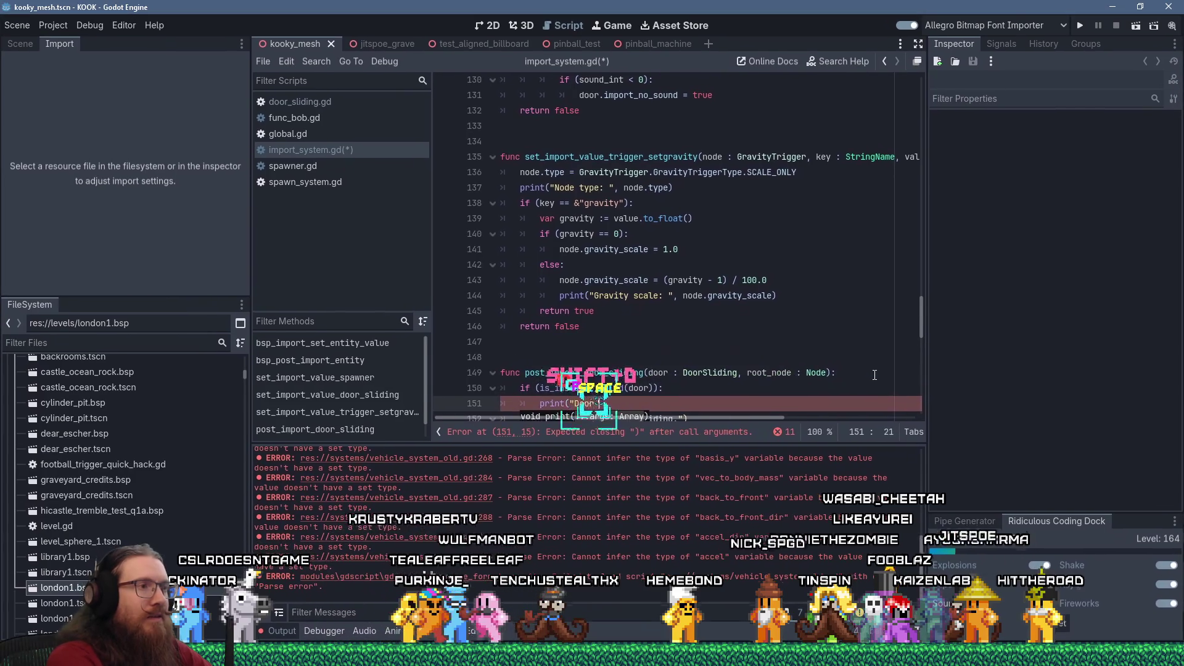
{"action": "type", "text": " valid\":\""}
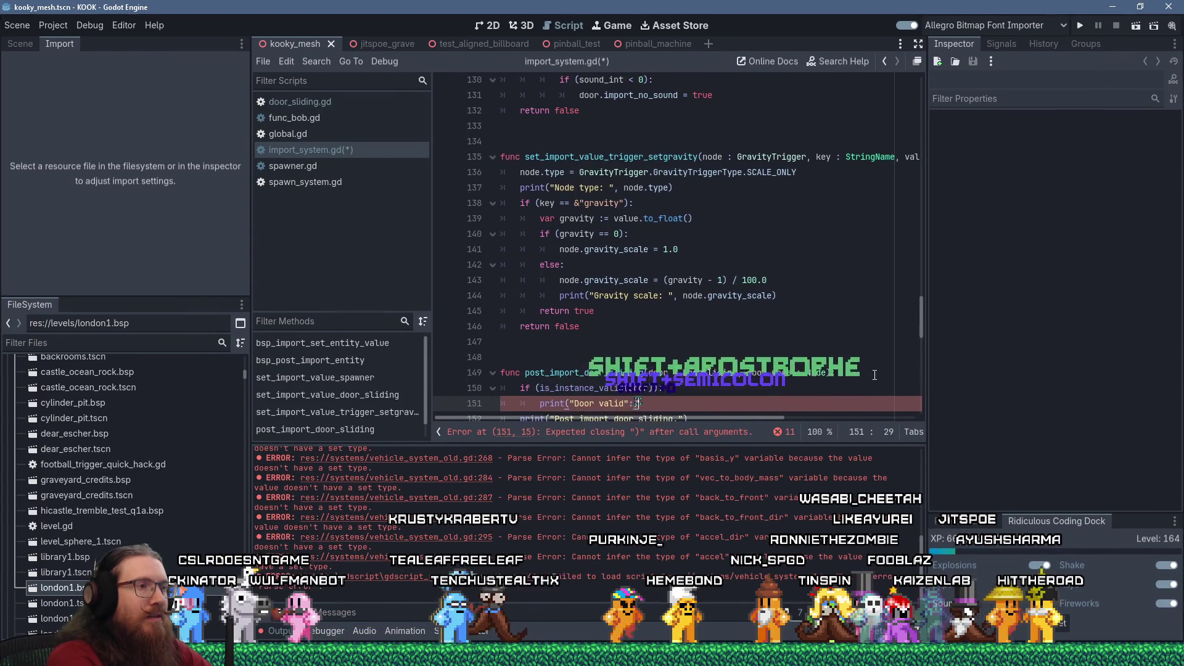
{"action": "key", "text": "BackSpace"}
{"action": "key", "text": "Return"}
{"action": "key", "text": "BackSpace"}
{"action": "type", "text": "return"}
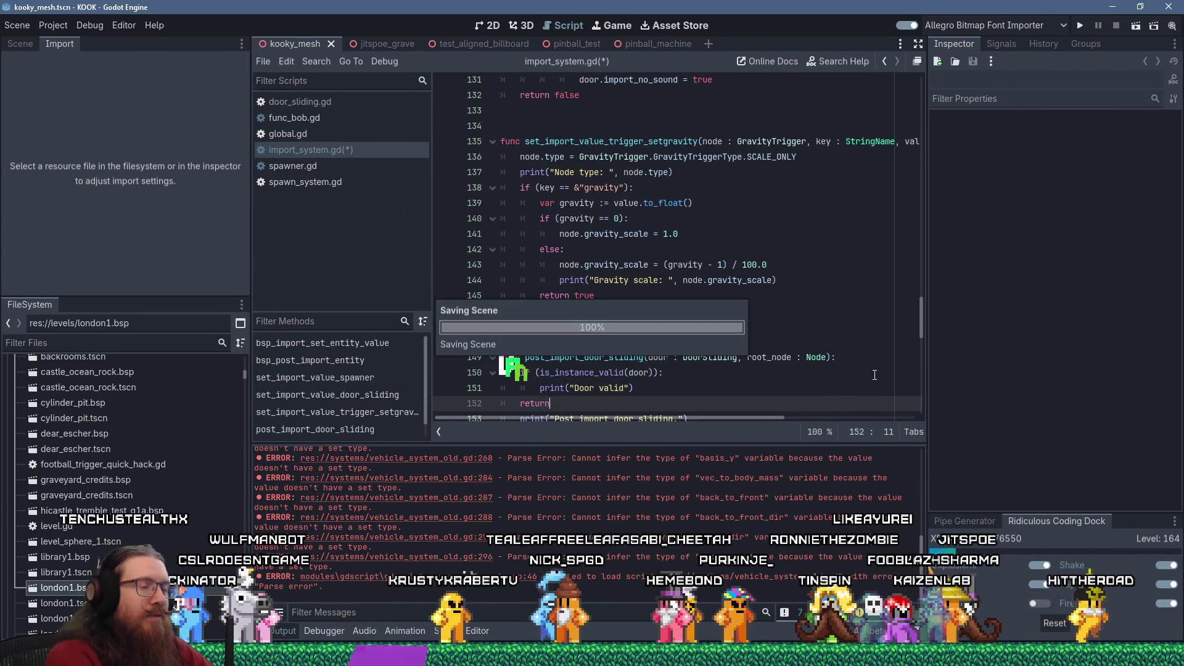
{"action": "key", "text": "ctrl+s"}
Add an else branch to the validity check that prints "Door not valid.".
{"action": "scroll", "coordinate": [615, 317], "scroll_direction": "down", "scroll_amount": 2}
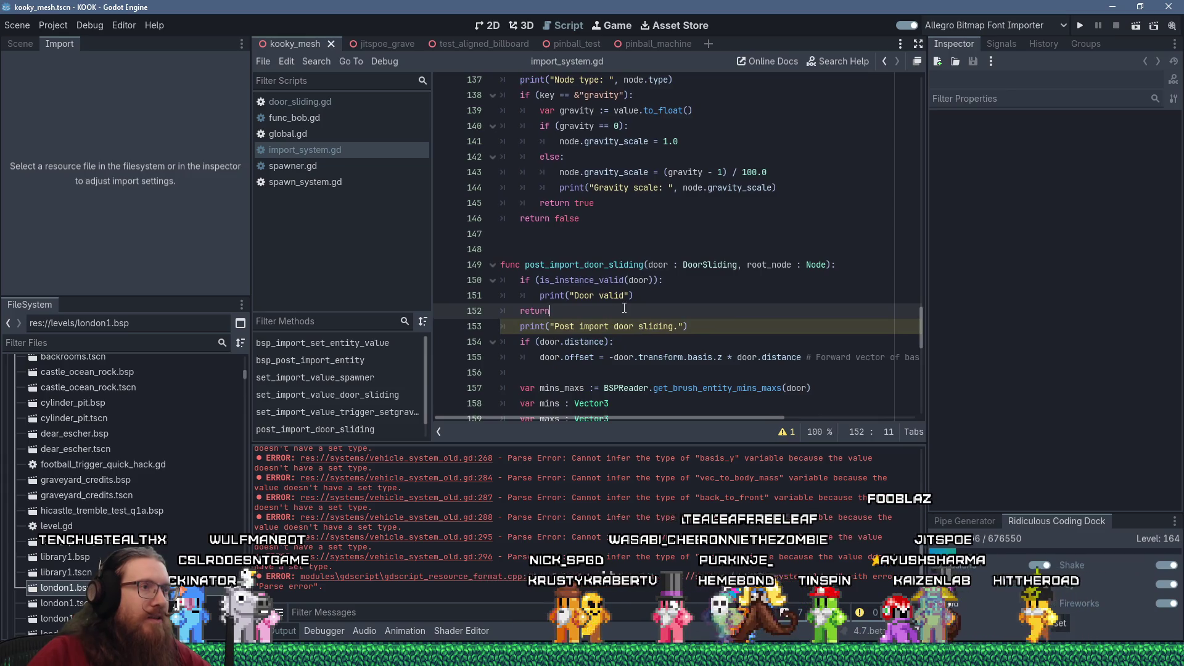
{"action": "left_click", "coordinate": [651, 297]}
{"action": "key", "text": "Return"}
{"action": "key", "text": "BackSpace"}
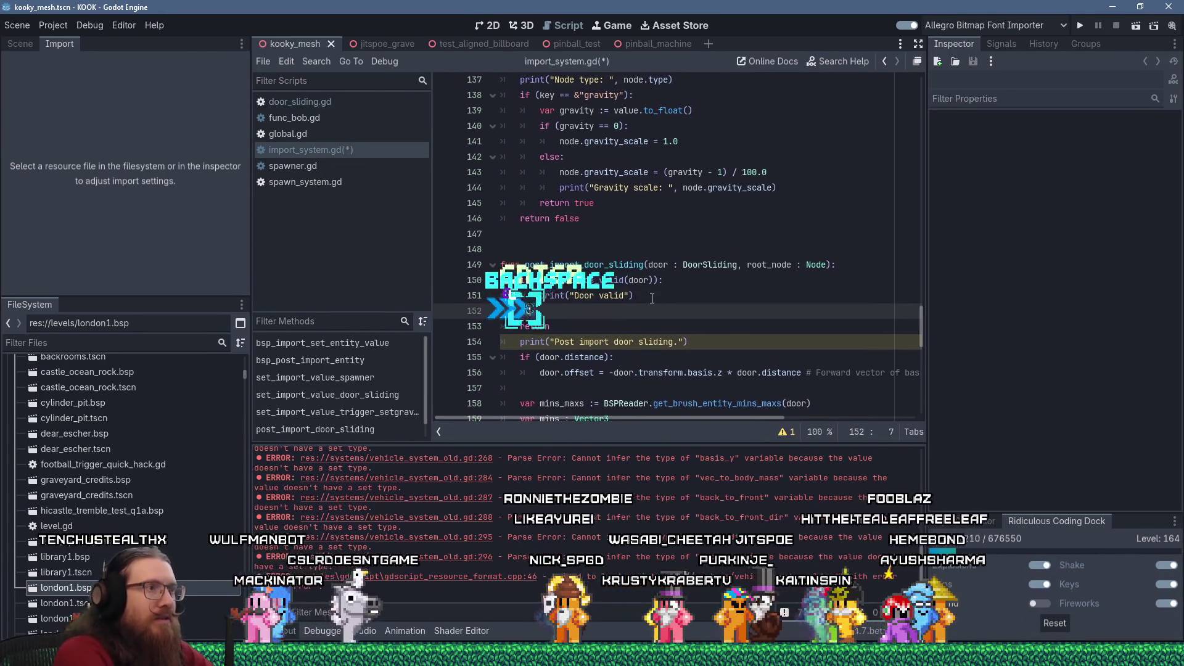
{"action": "type", "text": "else:"}
{"action": "key", "text": "Return"}
{"action": "type", "text": "print(\"Door not valid"}
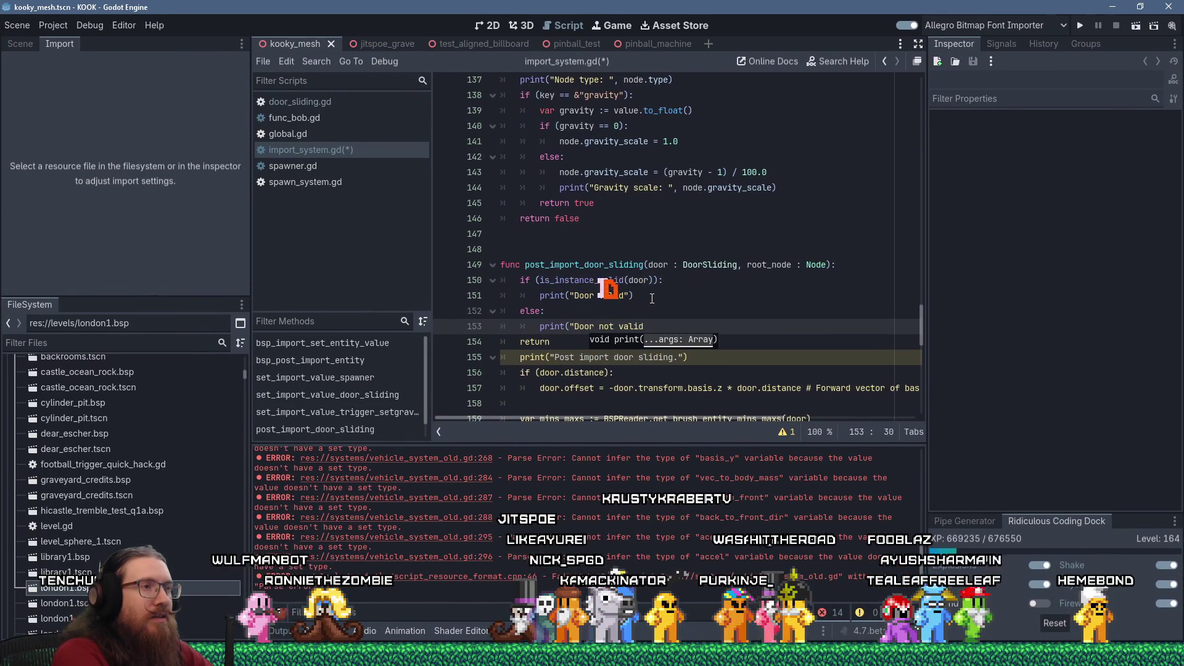
{"action": "type", "text": ".\")"}
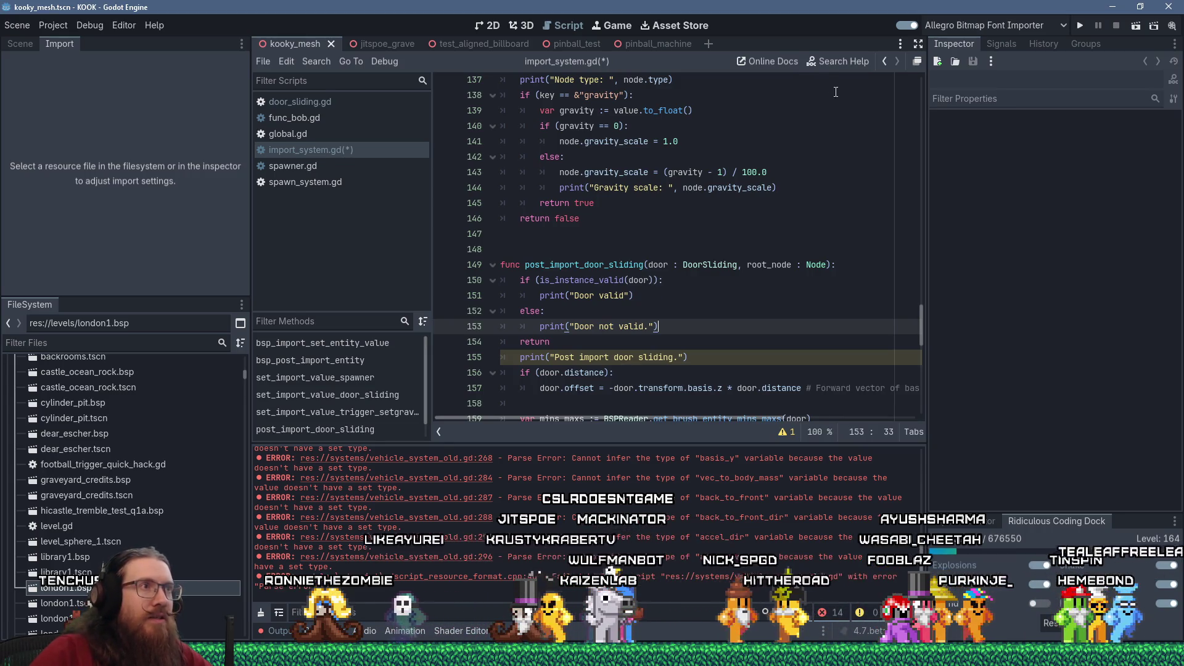
{"action": "left_click", "coordinate": [317, 61]}
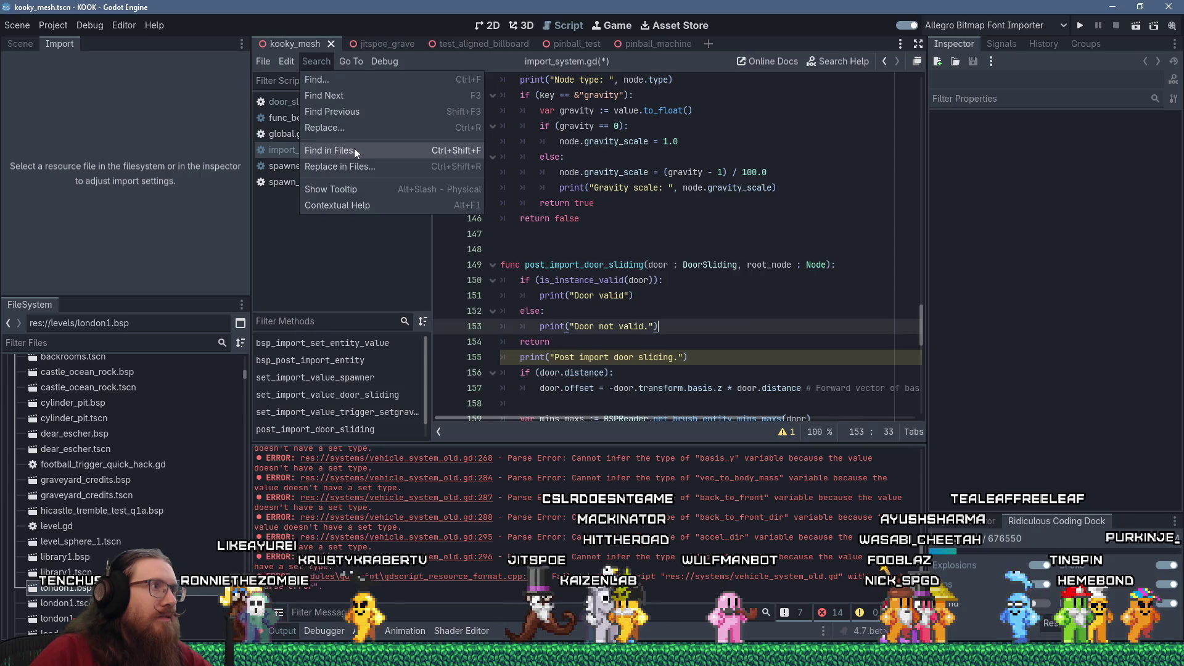
Search the project for "is_fully" and follow the bucket.gd match to is_fully_valid in utils.gd.
{"action": "left_click", "coordinate": [352, 148]}
{"action": "type", "text": "lly"}
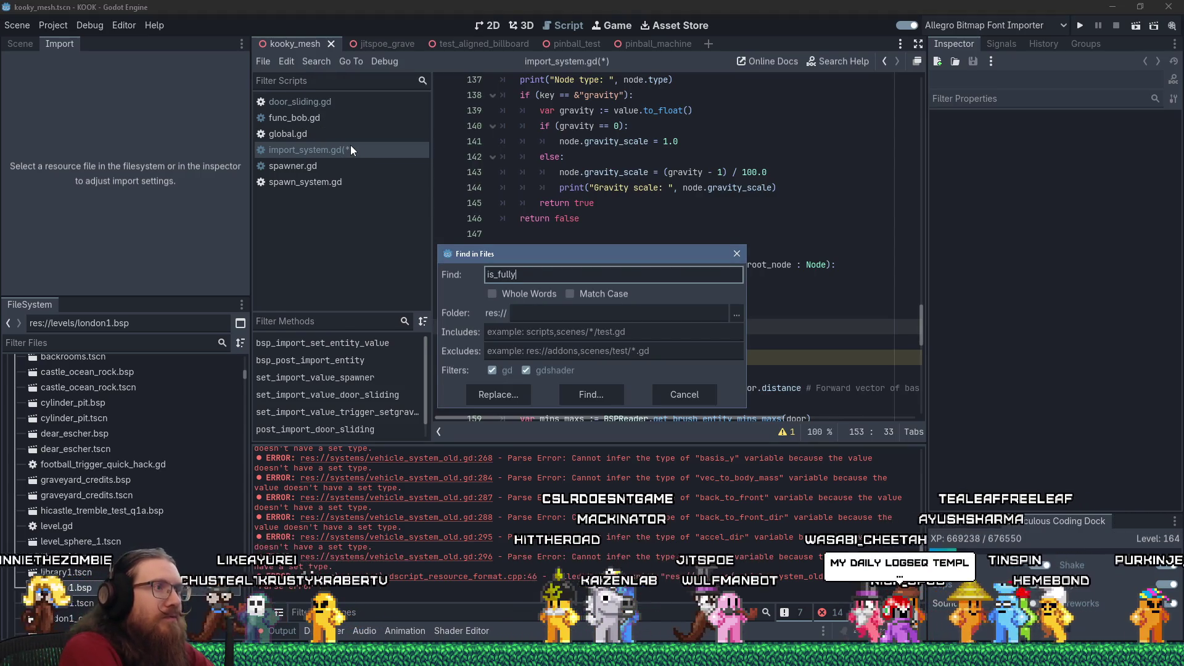
{"action": "key", "text": "Return"}
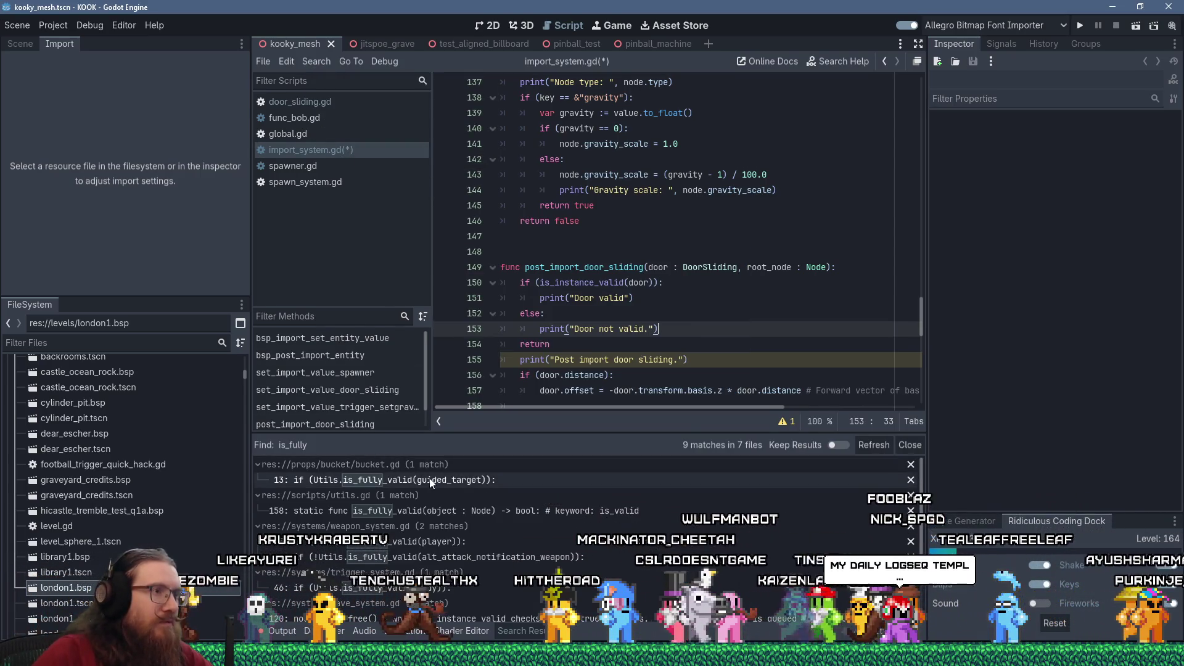
{"action": "left_click", "coordinate": [394, 480]}
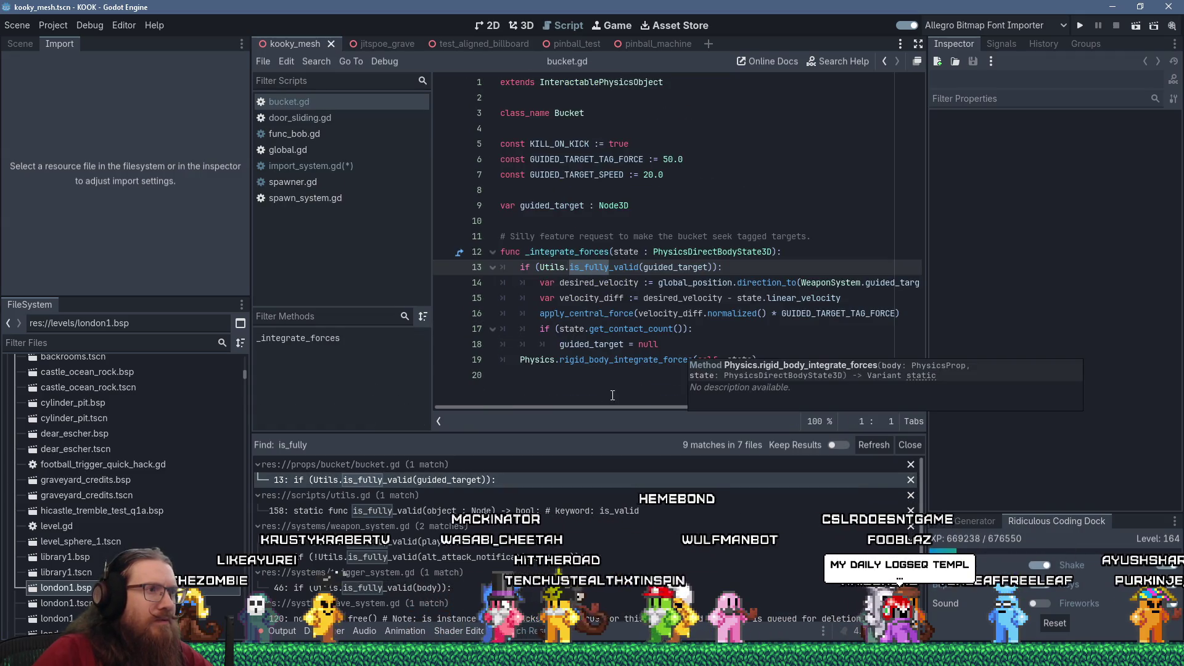
{"action": "left_click", "coordinate": [637, 275], "text": "ctrl"}
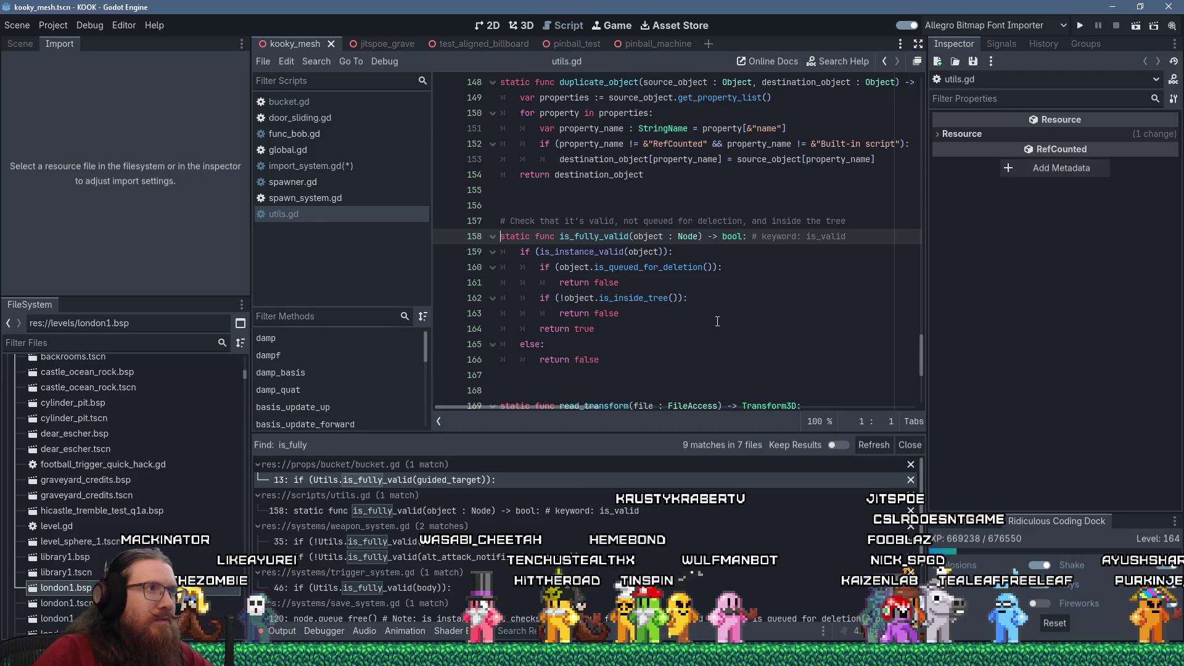
{"action": "left_click_drag", "start_coordinate": [919, 364], "coordinate": [926, 79]}
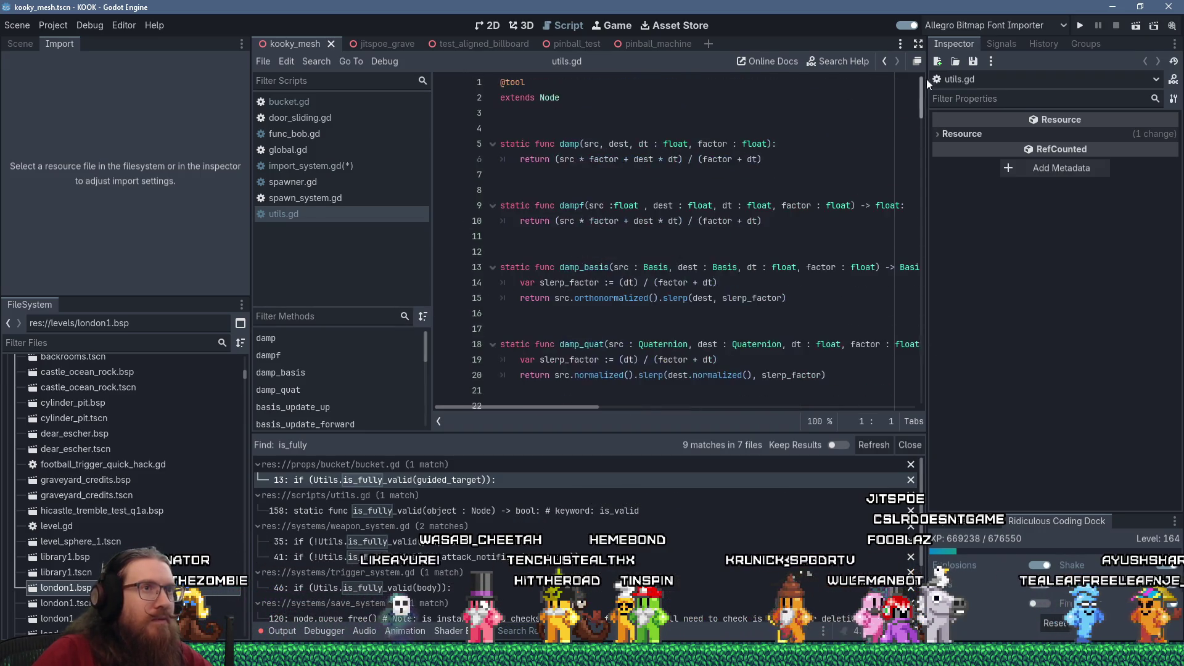
{"action": "scroll", "coordinate": [901, 276], "scroll_direction": "down", "scroll_amount": 20}
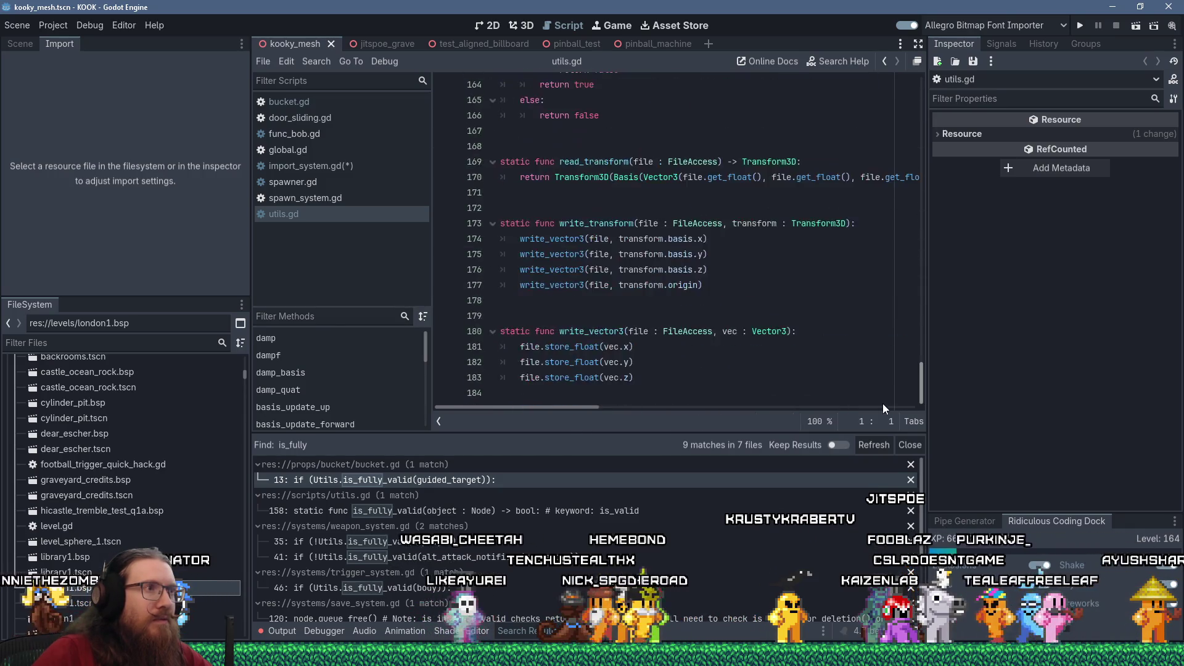
{"action": "scroll", "coordinate": [895, 279], "scroll_direction": "up", "scroll_amount": 10}
{"action": "scroll", "coordinate": [894, 279], "scroll_direction": "down", "scroll_amount": 8}
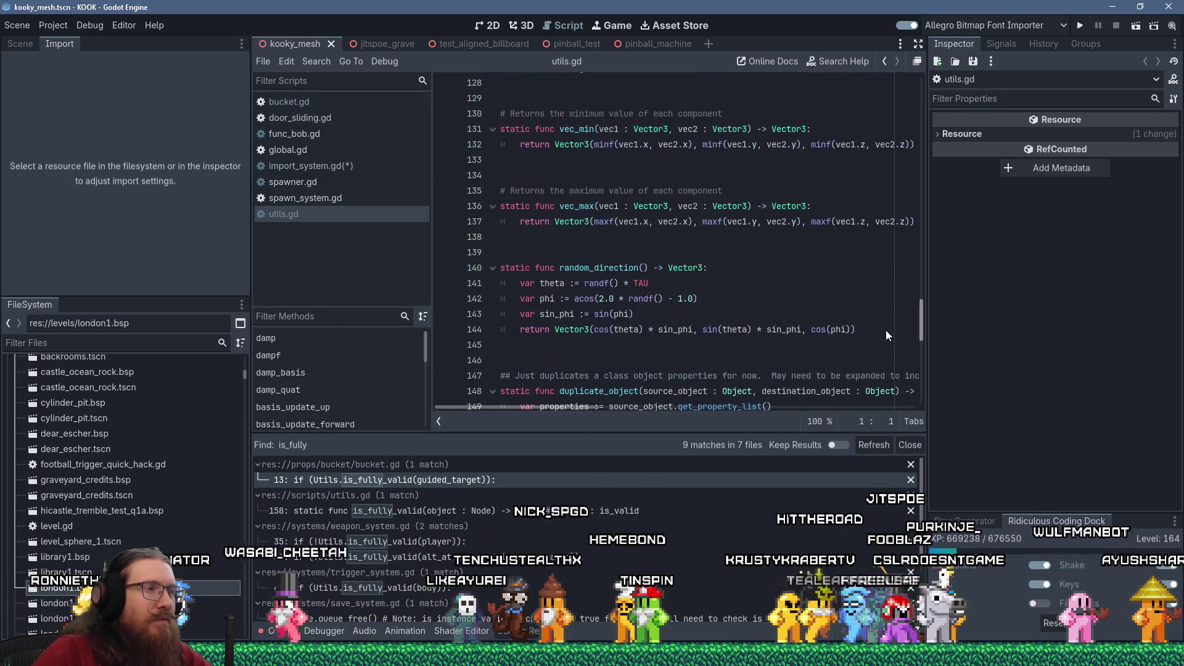
{"action": "scroll", "coordinate": [899, 332], "scroll_direction": "down", "scroll_amount": 3}
{"action": "scroll", "coordinate": [756, 308], "scroll_direction": "down", "scroll_amount": 5}
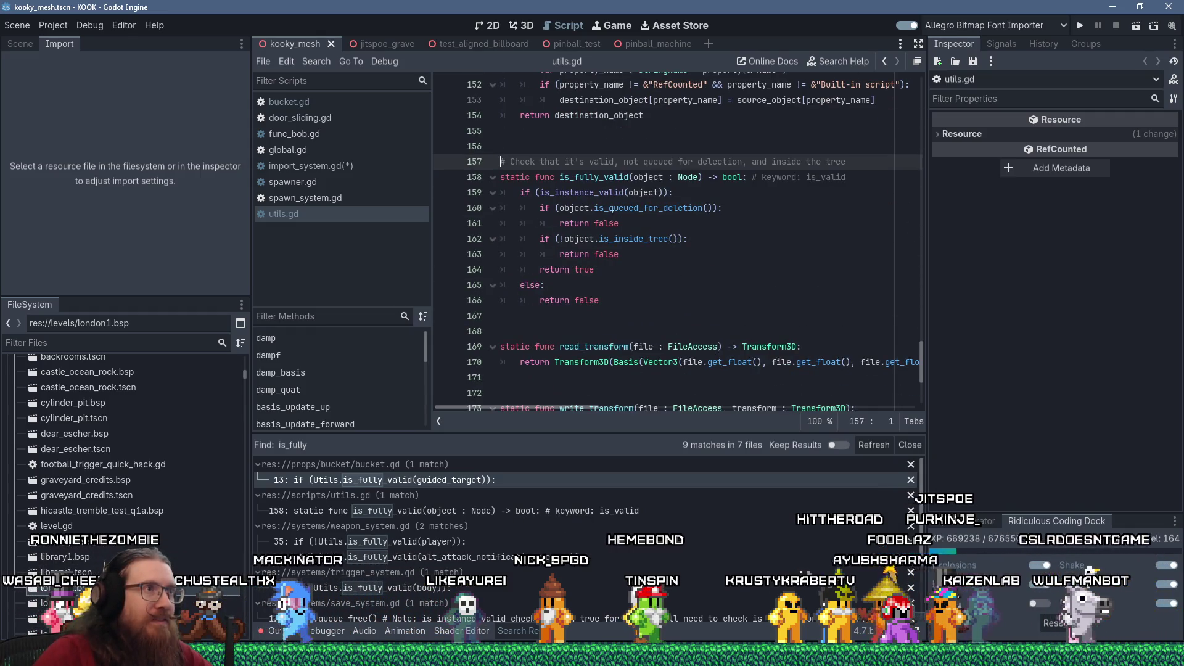
Copy object.is_queued_for_deletion() from utils.gd and return to import_system.gd.
{"action": "right_click", "coordinate": [590, 176]}
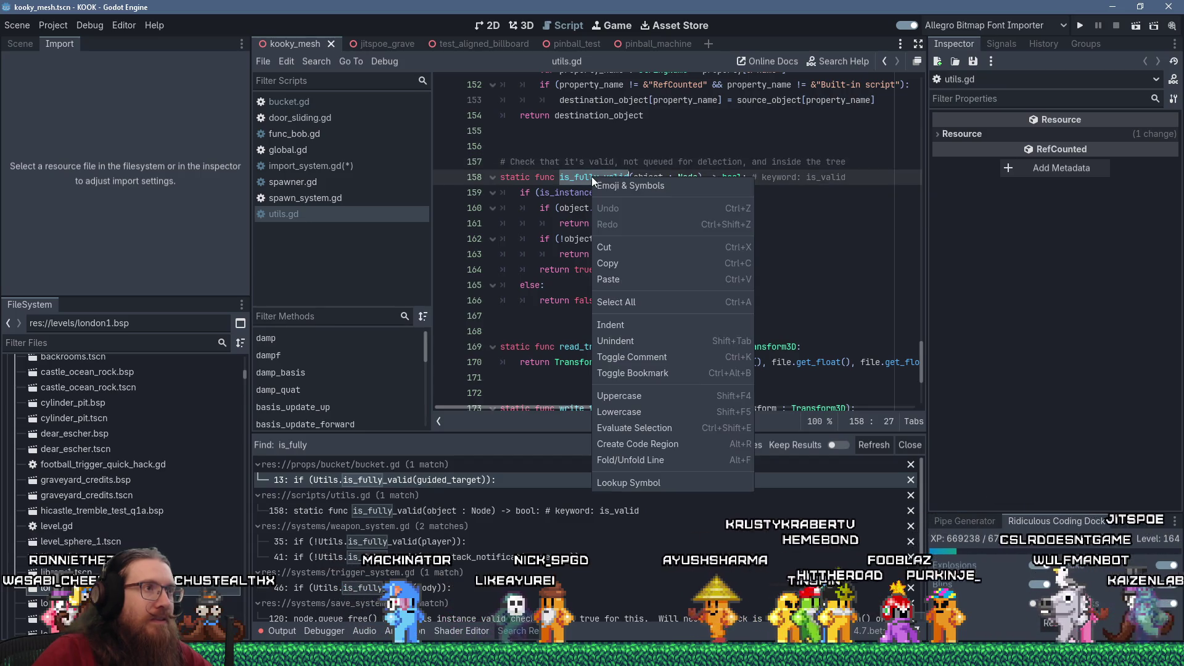
{"action": "left_click", "coordinate": [619, 262]}
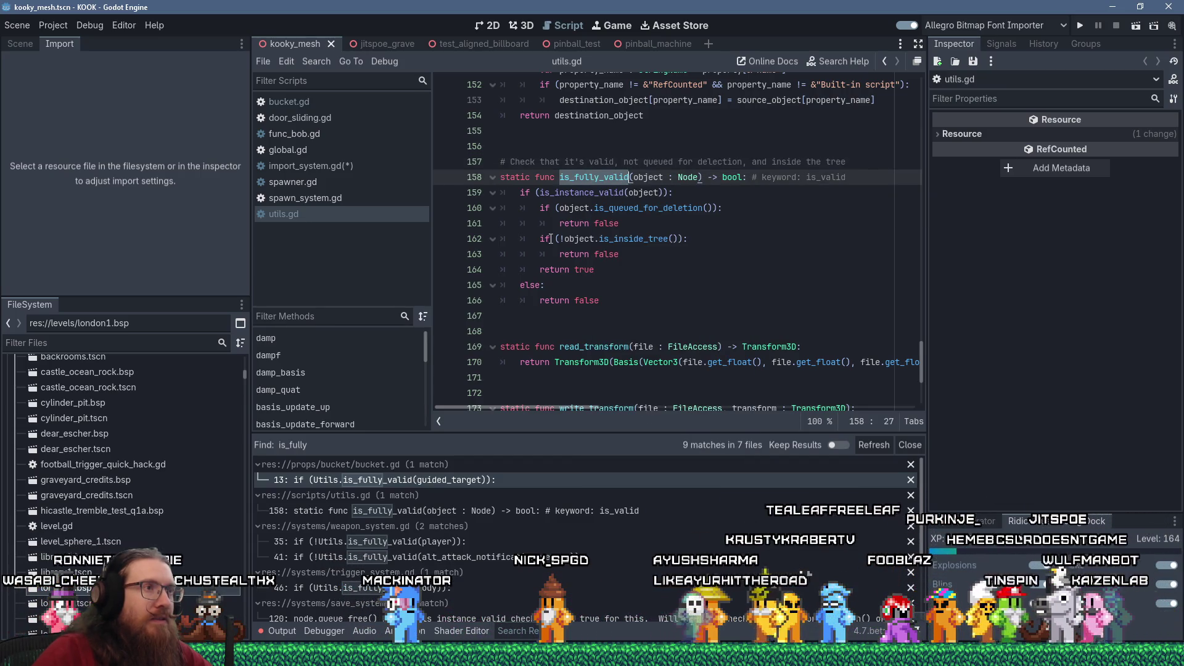
{"action": "left_click_drag", "start_coordinate": [558, 209], "coordinate": [716, 210]}
{"action": "right_click", "coordinate": [711, 214]}
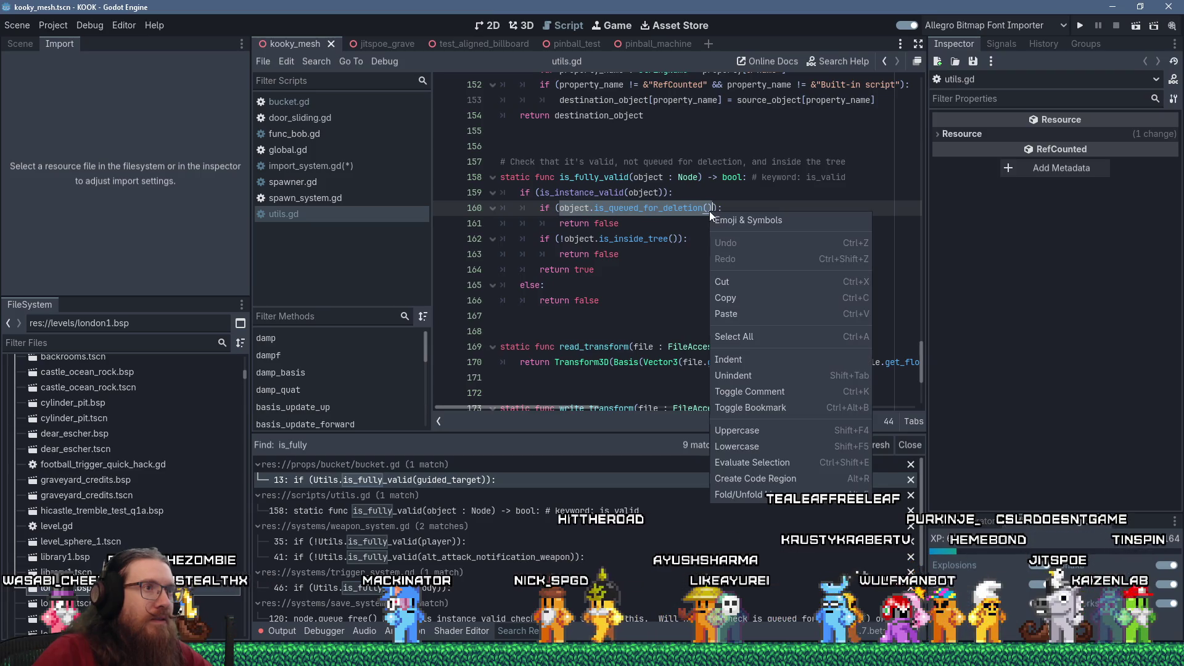
{"action": "left_click", "coordinate": [742, 298]}
{"action": "left_click", "coordinate": [342, 170]}
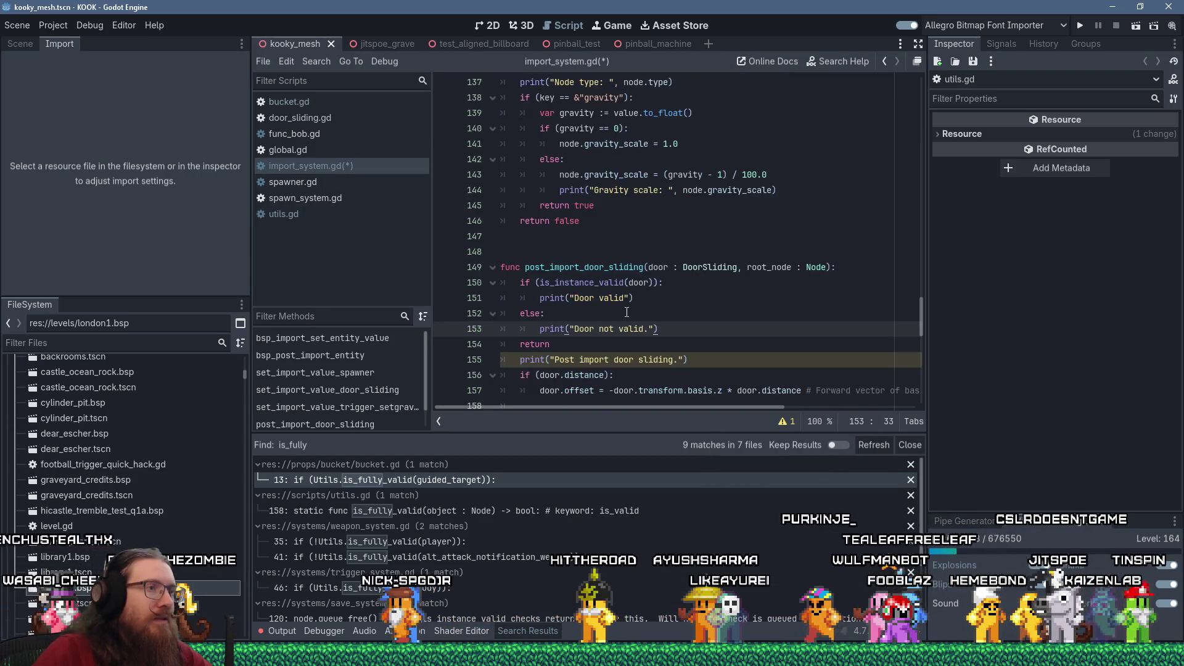
Start a new if check on door after the else branch, pasting the is_queued_for_deletion() call.
{"action": "left_click", "coordinate": [664, 336]}
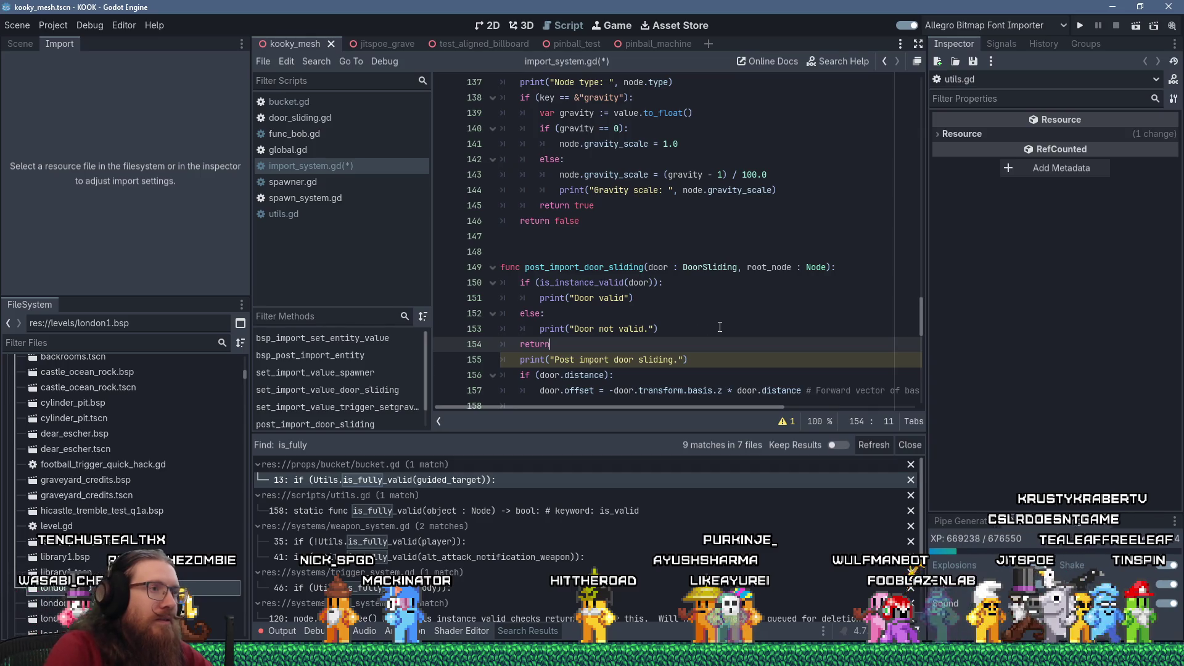
{"action": "key", "text": "Up"}
{"action": "key", "text": "Return"}
{"action": "key", "text": "BackSpace"}
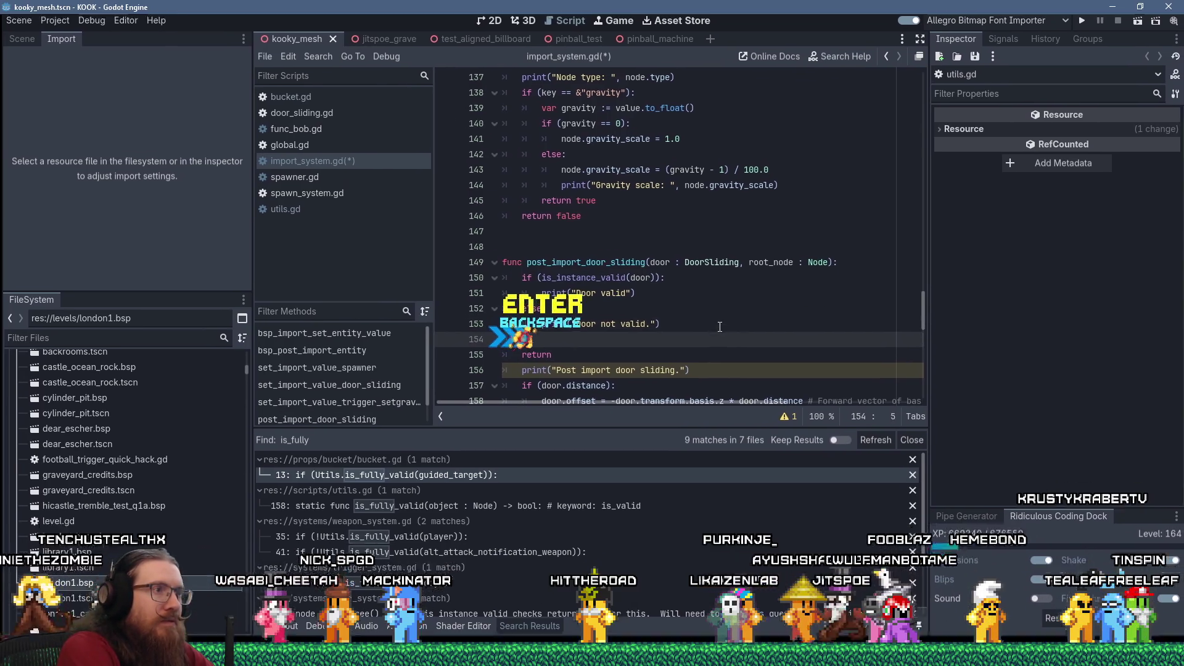
{"action": "type", "text": "if 9"}
{"action": "key", "text": "BackSpace"}
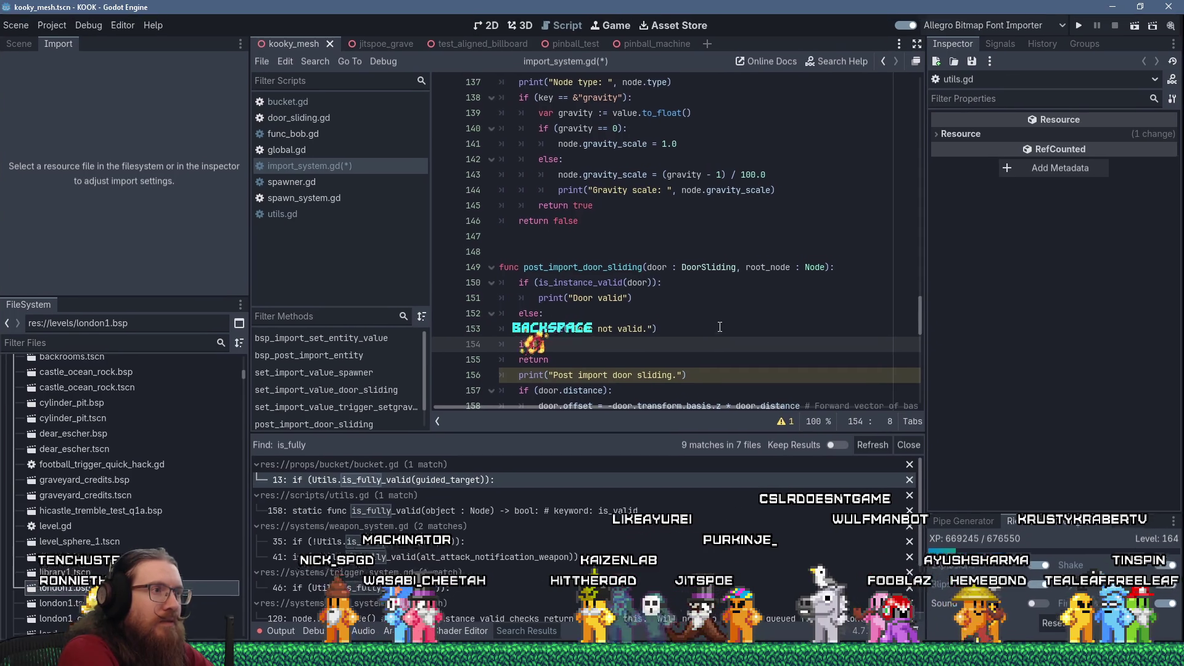
{"action": "type", "text": "(doorobject.is_queued_for_deletion("}
{"action": "key", "text": "ctrl+v"}
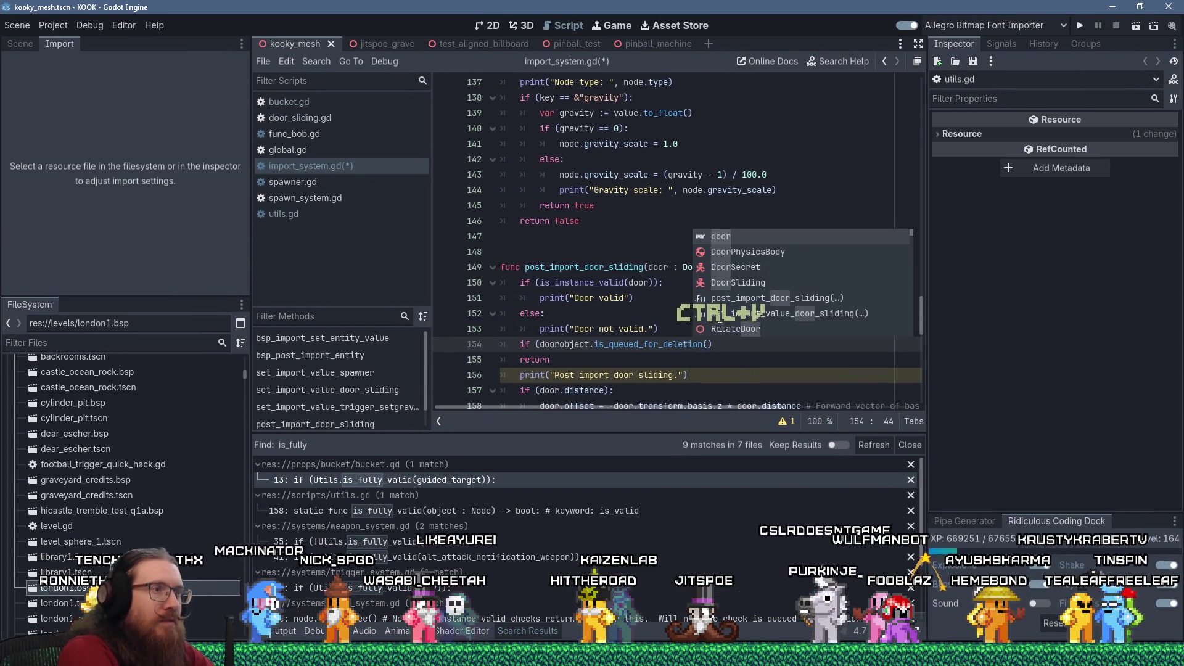
Fix the condition to door.is_queued_for_deletion(), print "Queued for deletion." beneath it, and save.
{"action": "left_click", "coordinate": [559, 344]}
{"action": "key", "text": "Delete"}
{"action": "key", "text": "Delete"}
{"action": "key", "text": "Delete"}
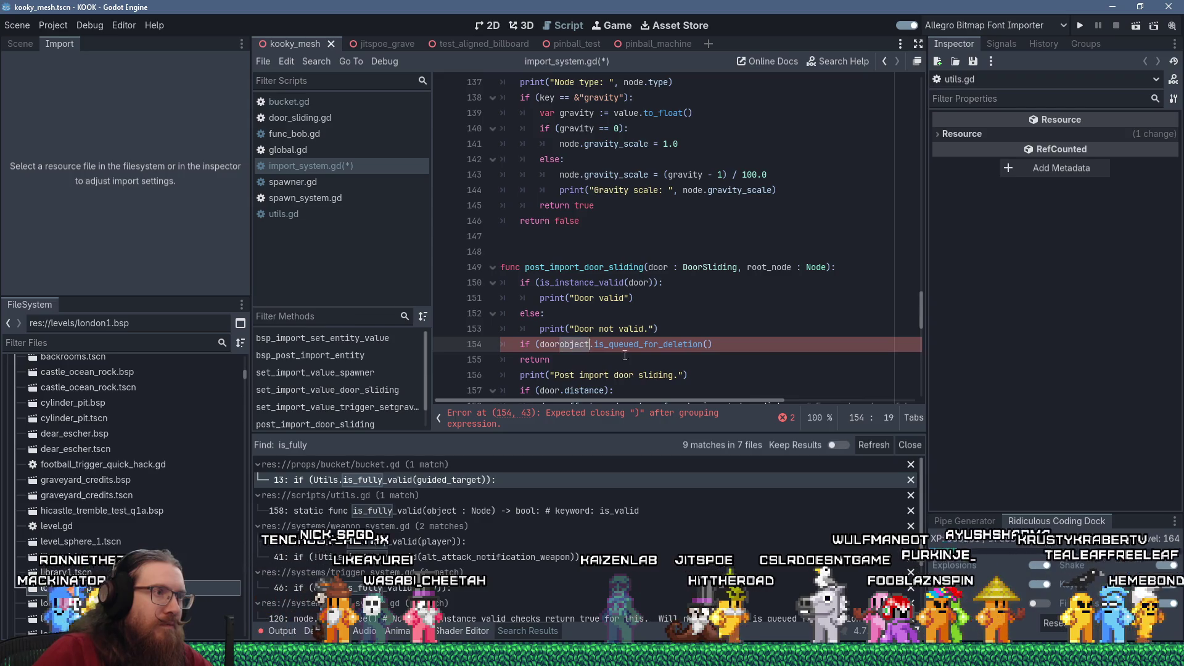
{"action": "key", "text": "End"}
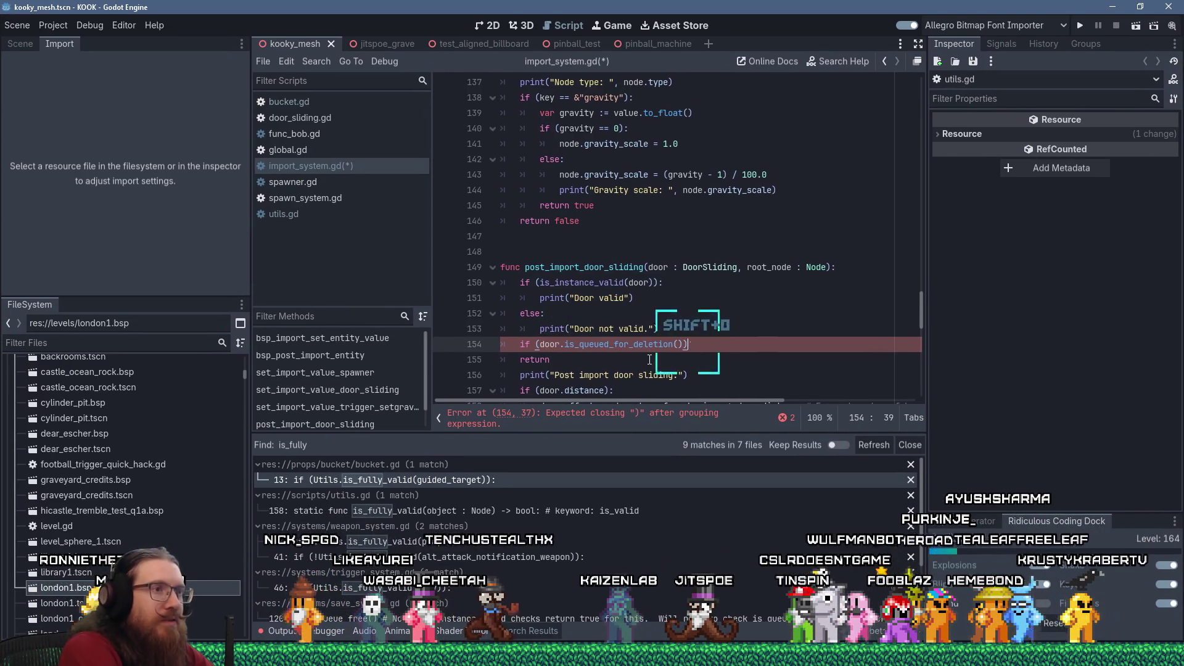
{"action": "type", "text": "):"}
{"action": "key", "text": "Return"}
{"action": "type", "text": "print("}
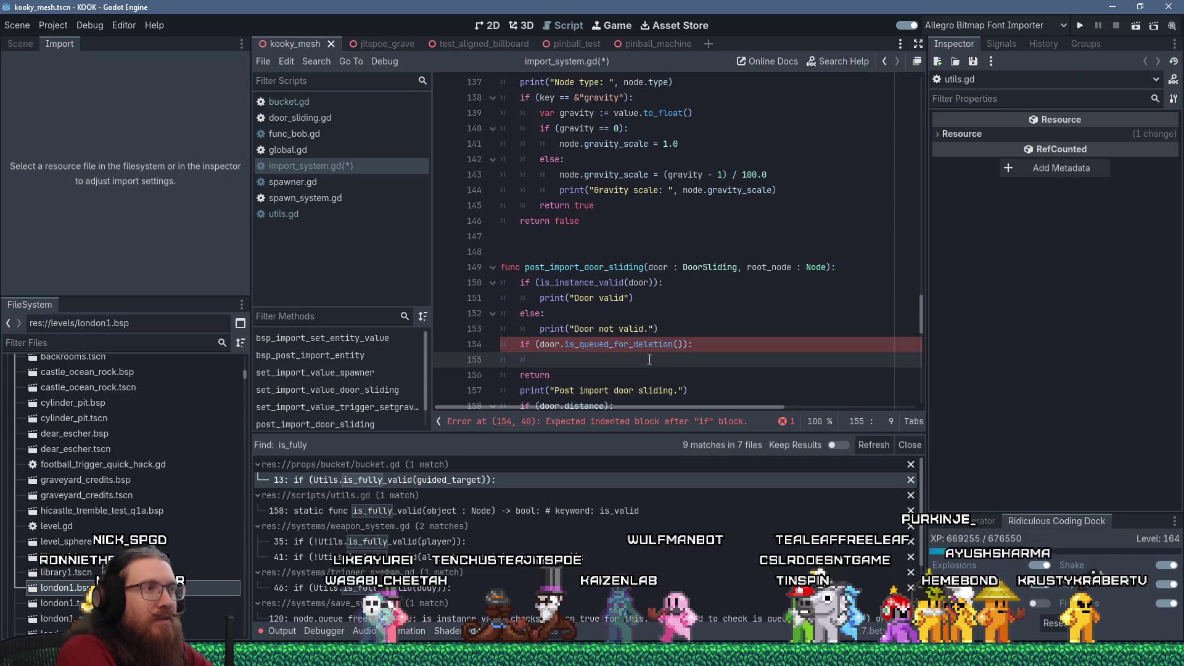
{"action": "type", "text": "\"Queue"}
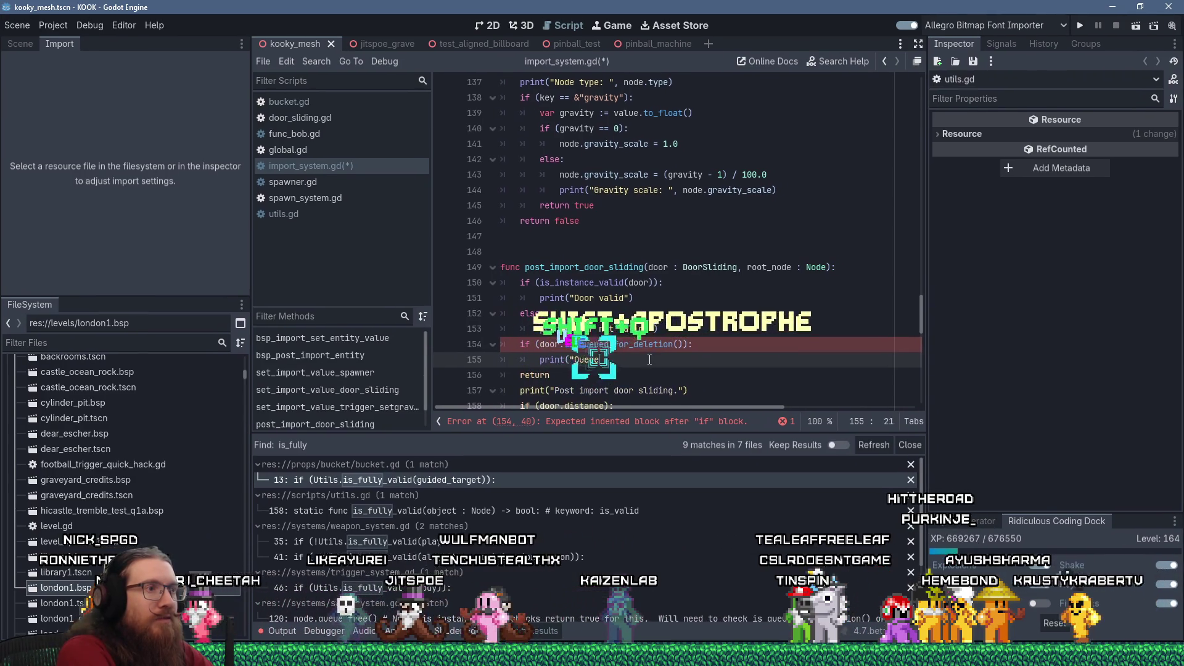
{"action": "type", "text": "d for deletion.\")"}
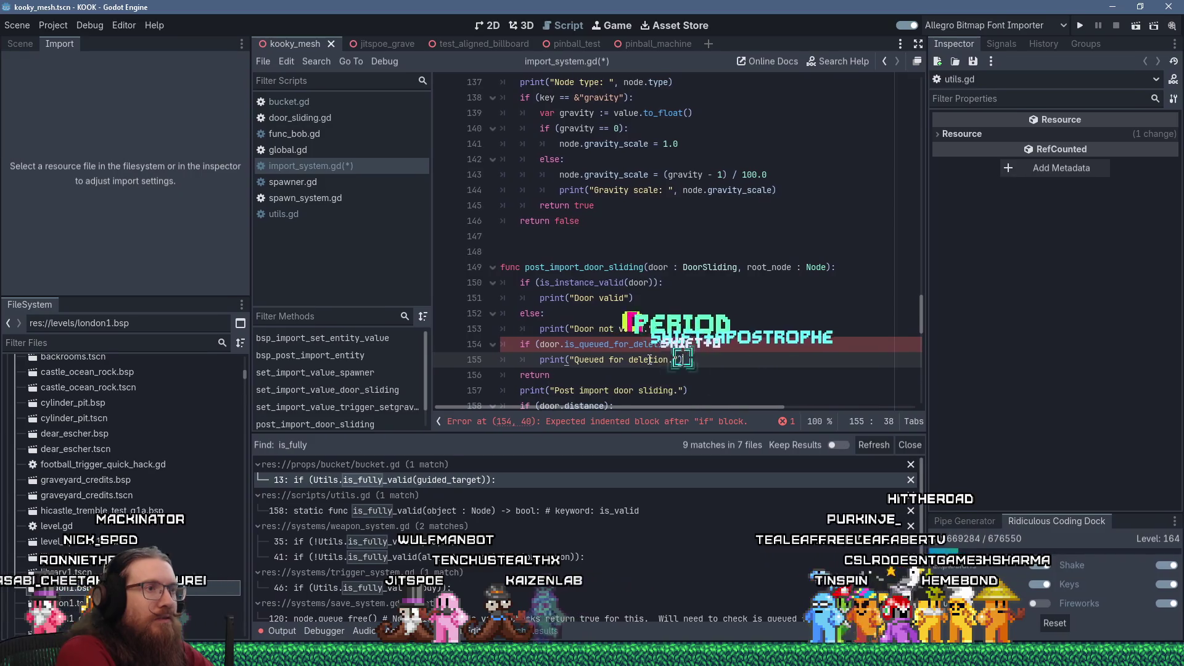
{"action": "key", "text": "ctrl+s"}
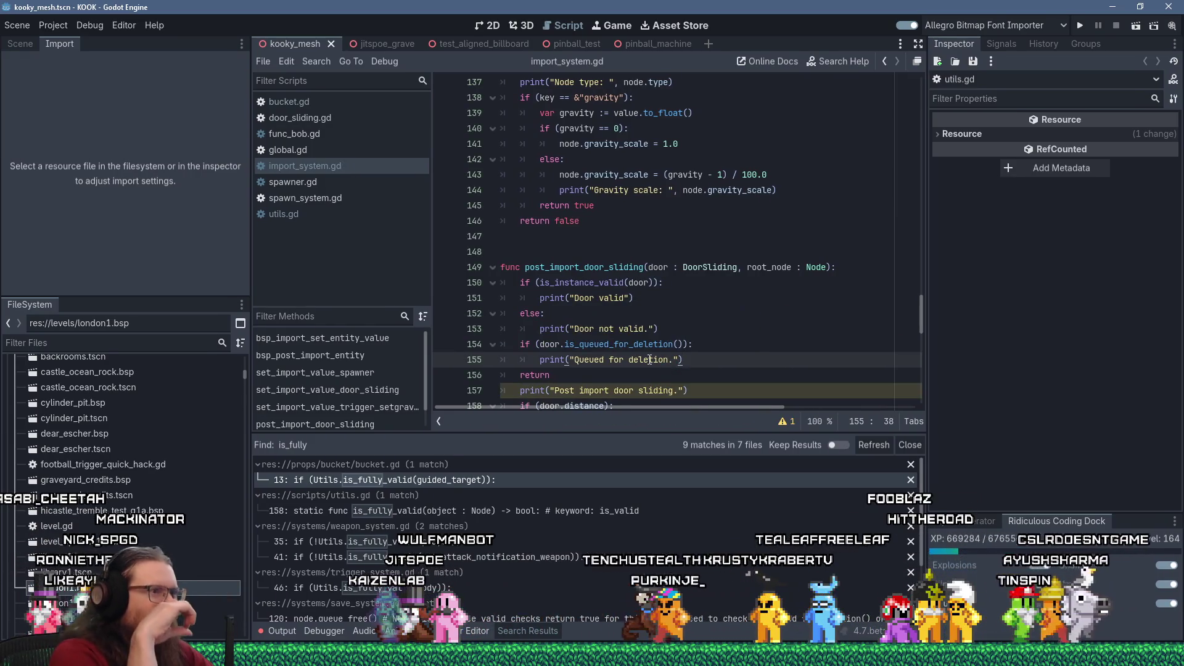
{"action": "key", "text": "ctrl+s"}
{"action": "left_click", "coordinate": [239, 587]}
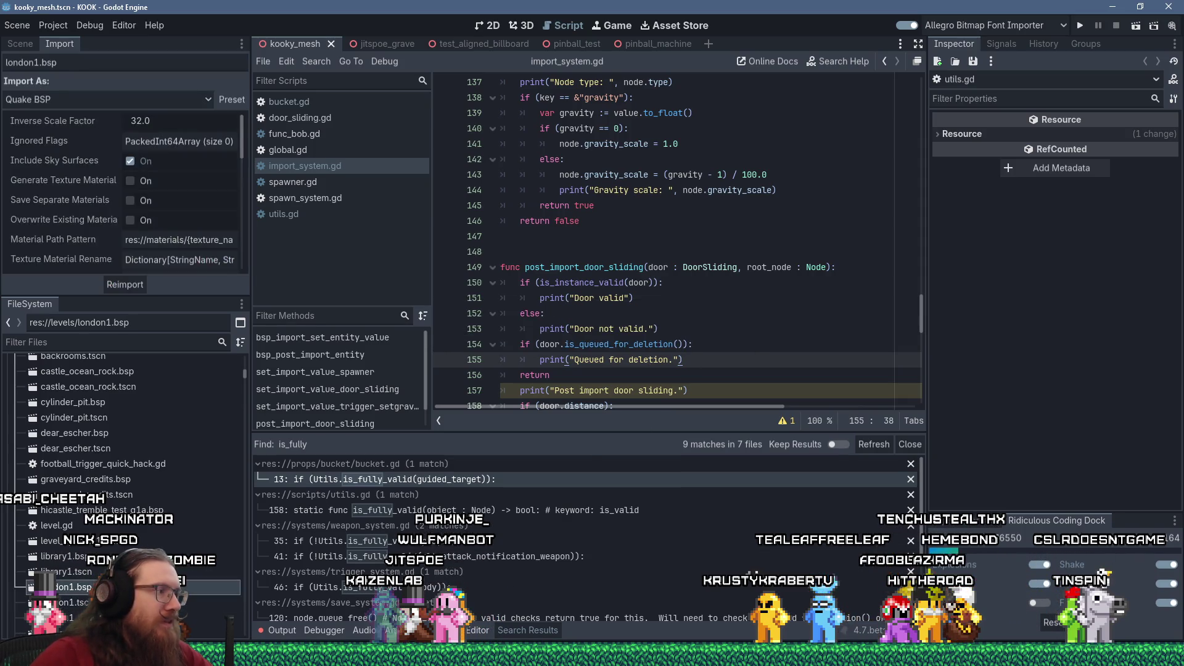
Reimport london1.bsp, check the is_inside_tree() error in the output log, and close utils.gd.
{"action": "left_click", "coordinate": [128, 286]}
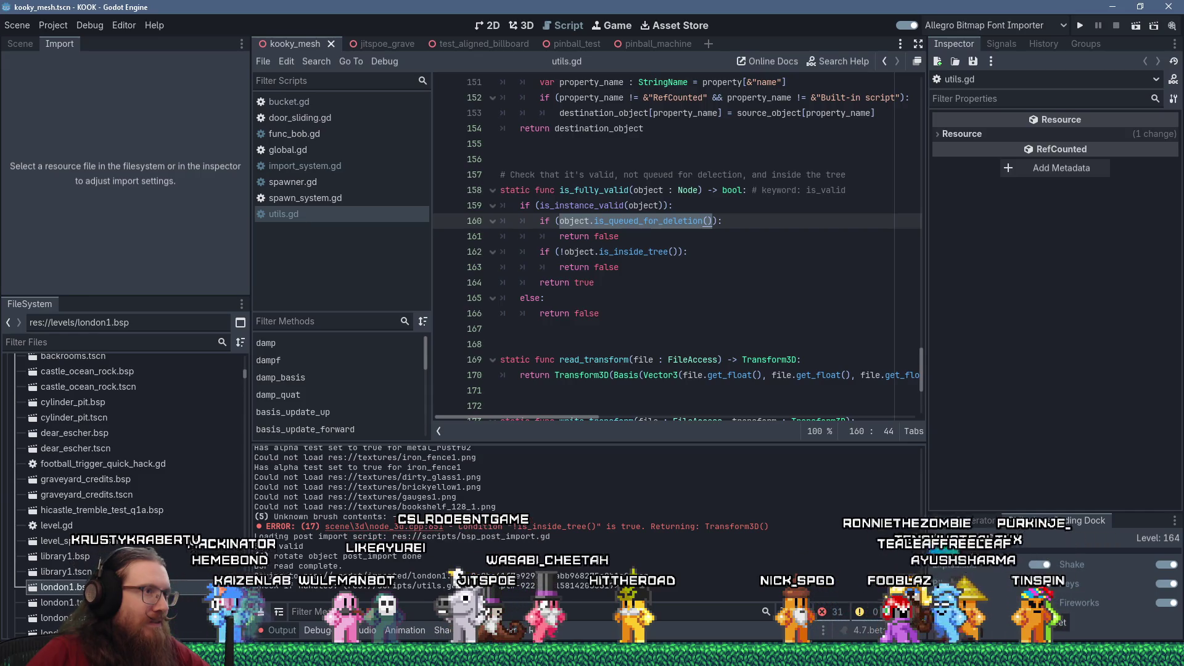
{"action": "scroll", "coordinate": [619, 406], "scroll_direction": "up", "scroll_amount": 7}
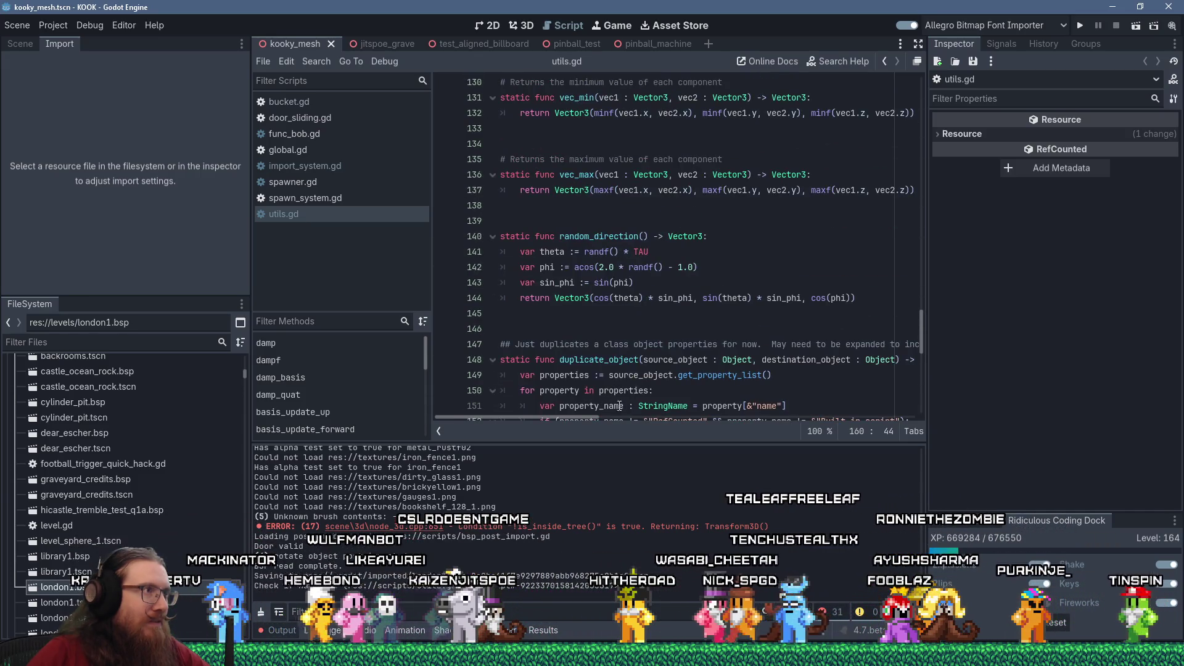
{"action": "middle_click", "coordinate": [336, 216]}
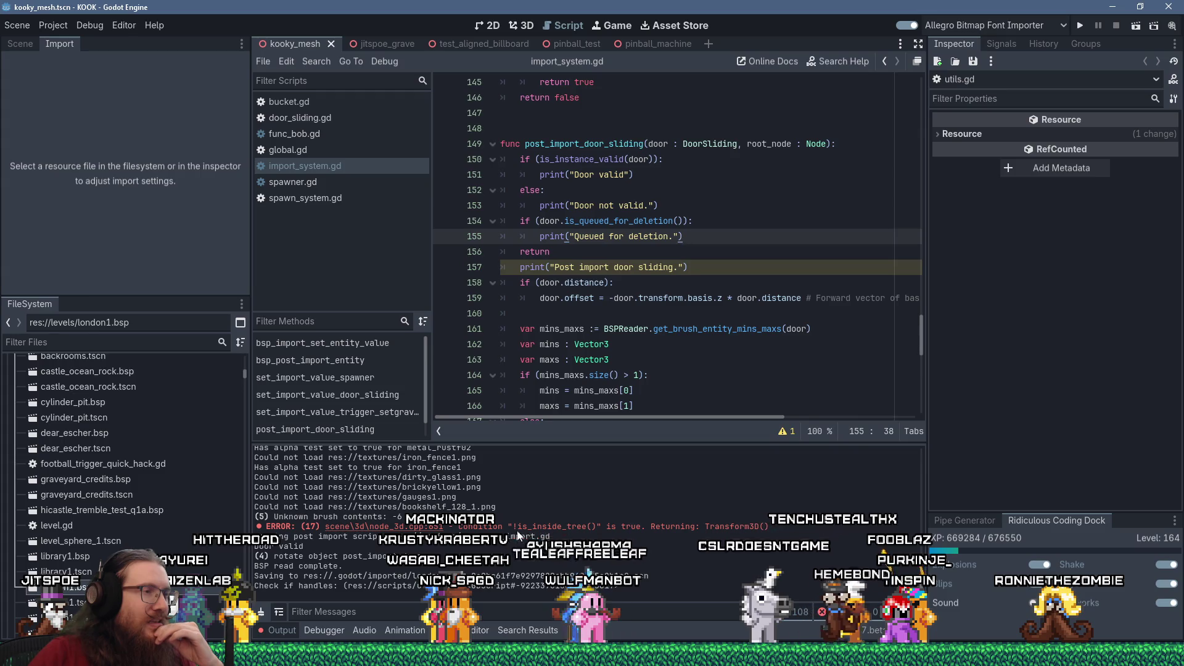
In import_system.gd line 179, remove '.length() > 0' after door.trigger_toggle_name.
{"action": "left_click", "coordinate": [620, 344]}
{"action": "scroll", "coordinate": [620, 350], "scroll_direction": "down", "scroll_amount": 4}
{"action": "scroll", "coordinate": [621, 350], "scroll_direction": "down", "scroll_amount": 4}
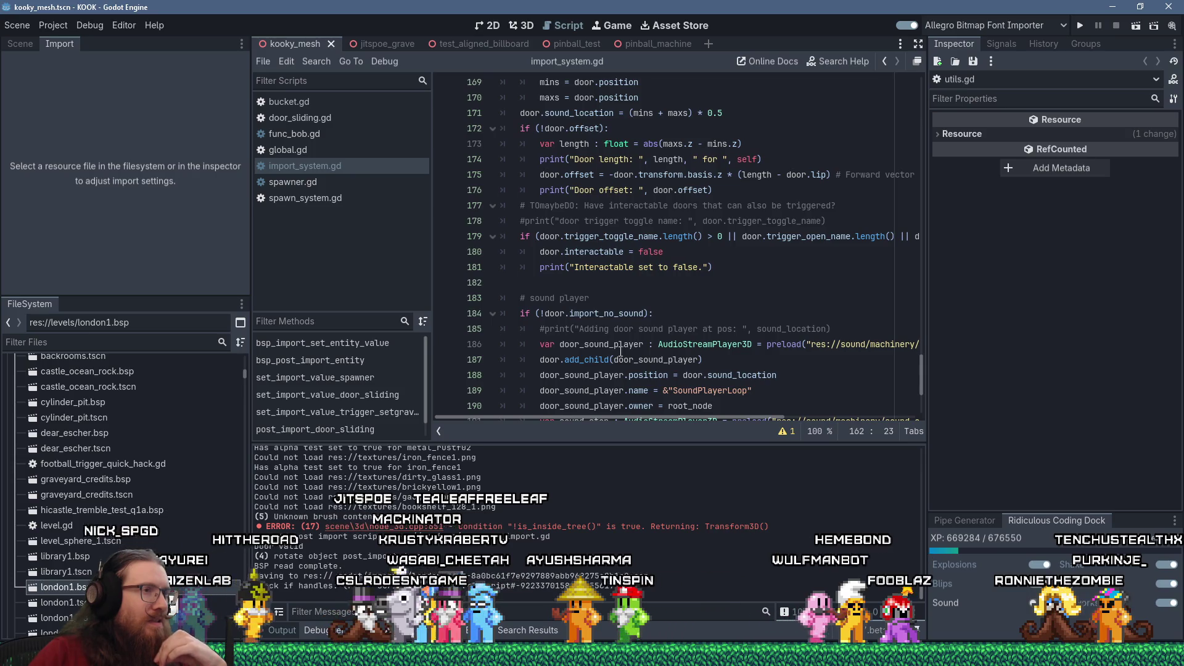
{"action": "scroll", "coordinate": [621, 350], "scroll_direction": "down", "scroll_amount": 3}
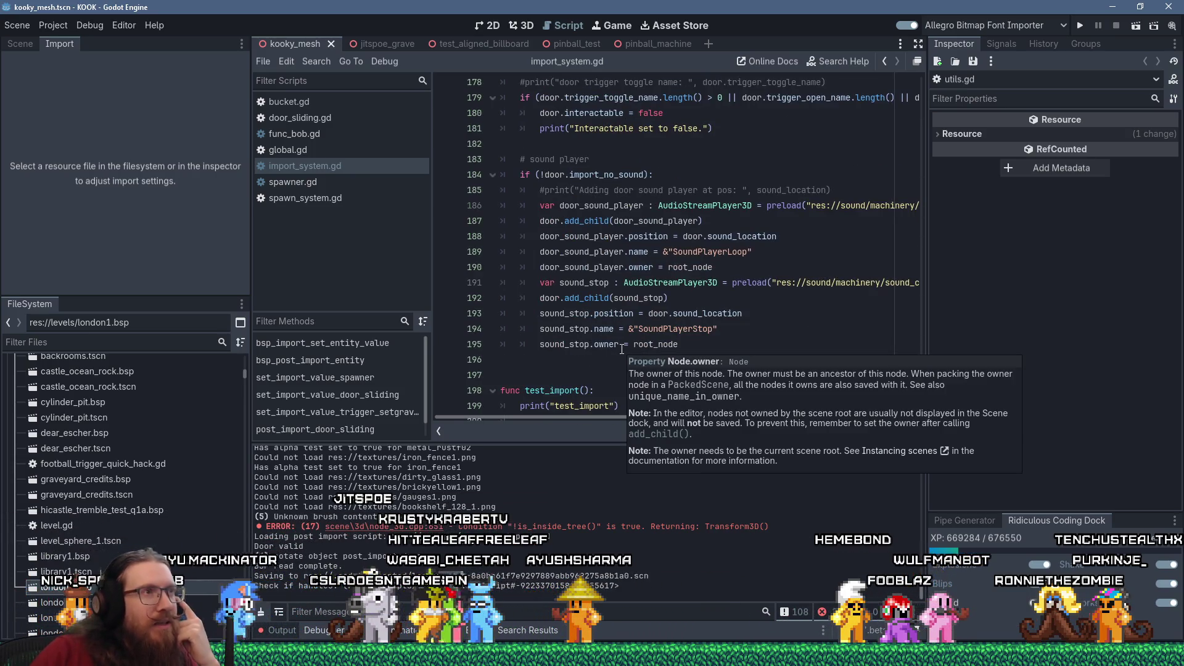
{"action": "scroll", "coordinate": [621, 349], "scroll_direction": "up", "scroll_amount": 3}
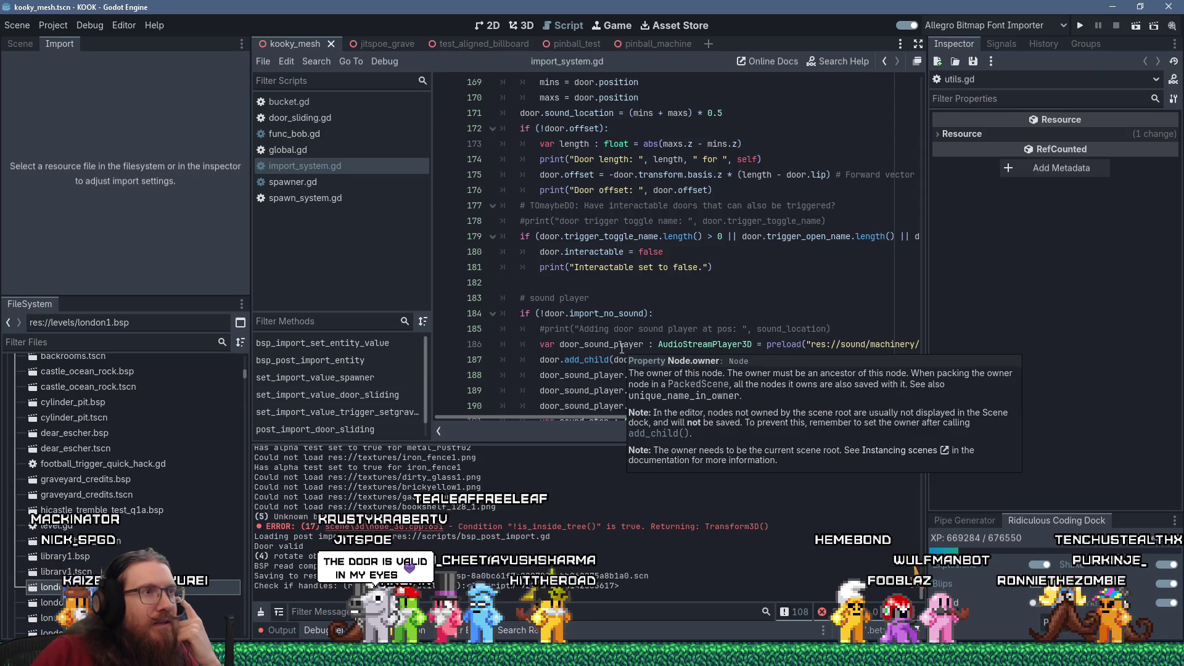
{"action": "double_click", "coordinate": [677, 236]}
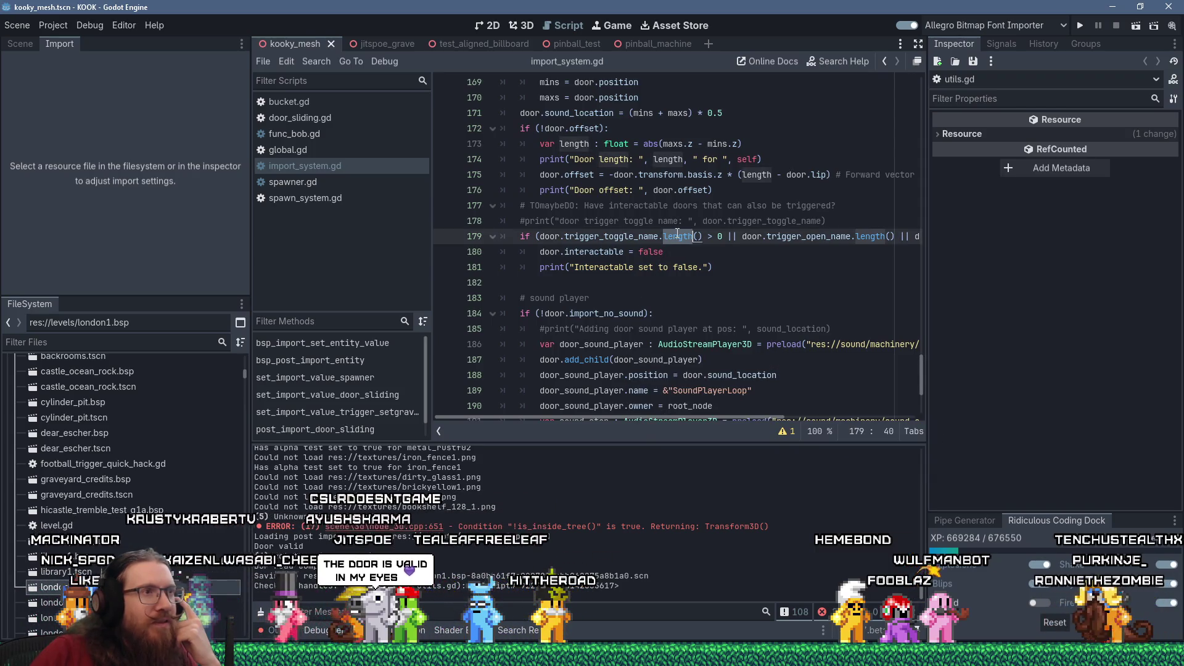
{"action": "mouse_move", "coordinate": [677, 233]}
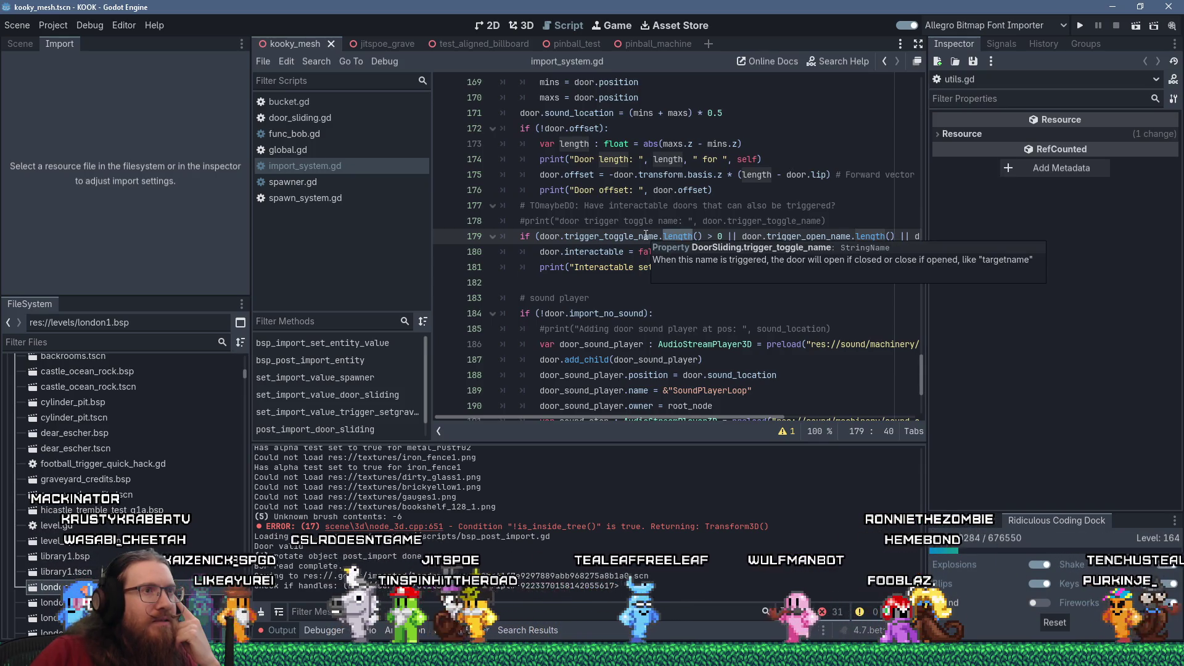
{"action": "double_click", "coordinate": [646, 235]}
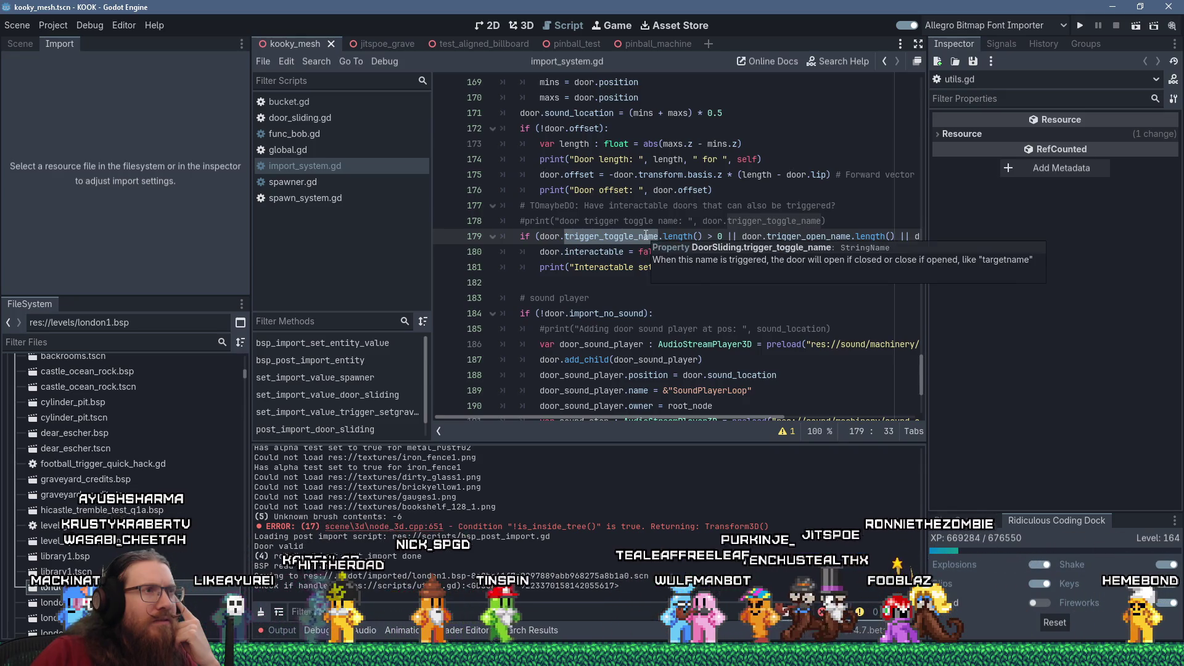
{"action": "left_click", "coordinate": [645, 236]}
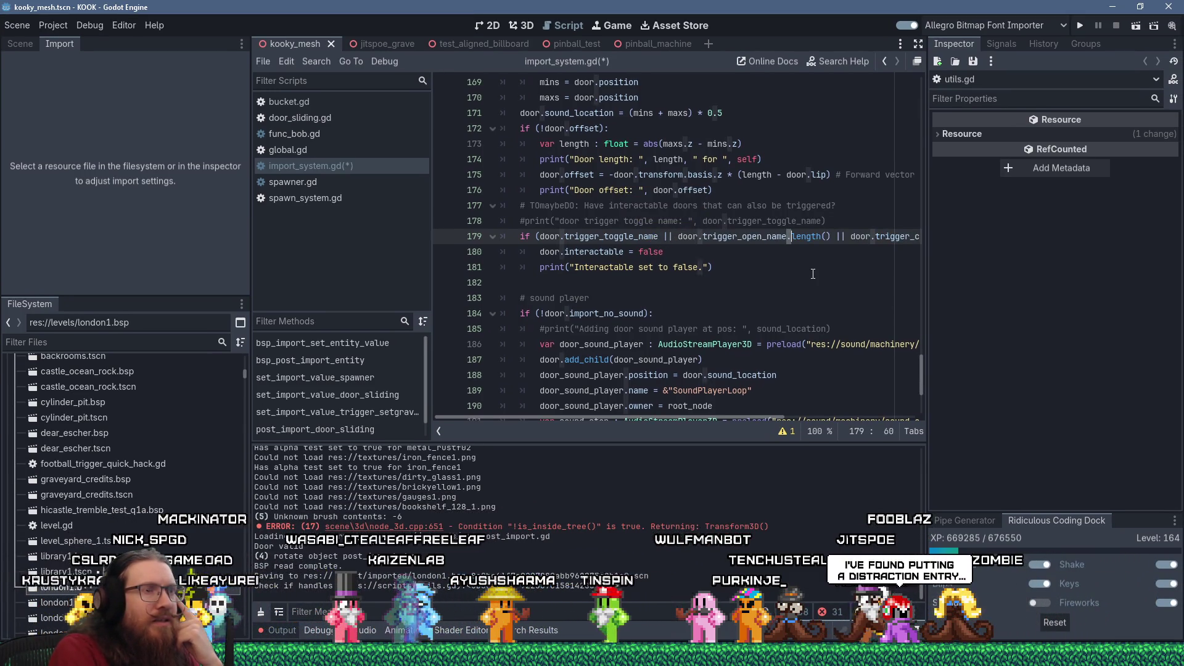
Remove the .length() calls from the trigger_open_name and trigger_close_name checks on line 179.
{"action": "key", "text": "Delete"}
{"action": "key", "text": "Delete"}
{"action": "key", "text": "Delete"}
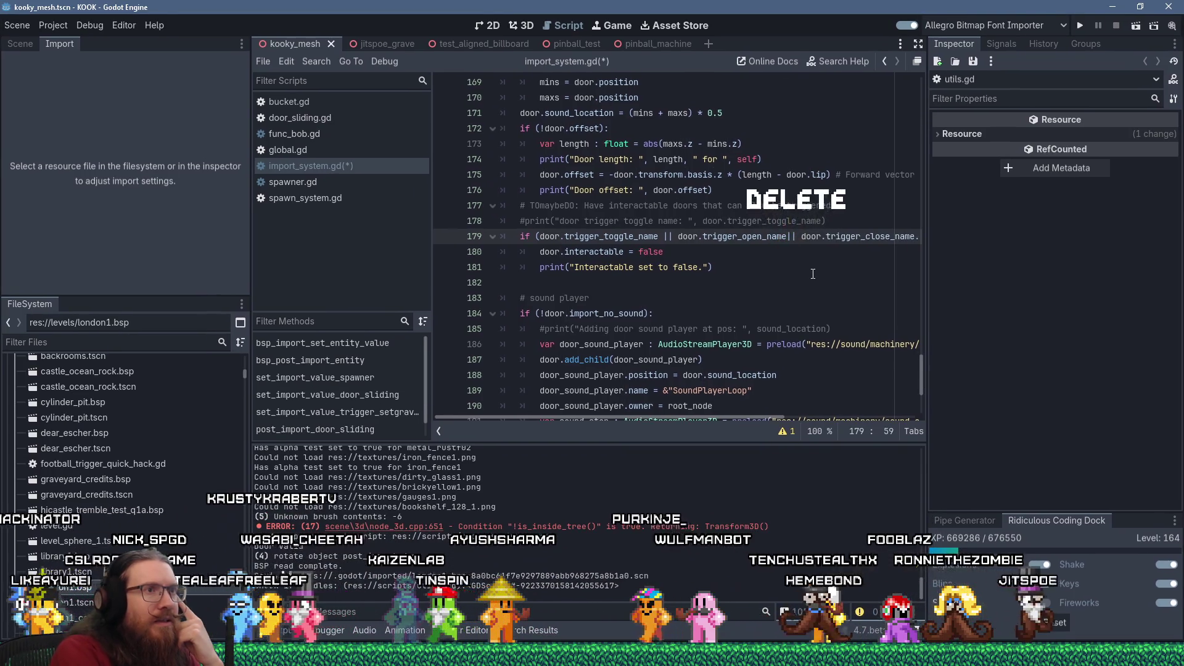
{"action": "key", "text": "End"}
{"action": "key", "text": "Left"}
{"action": "key", "text": "Left"}
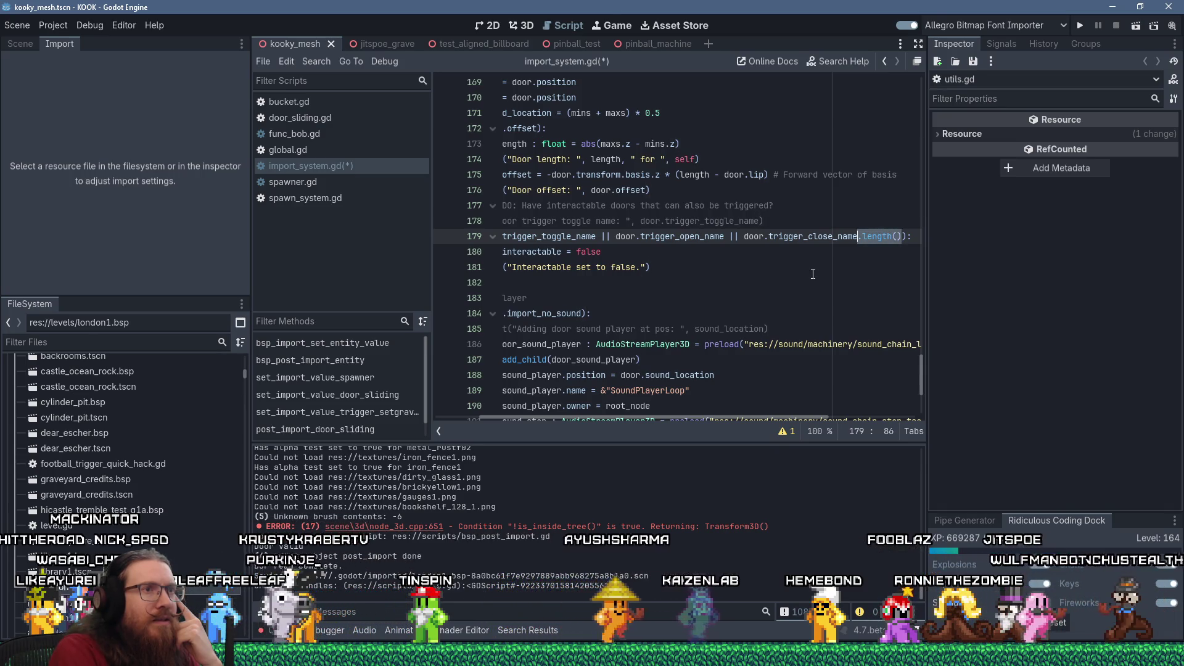
{"action": "key", "text": "BackSpace"}
{"action": "key", "text": "BackSpace"}
{"action": "key", "text": "BackSpace"}
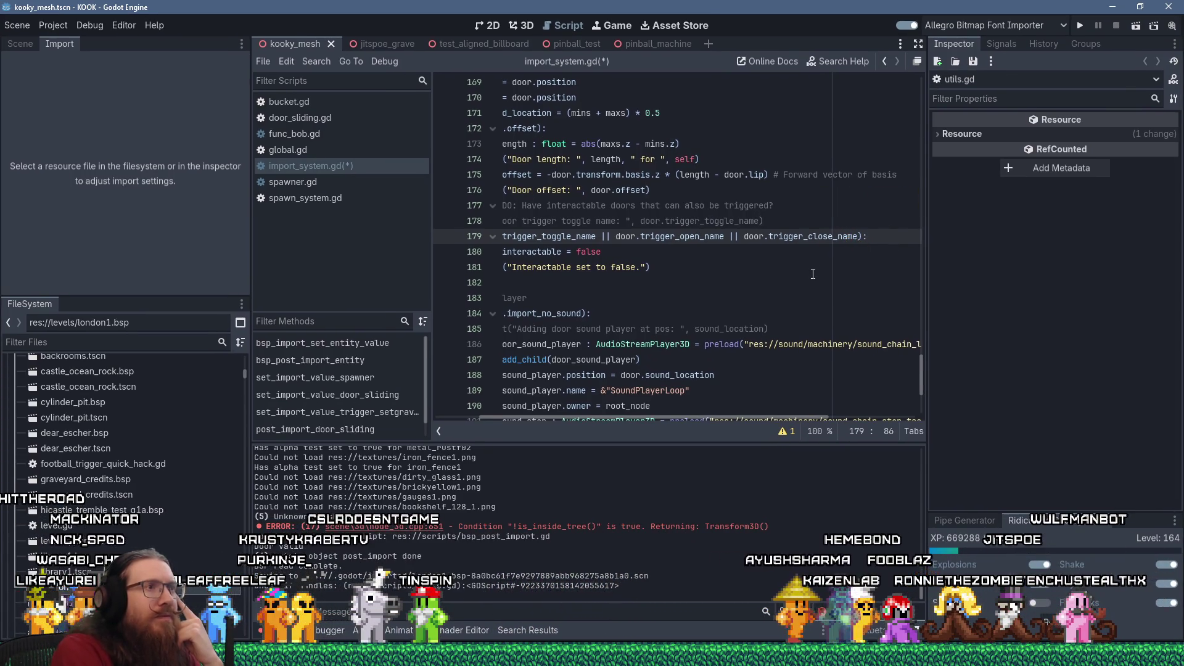
{"action": "key", "text": "Home"}
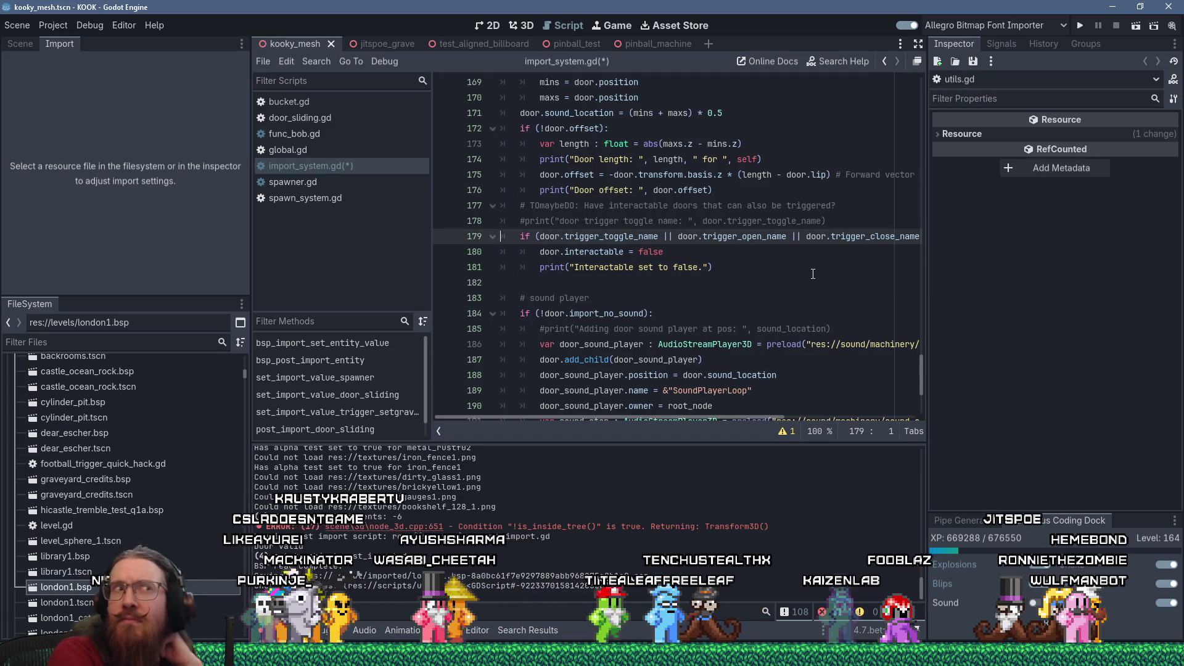
Try adding '> 0' length checks around trigger_toggle_name, undo them, and save import_system.gd.
{"action": "key", "text": "Right"}
{"action": "key", "text": "Right"}
{"action": "key", "text": "Right"}
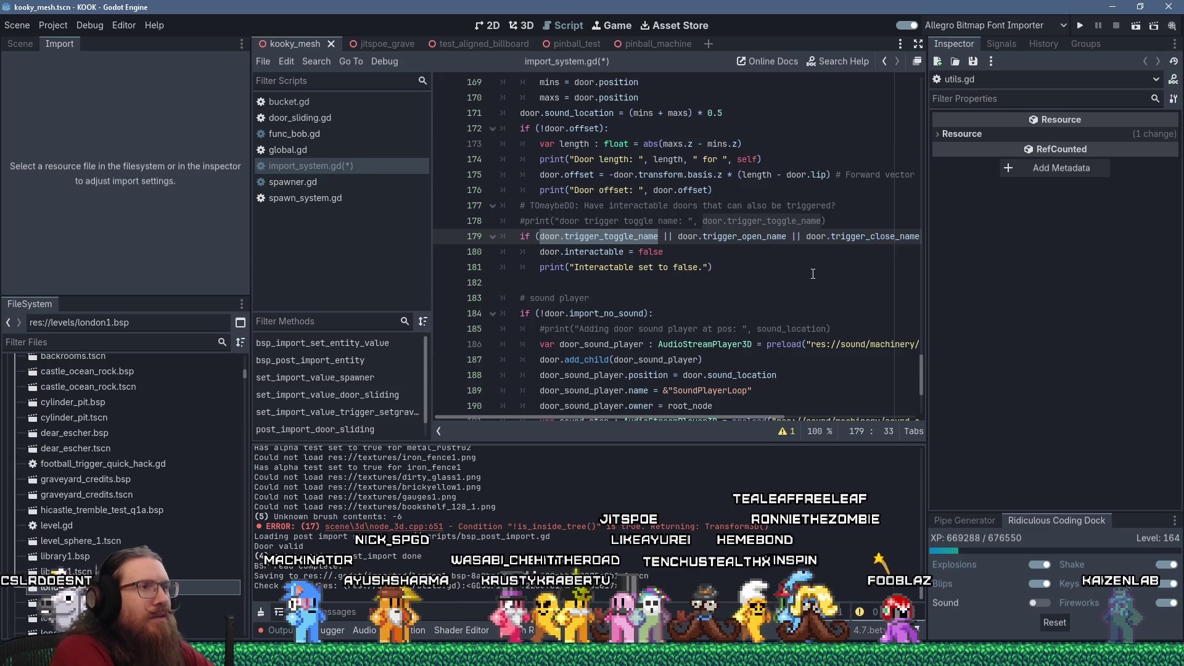
{"action": "key", "text": "Left"}
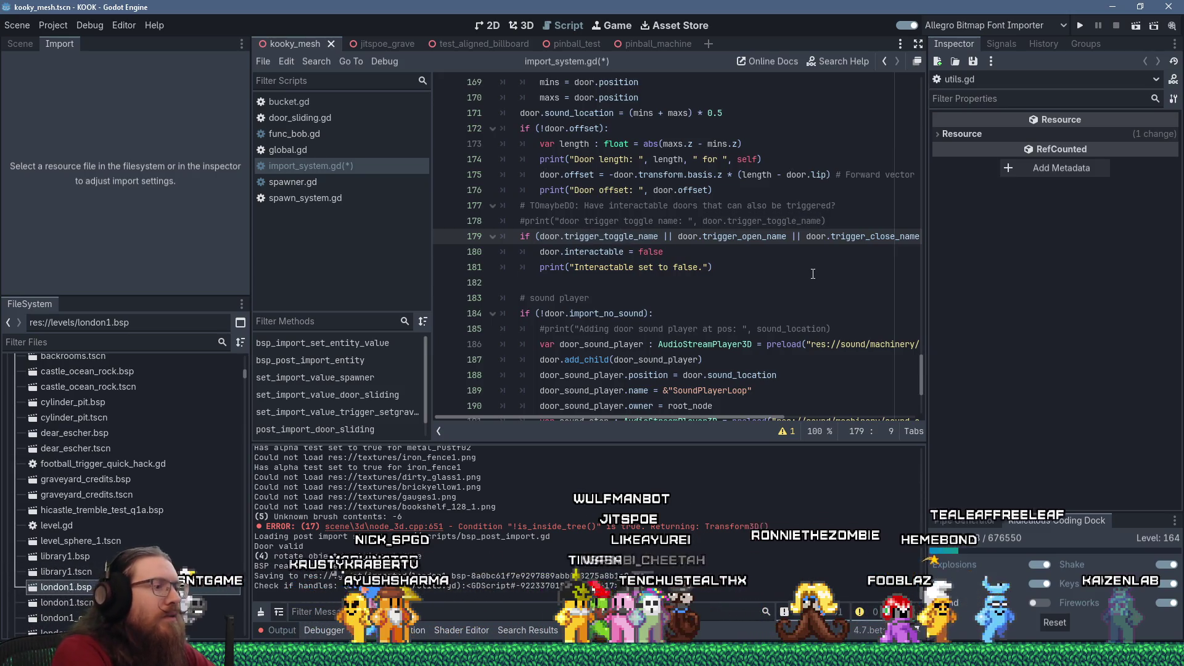
{"action": "type", "text": "("}
{"action": "key", "text": "Right"}
{"action": "key", "text": "Right"}
{"action": "key", "text": "Right"}
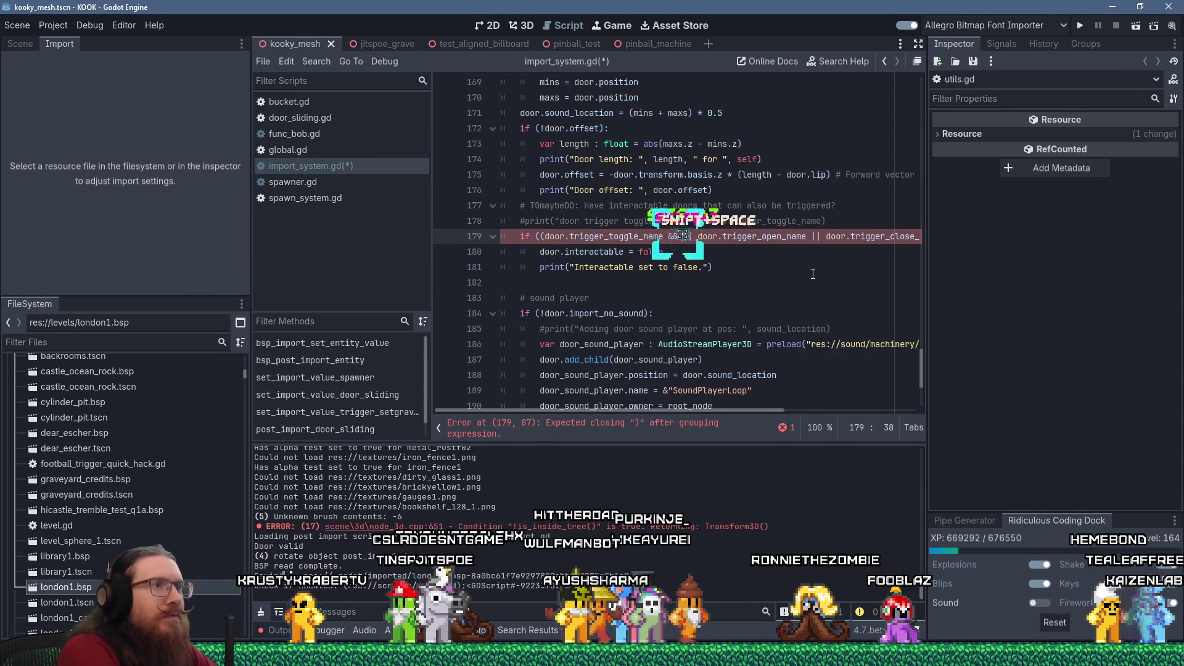
{"action": "key", "text": "ctrl+v"}
{"action": "type", "text": ") > 0)"}
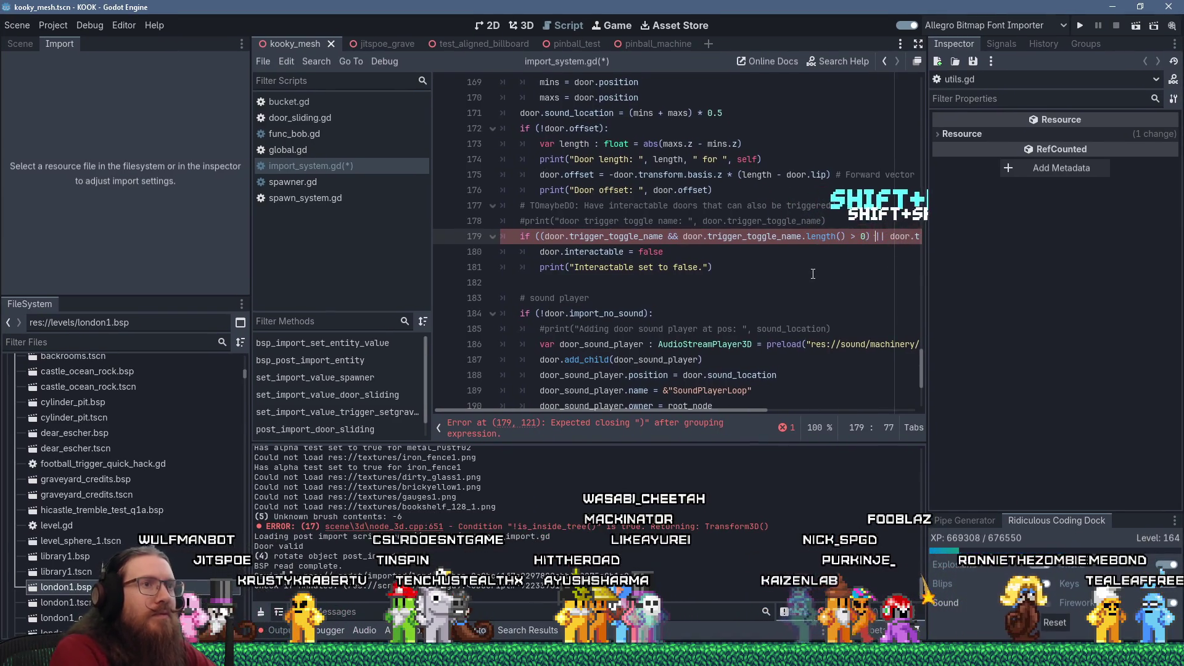
{"action": "key", "text": "Right"}
{"action": "key", "text": "Right"}
{"action": "key", "text": "Right"}
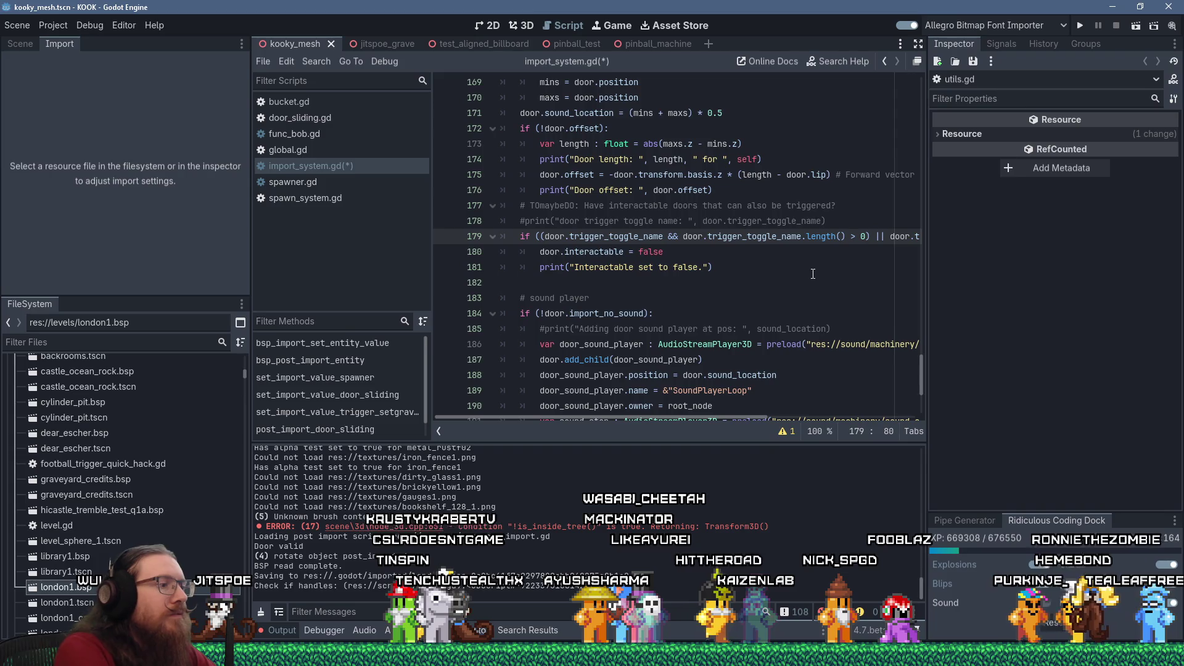
{"action": "key", "text": "Right"}
{"action": "key", "text": "Right"}
{"action": "key", "text": "Right"}
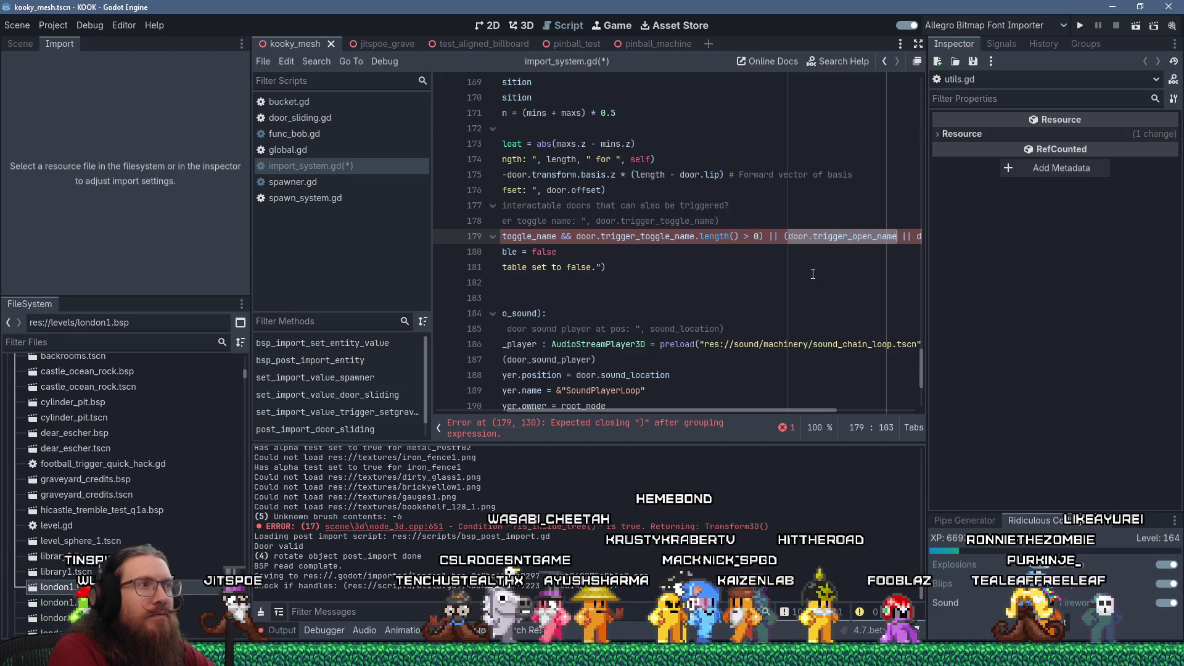
{"action": "key", "text": "ctrl+z"}
{"action": "key", "text": "ctrl+z"}
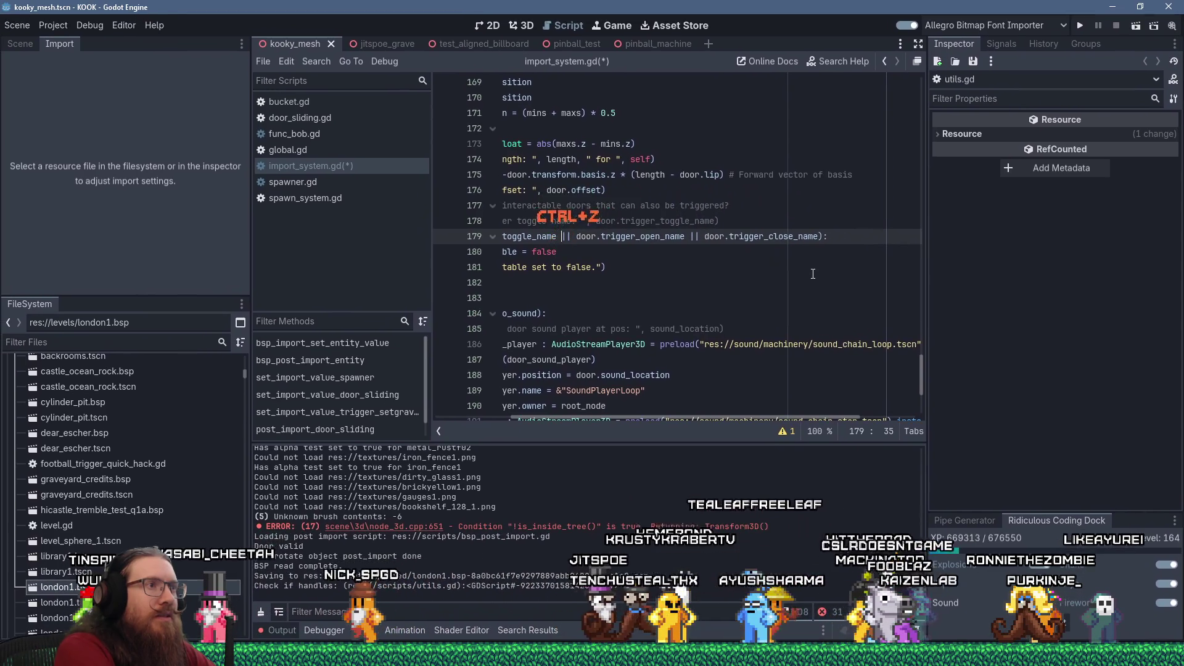
{"action": "key", "text": "ctrl+z"}
{"action": "key", "text": "ctrl+z"}
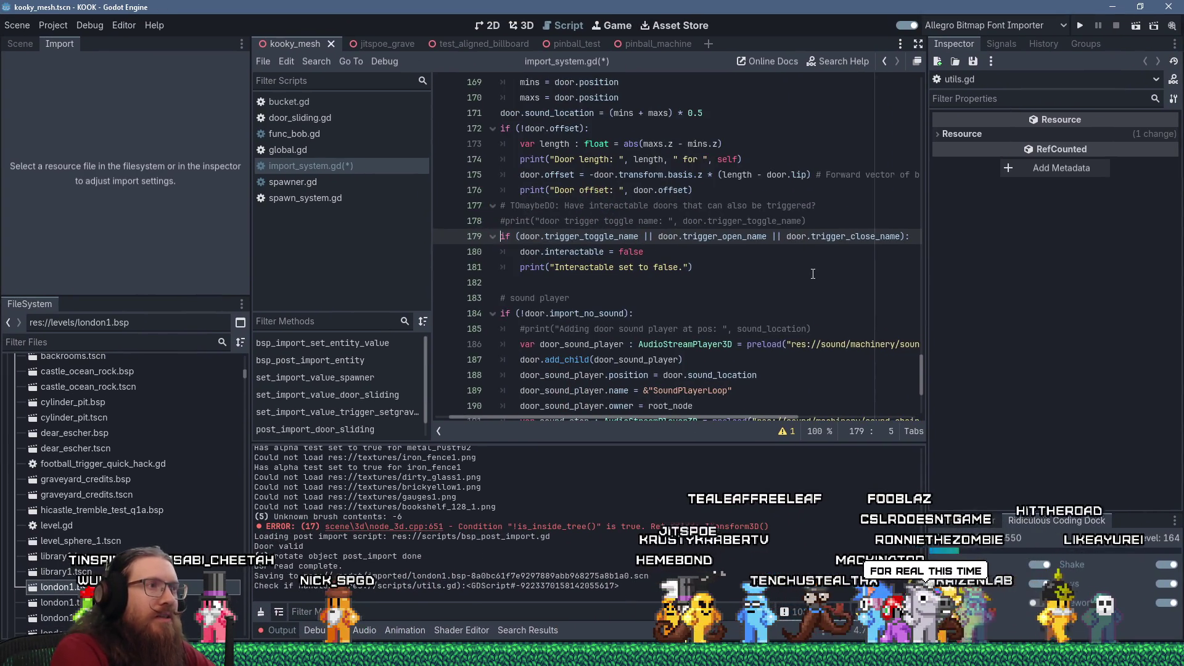
{"action": "key", "text": "ctrl+s"}
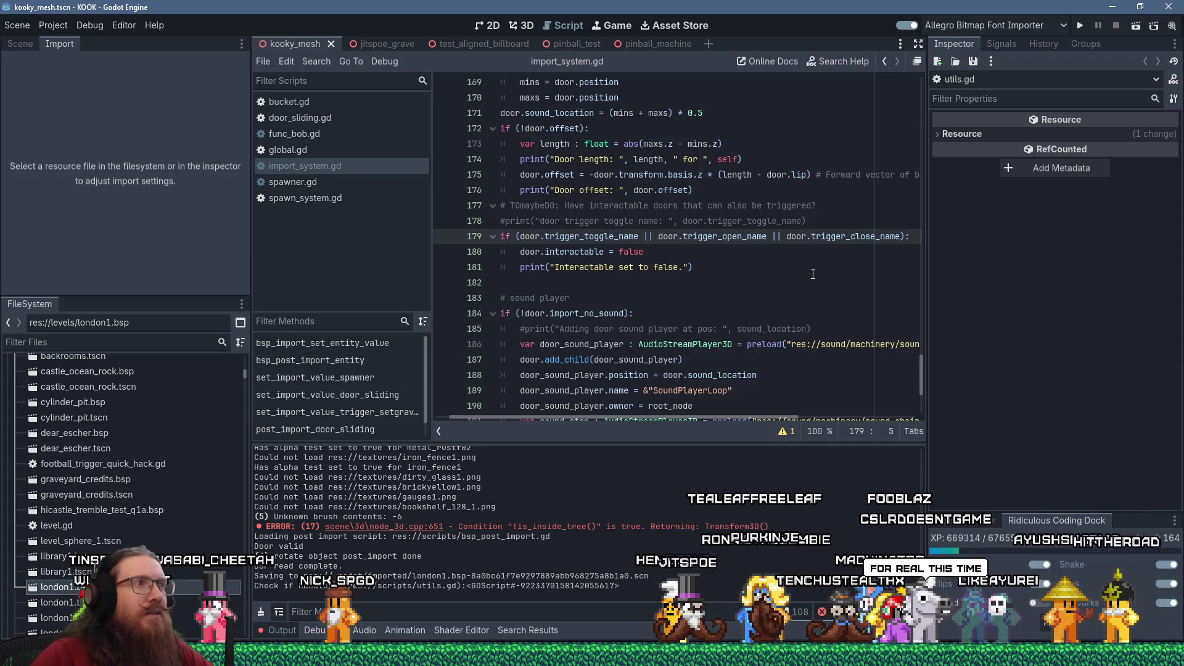
{"action": "scroll", "coordinate": [795, 273], "scroll_direction": "up", "scroll_amount": 10}
Delete the door validity and queued-for-deletion check lines in post_import_door_sliding and save.
{"action": "mouse_move", "coordinate": [589, 345]}
{"action": "left_mouse_down"}
{"action": "mouse_move", "coordinate": [524, 298]}
{"action": "mouse_move", "coordinate": [443, 270]}
{"action": "left_mouse_up"}
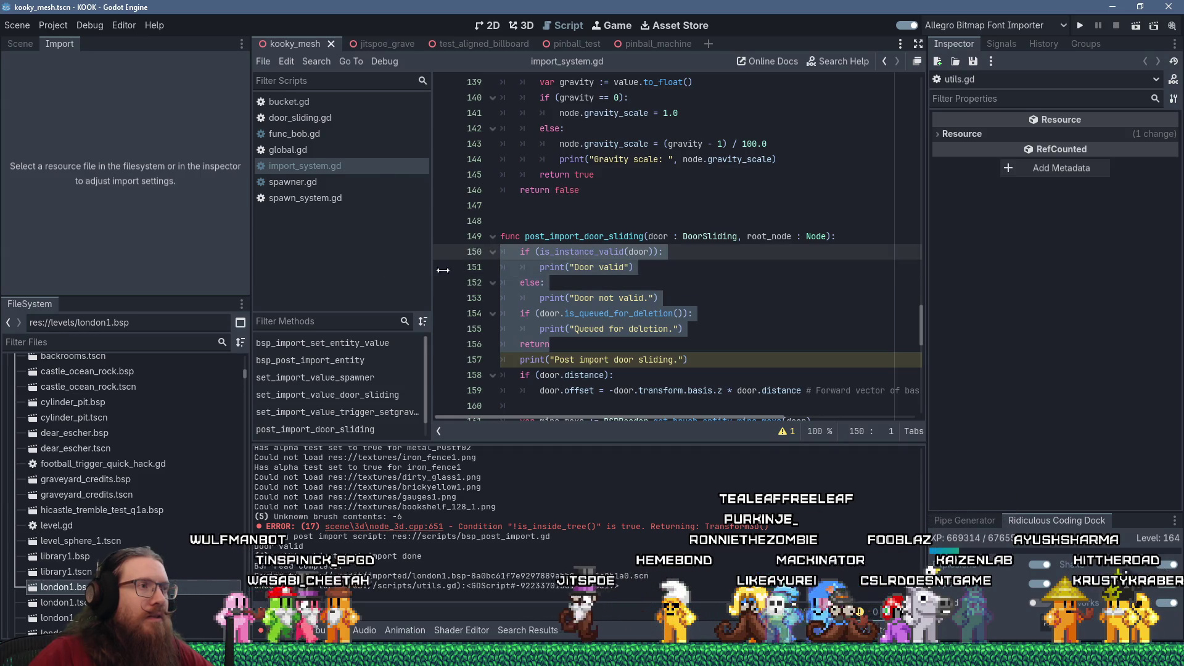
{"action": "key", "text": "Delete"}
{"action": "key", "text": "ctrl+s"}
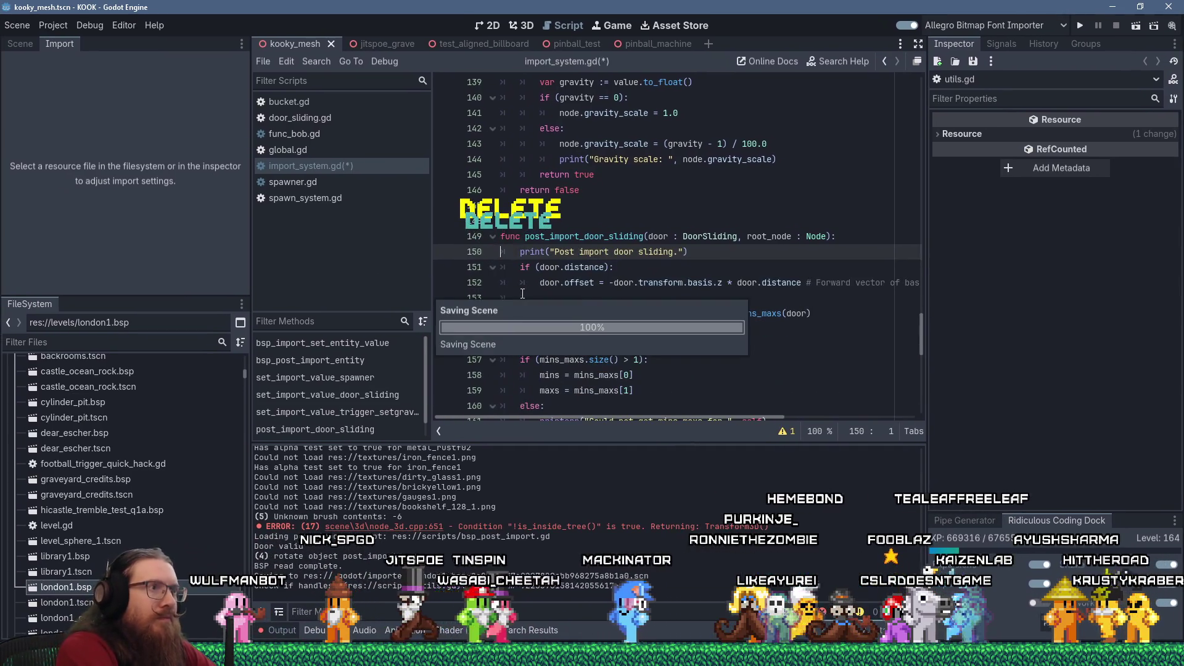
Return to the Godot editor and reimport london1.bsp from the Import dock.
{"action": "key", "text": "alt+Tab"}
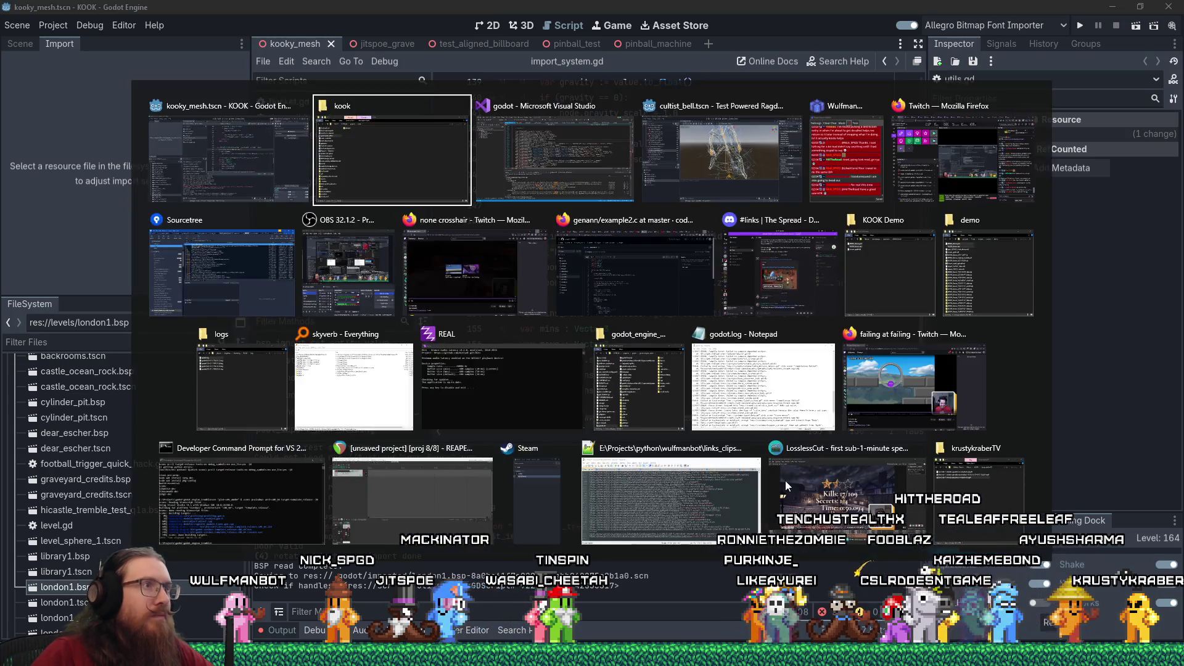
{"action": "key", "text": "alt+shift+Tab"}
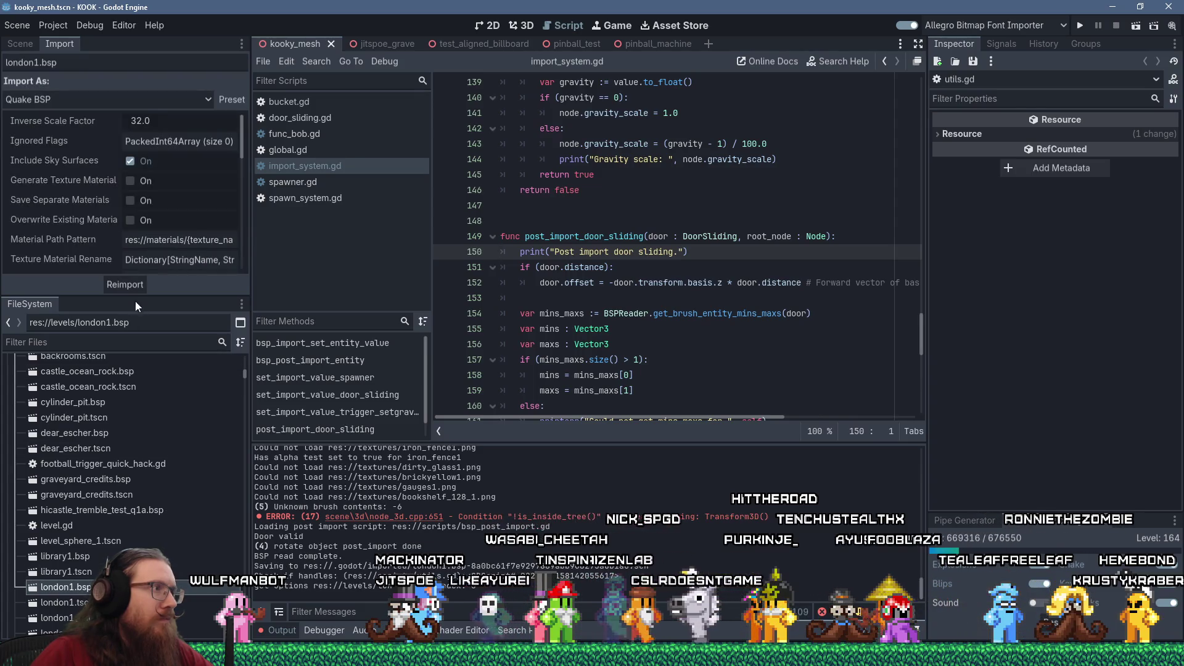
{"action": "left_click", "coordinate": [137, 286]}
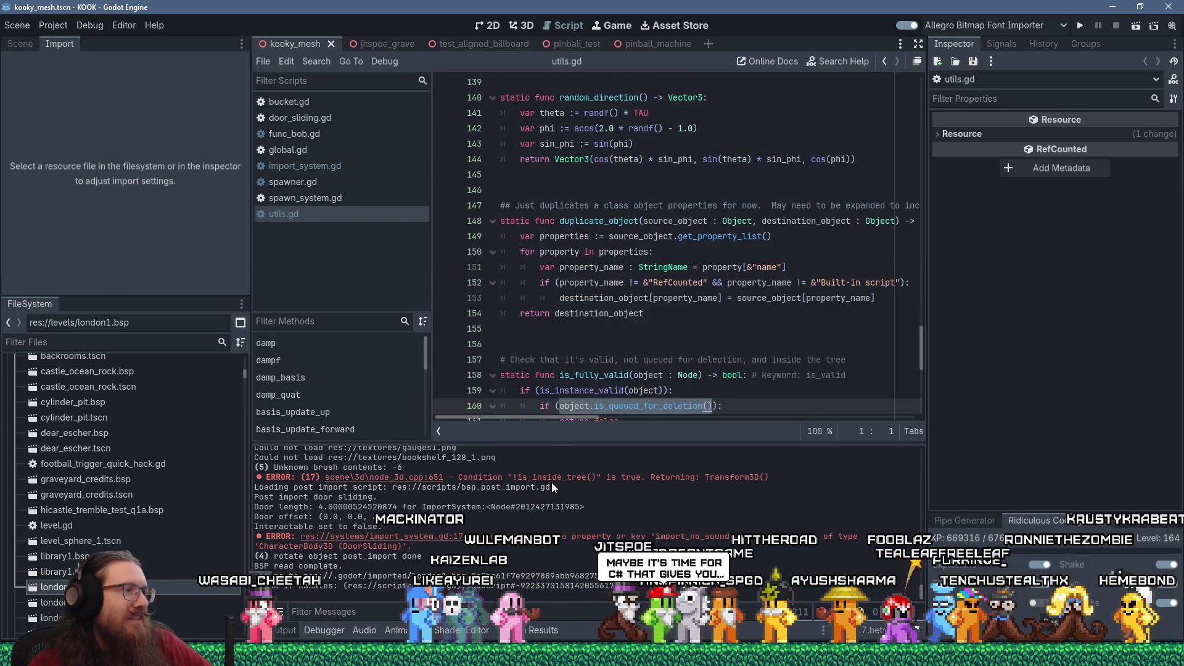
Look over utils.gd, then close it so import_system.gd shows again.
{"action": "scroll", "coordinate": [613, 281], "scroll_direction": "down", "scroll_amount": 2}
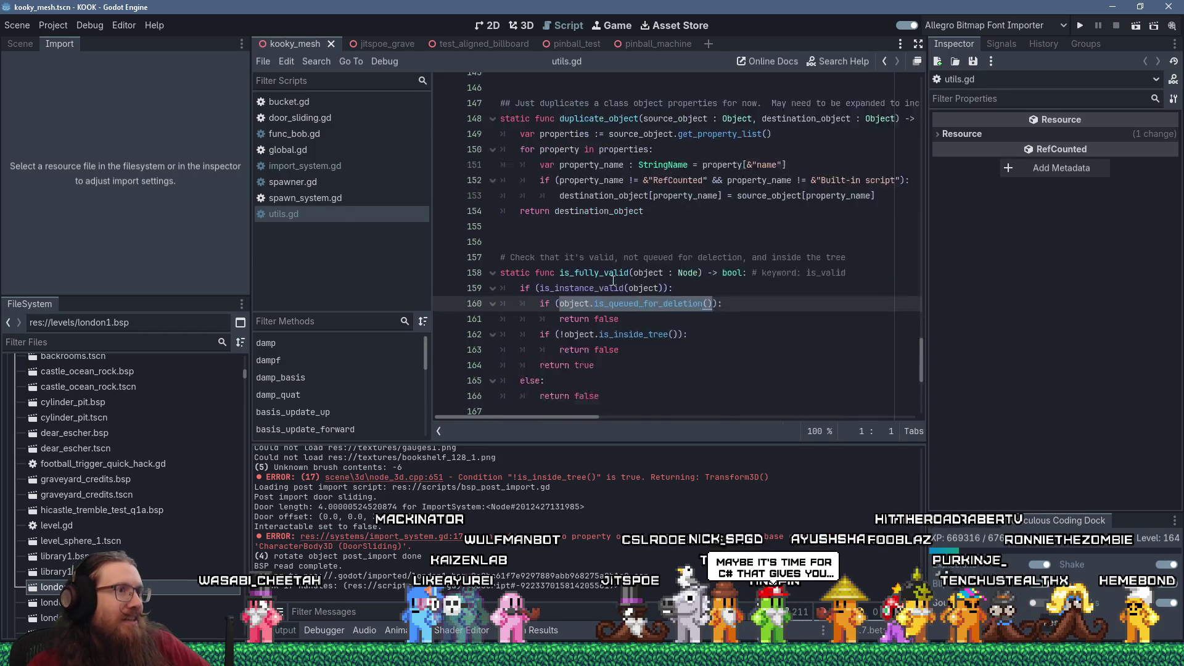
{"action": "scroll", "coordinate": [613, 280], "scroll_direction": "down", "scroll_amount": 3}
{"action": "scroll", "coordinate": [613, 290], "scroll_direction": "up", "scroll_amount": 6}
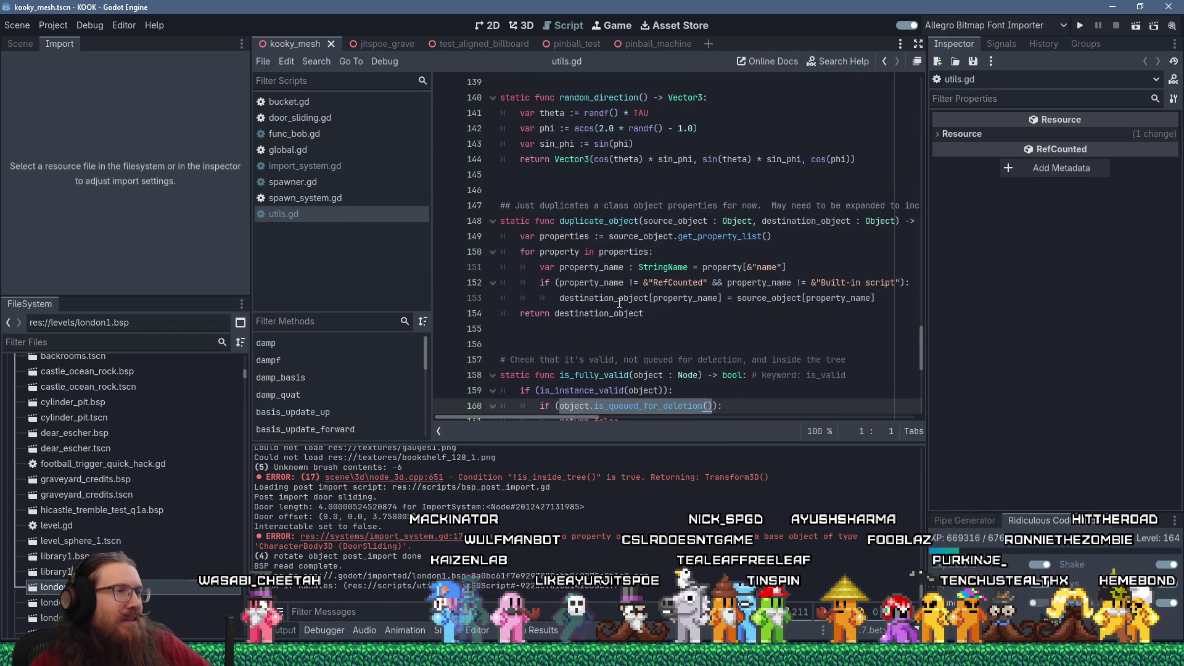
{"action": "scroll", "coordinate": [619, 303], "scroll_direction": "down", "scroll_amount": 8}
{"action": "scroll", "coordinate": [630, 288], "scroll_direction": "up", "scroll_amount": 12}
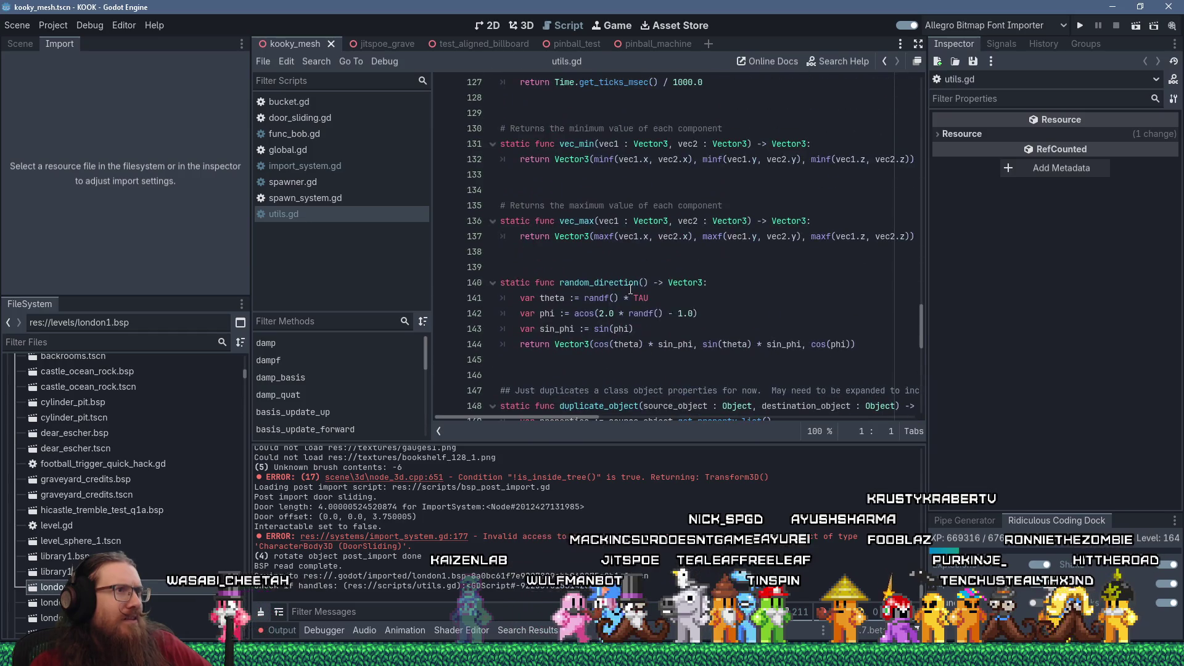
{"action": "middle_click", "coordinate": [332, 212]}
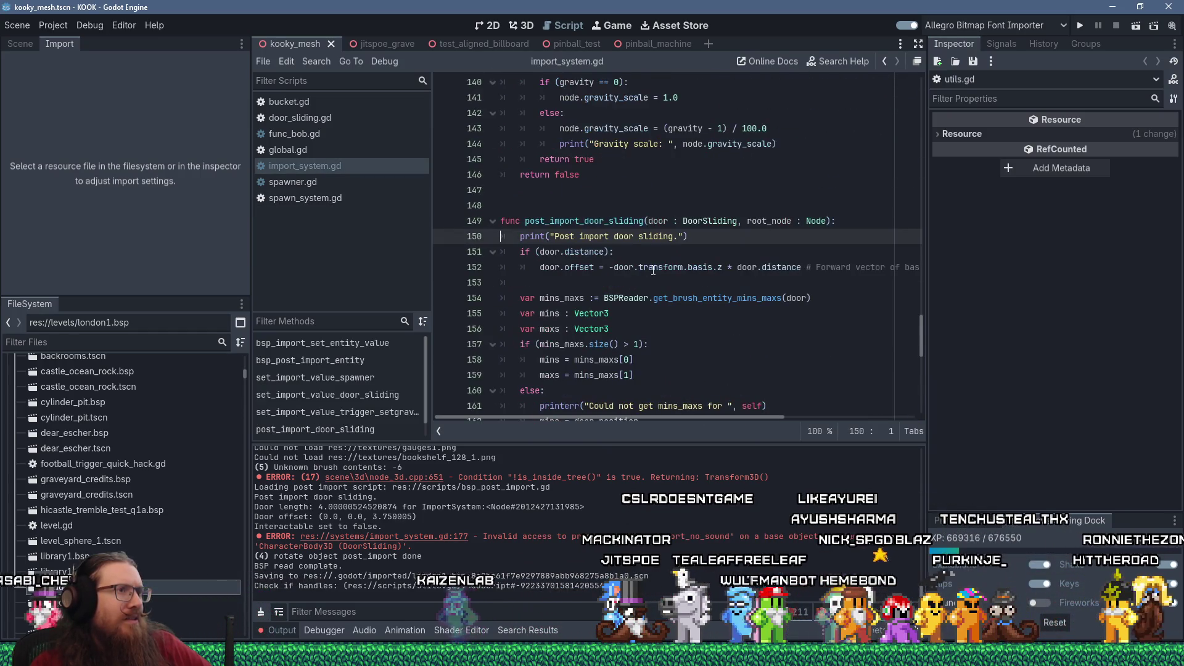
{"action": "scroll", "coordinate": [653, 270], "scroll_direction": "down", "scroll_amount": 10}
{"action": "scroll", "coordinate": [652, 270], "scroll_direction": "up", "scroll_amount": 10}
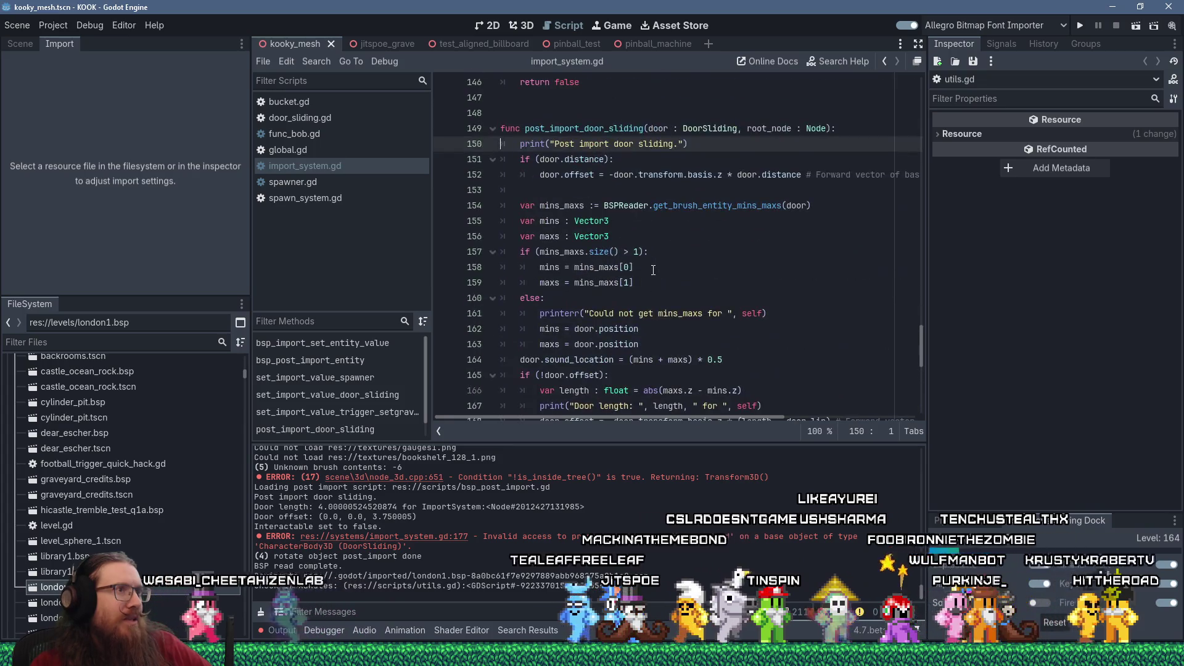
{"action": "scroll", "coordinate": [653, 270], "scroll_direction": "up", "scroll_amount": 8}
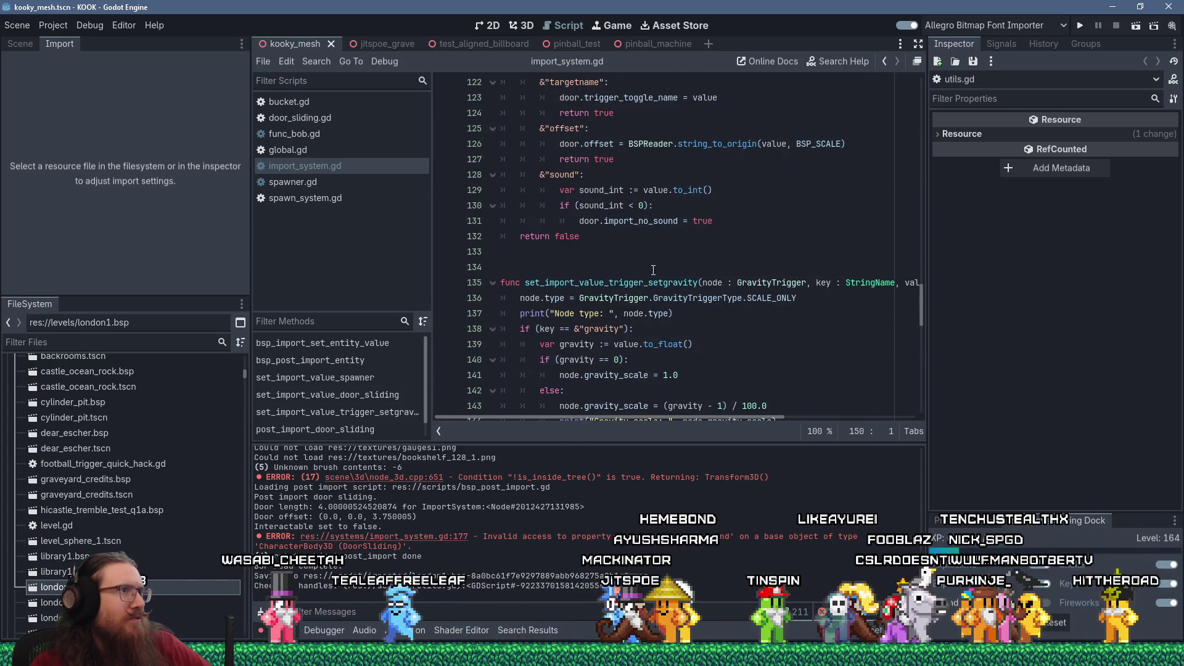
{"action": "scroll", "coordinate": [653, 269], "scroll_direction": "up", "scroll_amount": 13}
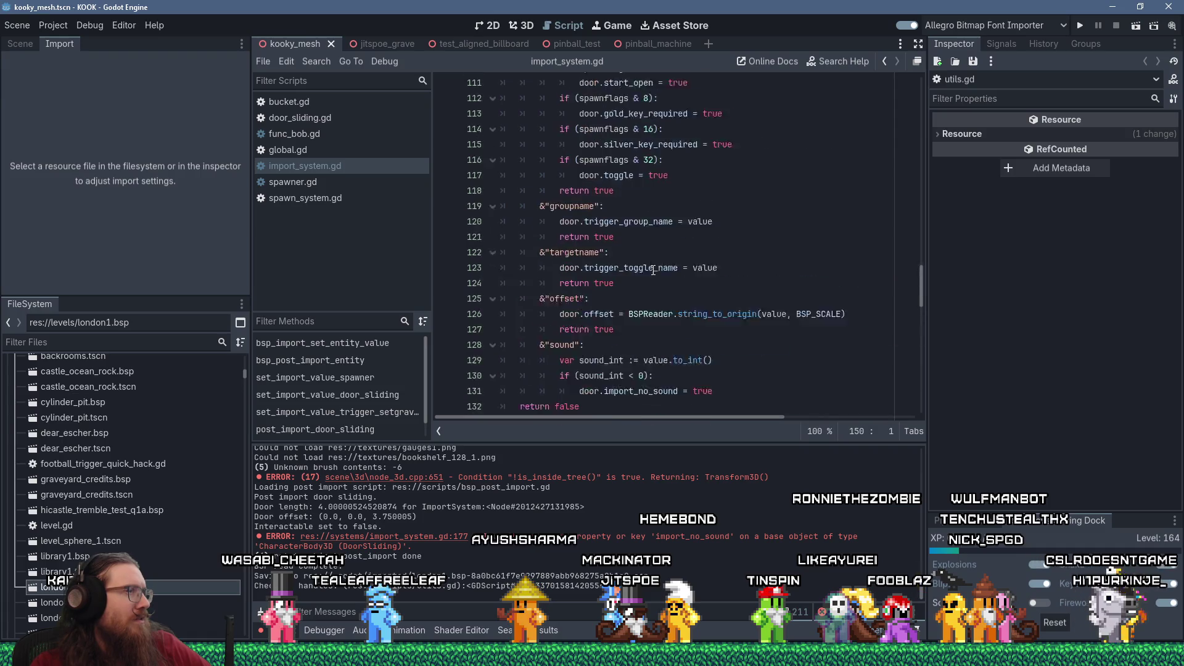
{"action": "scroll", "coordinate": [653, 269], "scroll_direction": "down", "scroll_amount": 15}
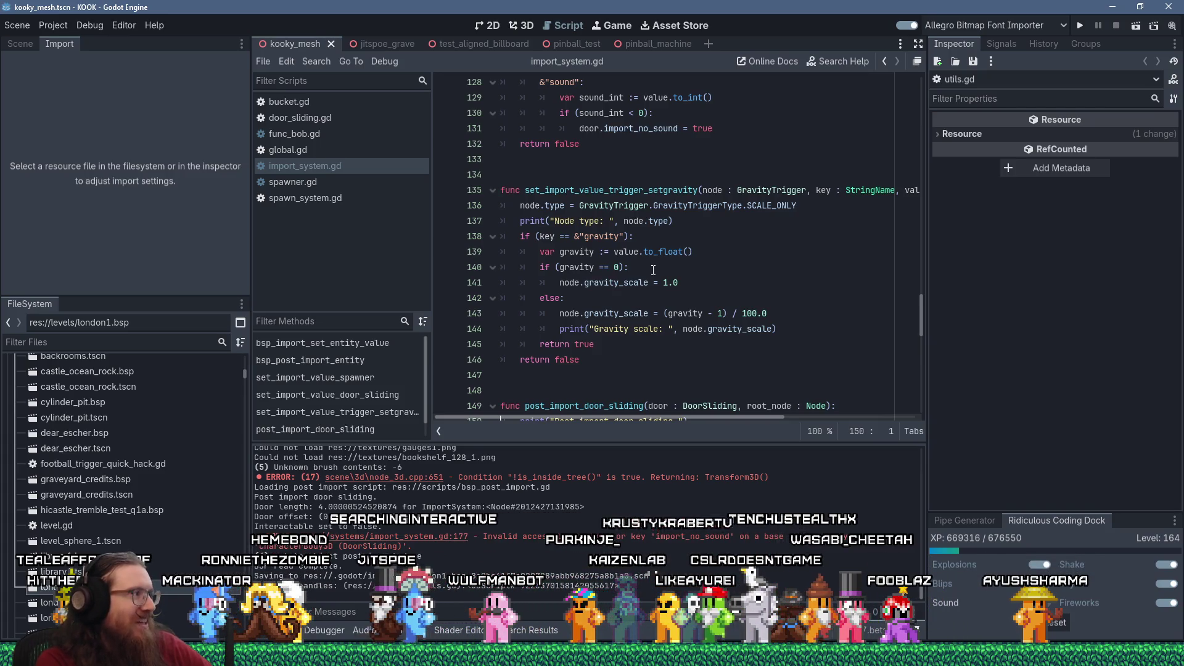
{"action": "scroll", "coordinate": [653, 284], "scroll_direction": "down", "scroll_amount": 4}
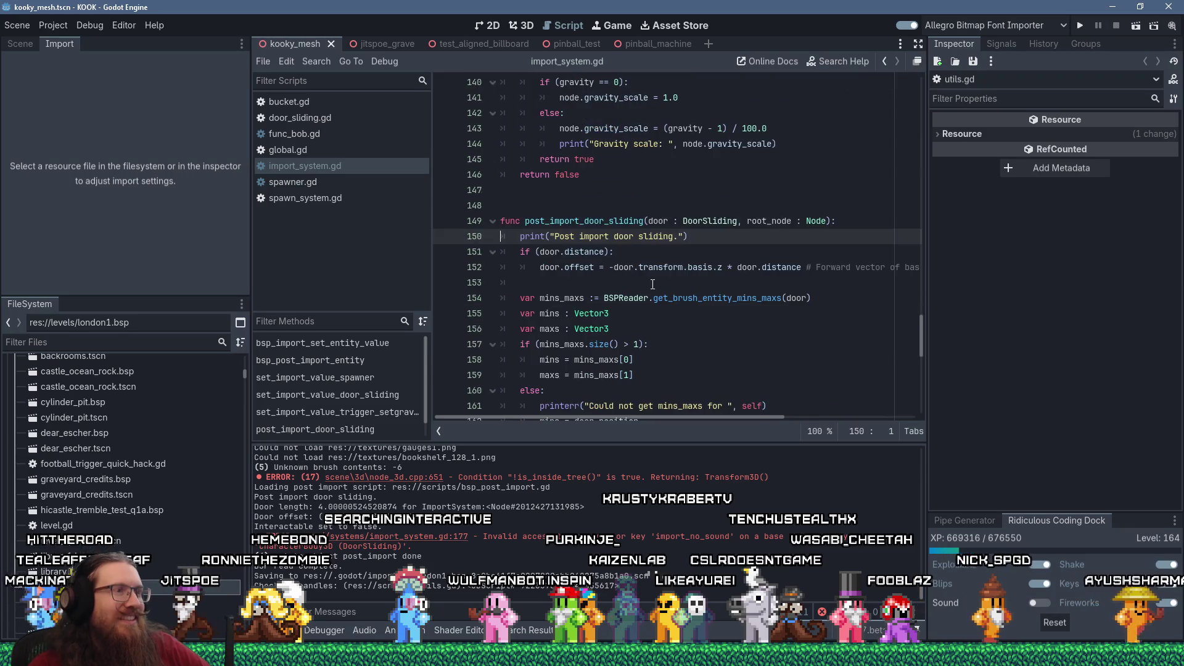
{"action": "scroll", "coordinate": [653, 284], "scroll_direction": "up", "scroll_amount": 6}
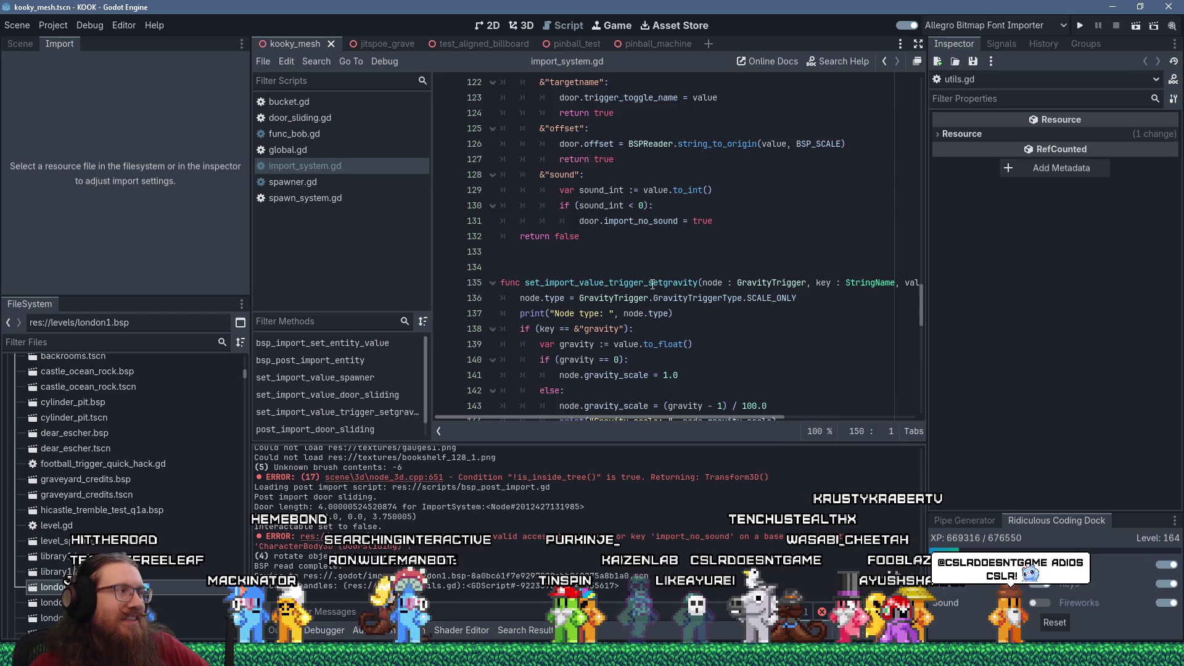
{"action": "mouse_move", "coordinate": [649, 290]}
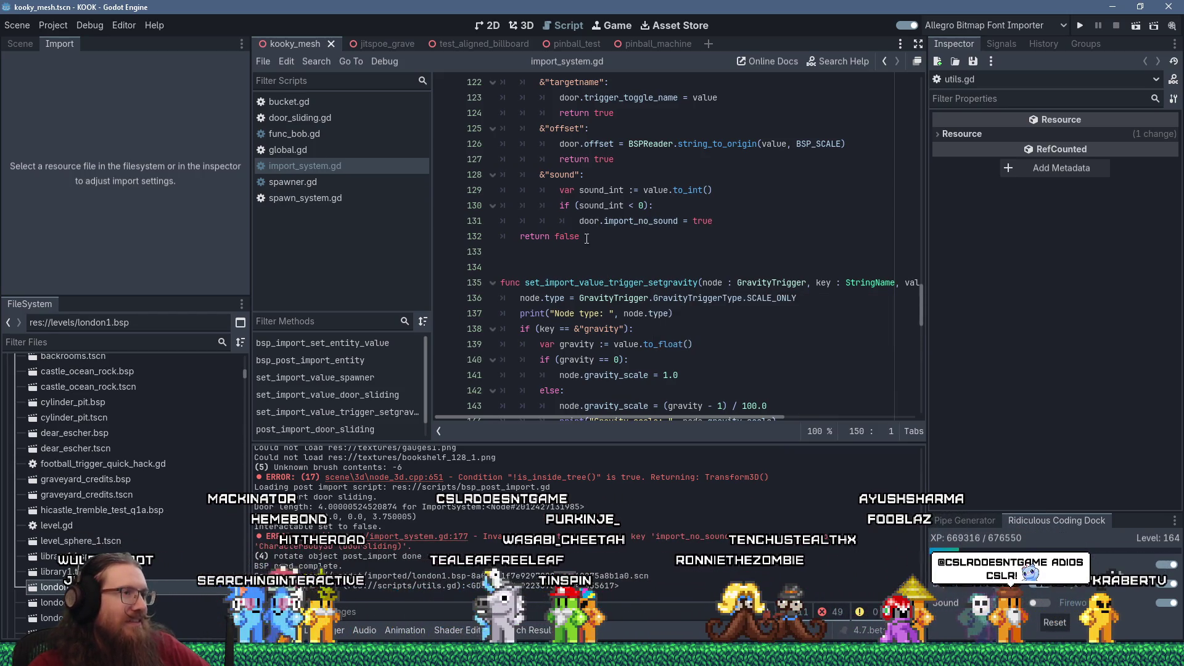
{"action": "scroll", "coordinate": [509, 236], "scroll_direction": "down", "scroll_amount": 4}
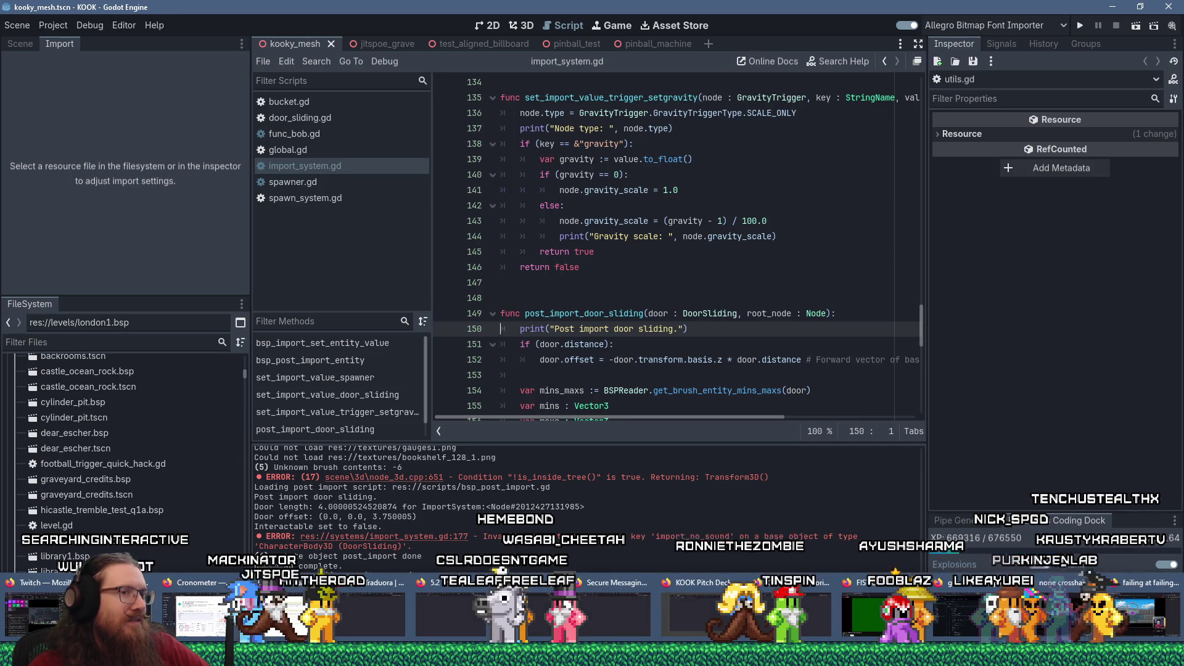
{"action": "mouse_move", "coordinate": [179, 656]}
{"action": "left_click", "coordinate": [542, 282]}
{"action": "left_click", "coordinate": [544, 298]}
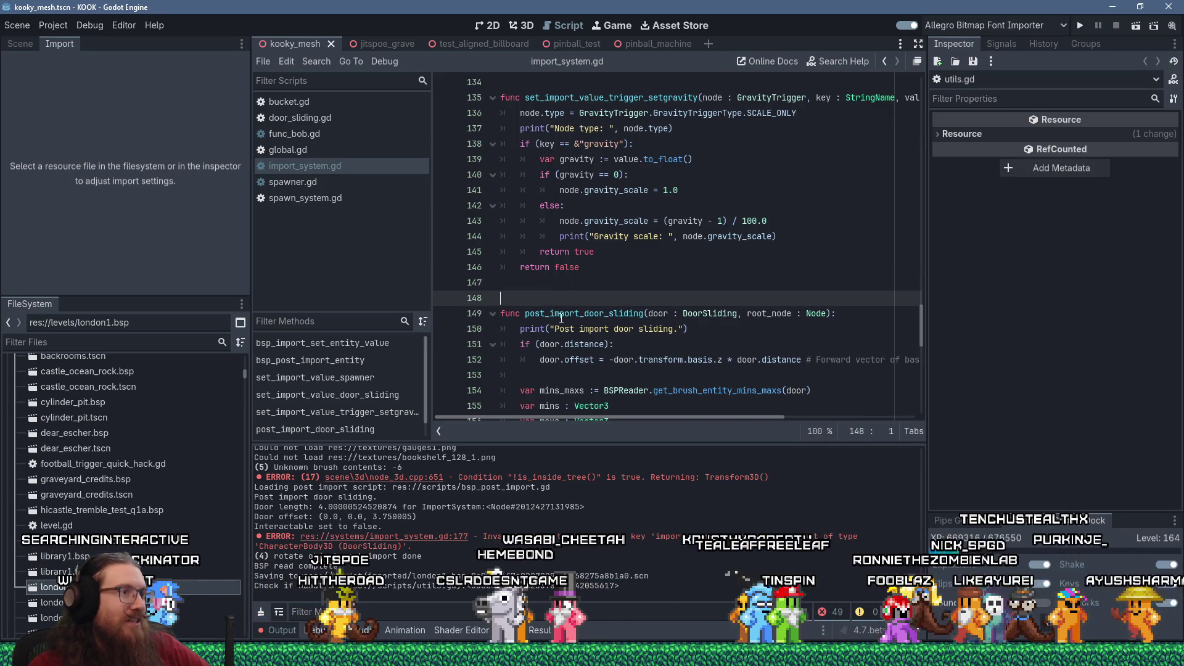
{"action": "scroll", "coordinate": [561, 317], "scroll_direction": "down", "scroll_amount": 5}
{"action": "scroll", "coordinate": [561, 317], "scroll_direction": "up", "scroll_amount": 5}
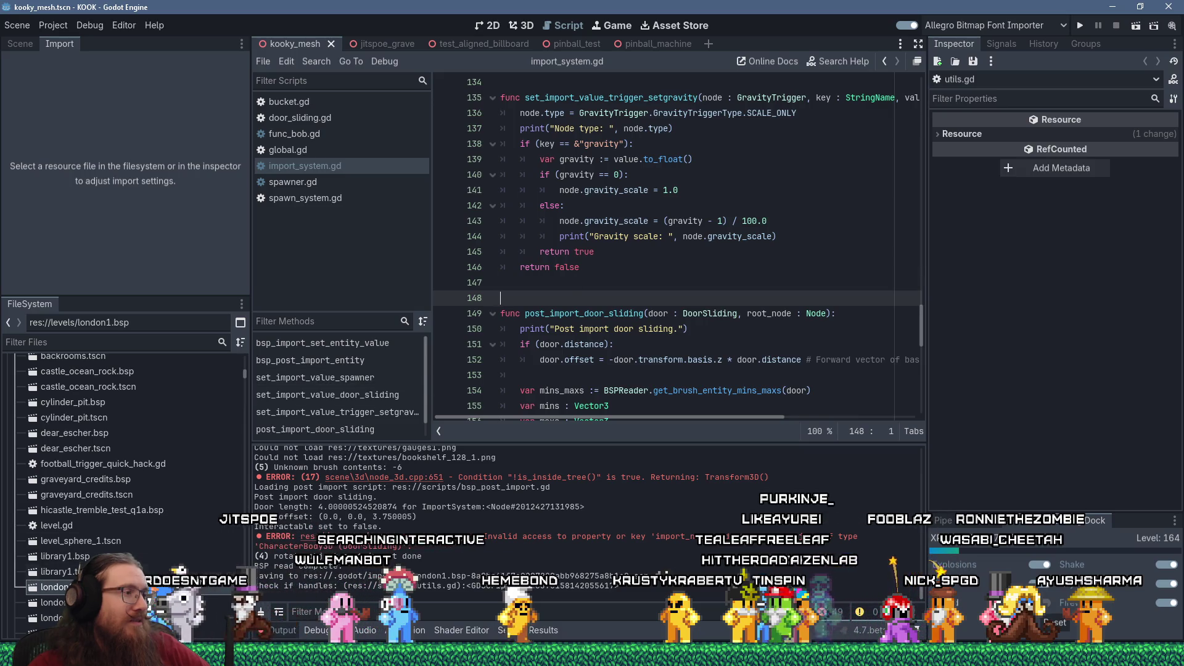
{"action": "key", "text": "alt+Tab"}
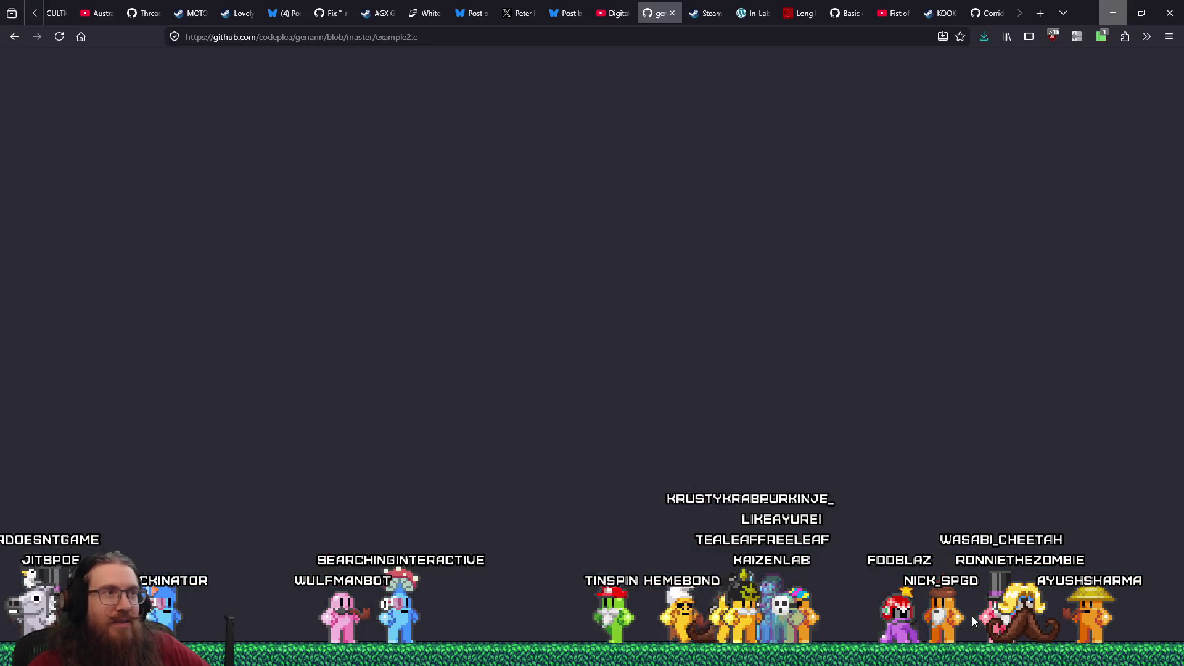
In a new Firefox tab, search 'godot github' and open the godotengine/godot Issues list.
{"action": "left_click", "coordinate": [1040, 13]}
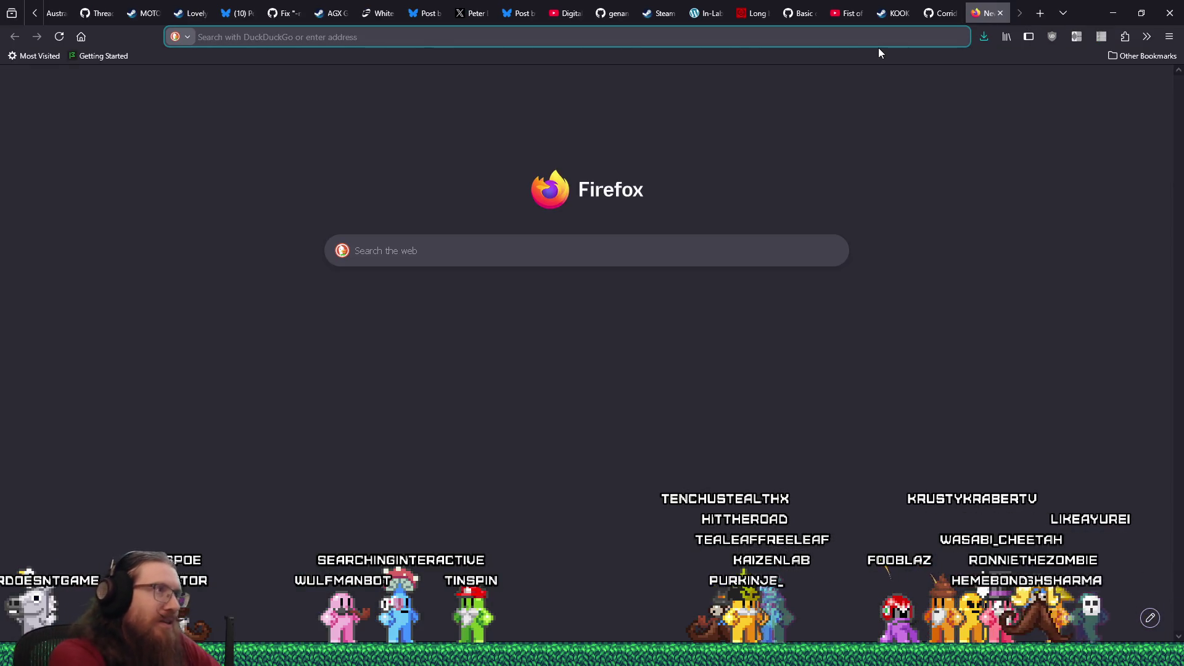
{"action": "type", "text": "godot github"}
{"action": "key", "text": "Return"}
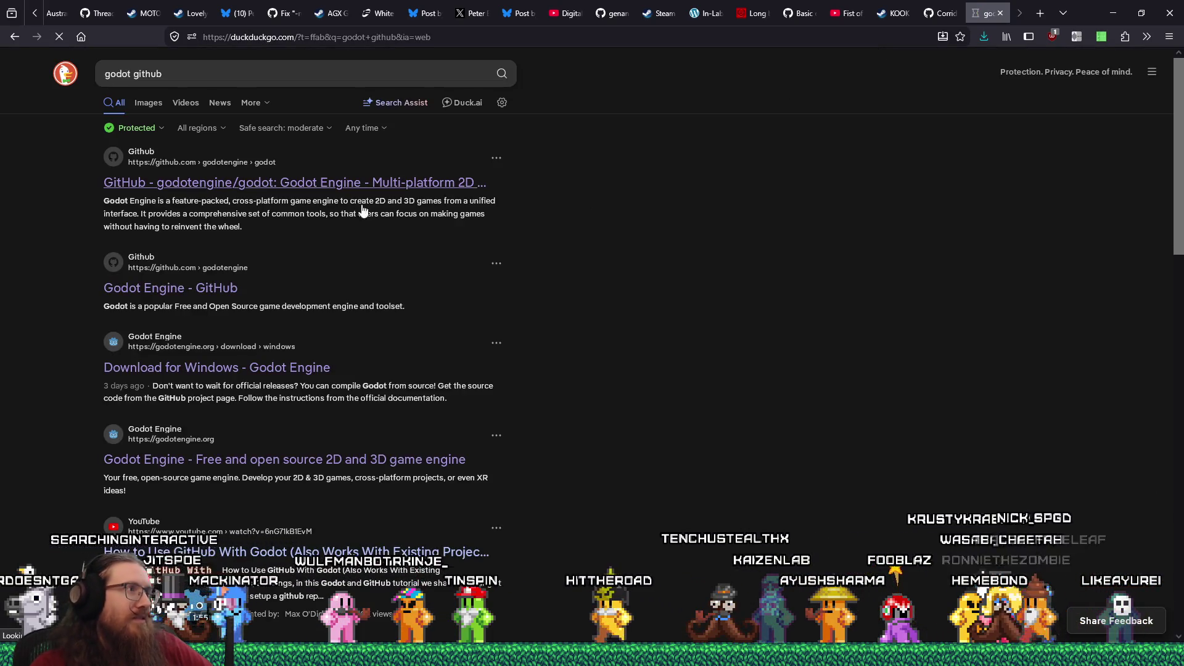
{"action": "left_click", "coordinate": [364, 211]}
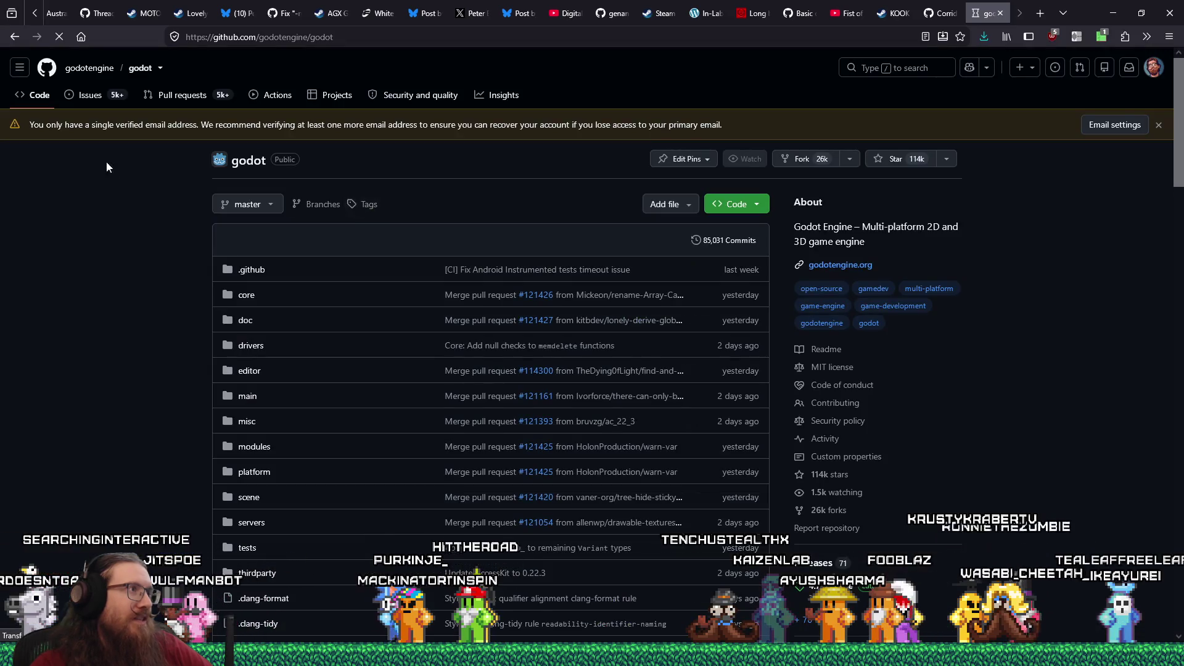
{"action": "key", "text": "g"}
{"action": "key", "text": "i"}
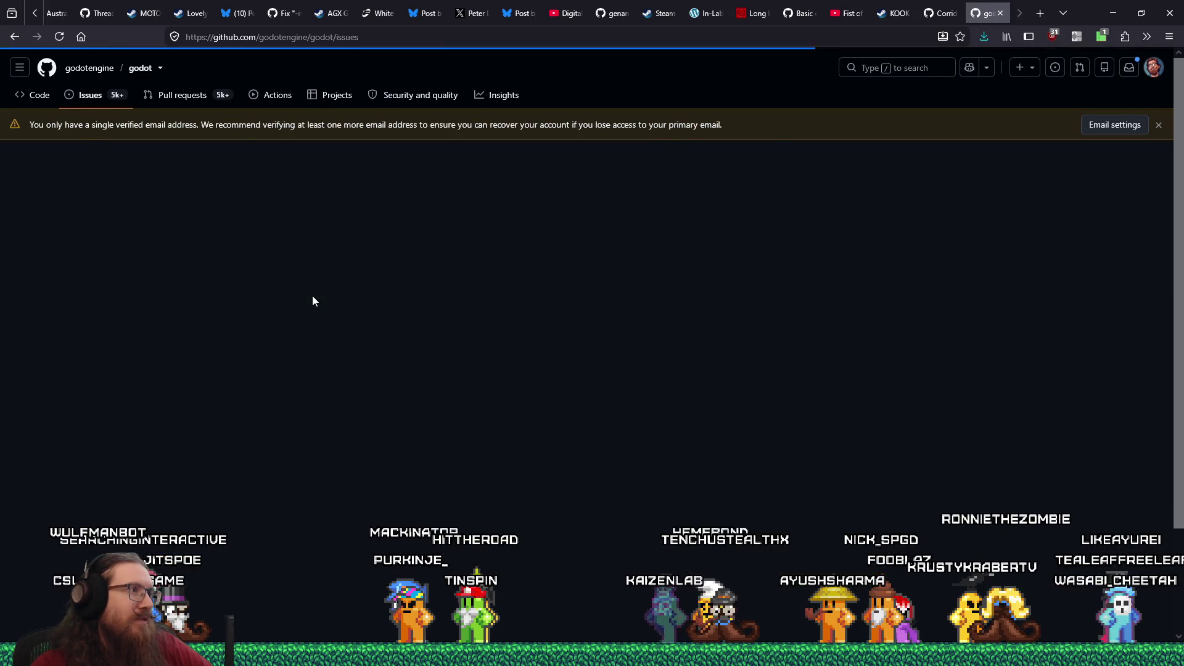
{"action": "left_click", "coordinate": [372, 260]}
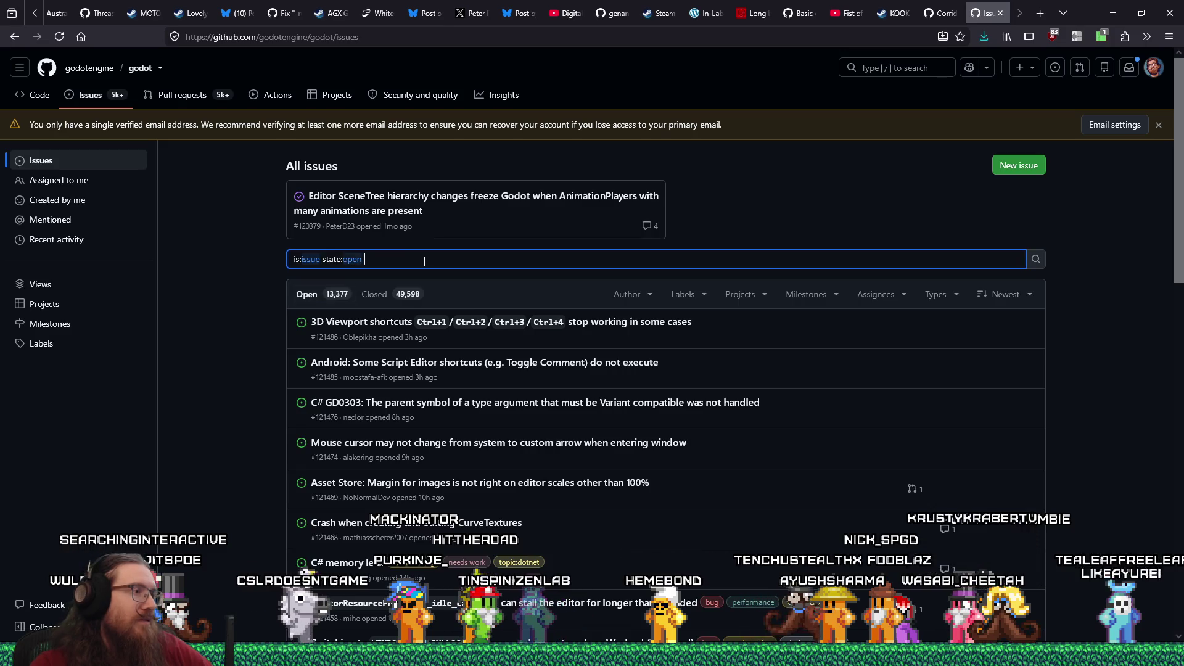
Filter Godot issues by 'stringname length crash' and browse the 14 open and 46 closed results.
{"action": "type", "text": "stringname length crash"}
{"action": "key", "text": "Return"}
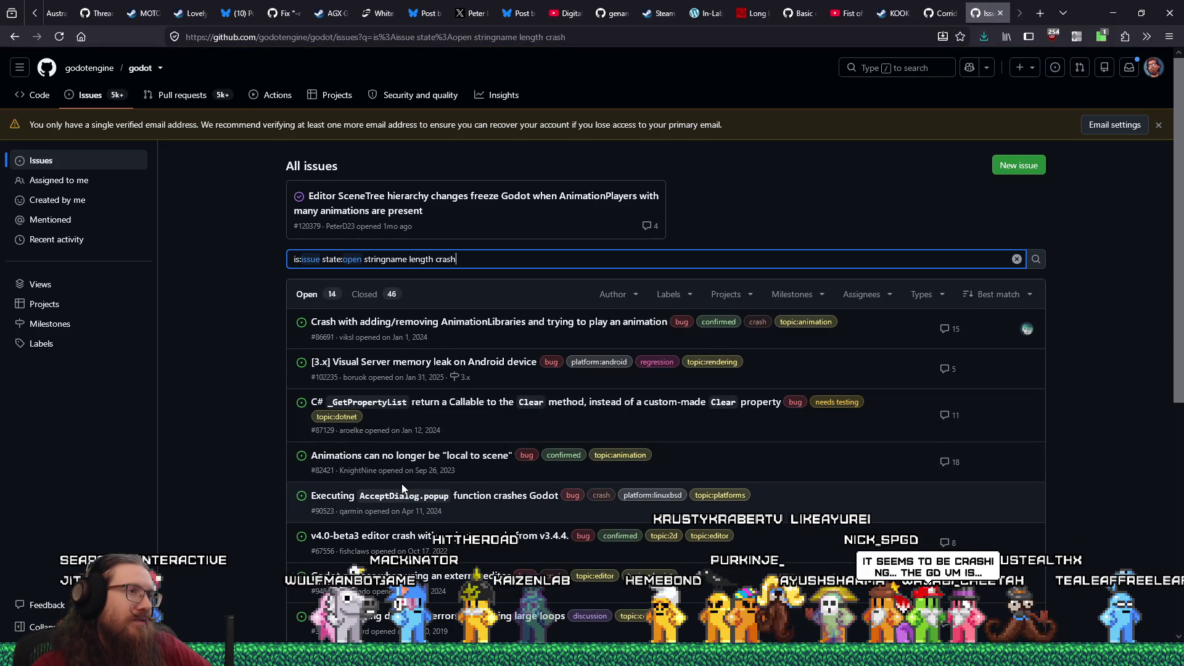
{"action": "scroll", "coordinate": [250, 453], "scroll_direction": "down", "scroll_amount": 2}
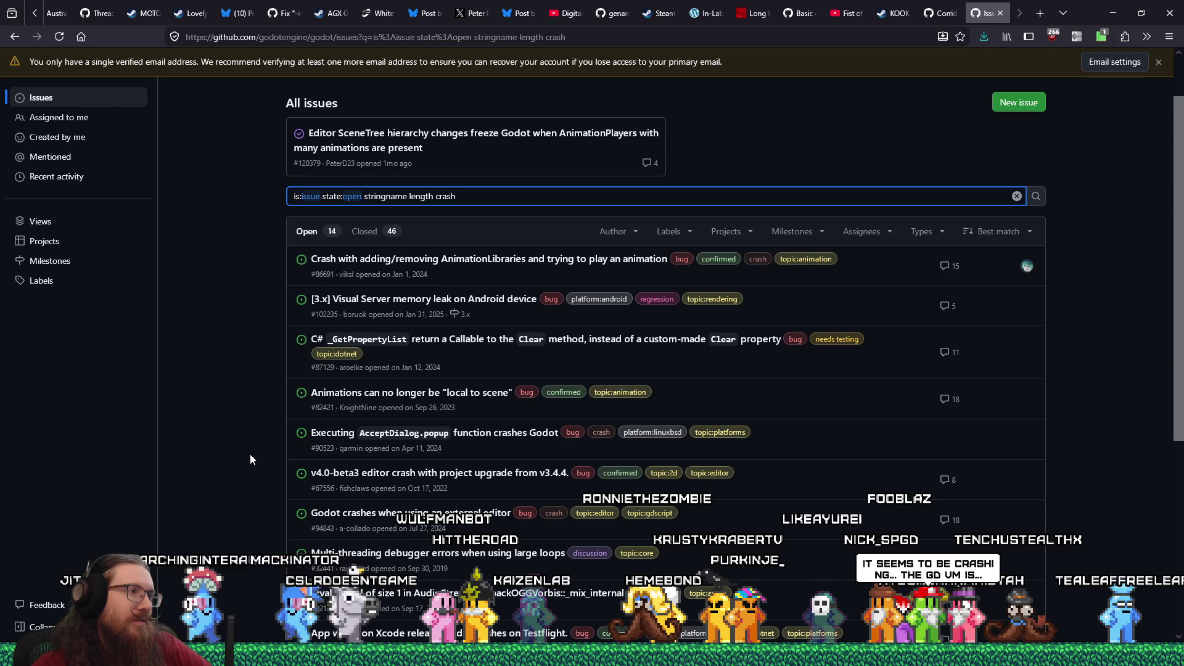
{"action": "scroll", "coordinate": [250, 454], "scroll_direction": "down", "scroll_amount": 2}
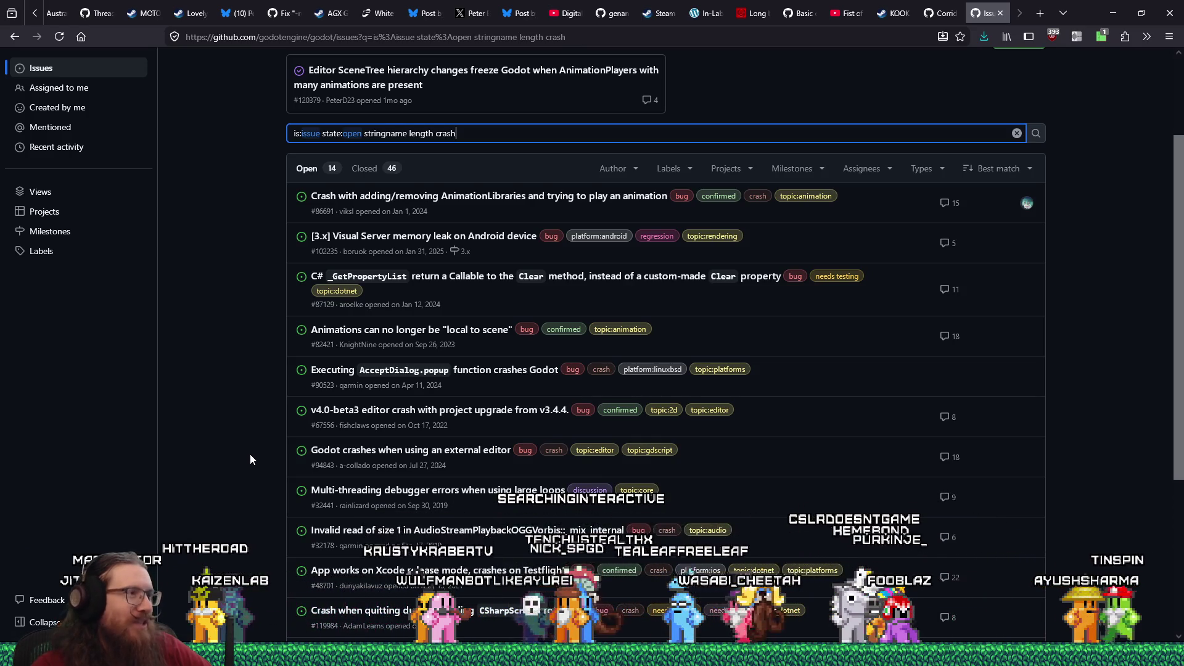
{"action": "scroll", "coordinate": [249, 454], "scroll_direction": "down", "scroll_amount": 2}
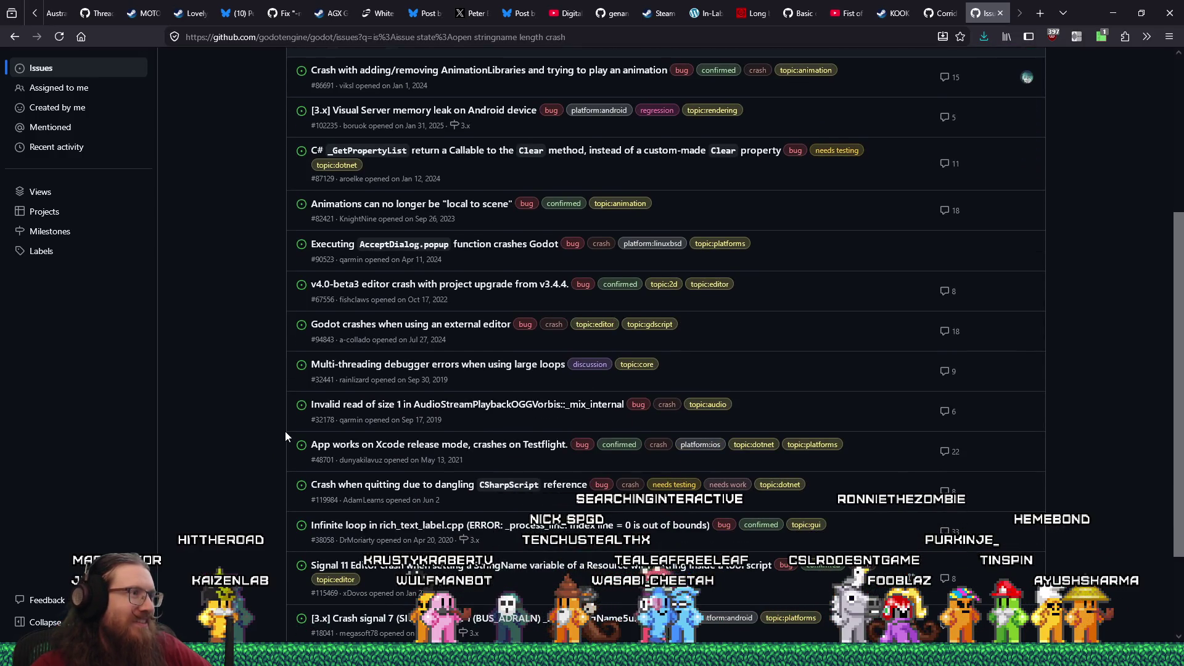
{"action": "scroll", "coordinate": [285, 432], "scroll_direction": "down", "scroll_amount": 1}
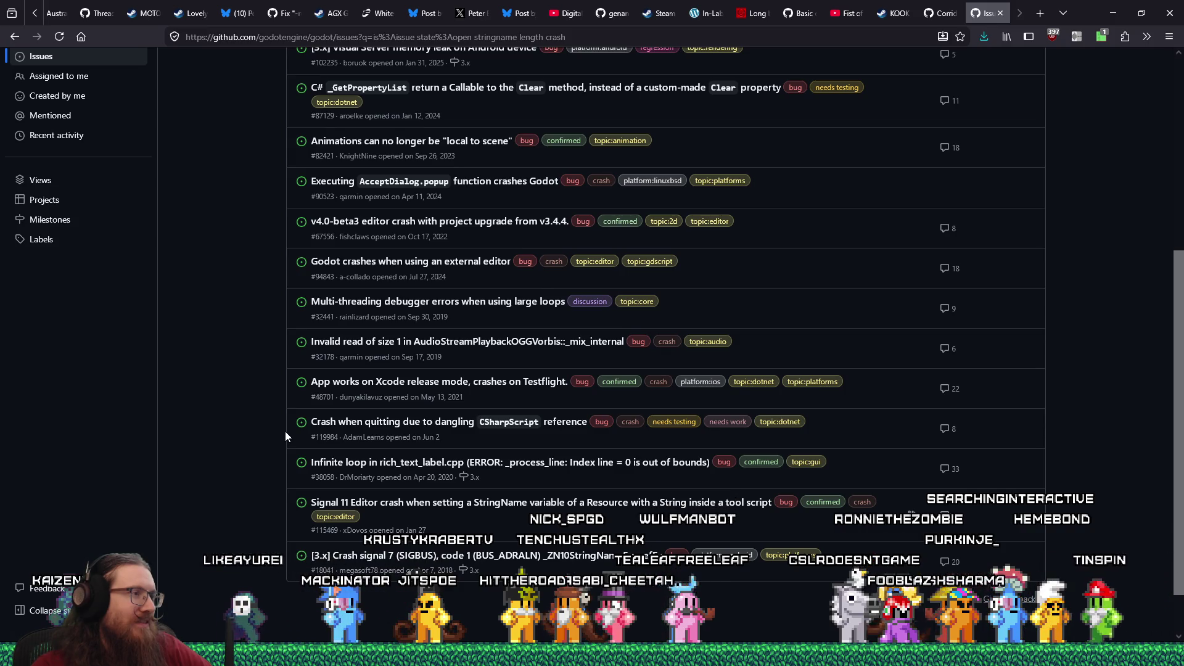
{"action": "scroll", "coordinate": [285, 435], "scroll_direction": "down", "scroll_amount": 1}
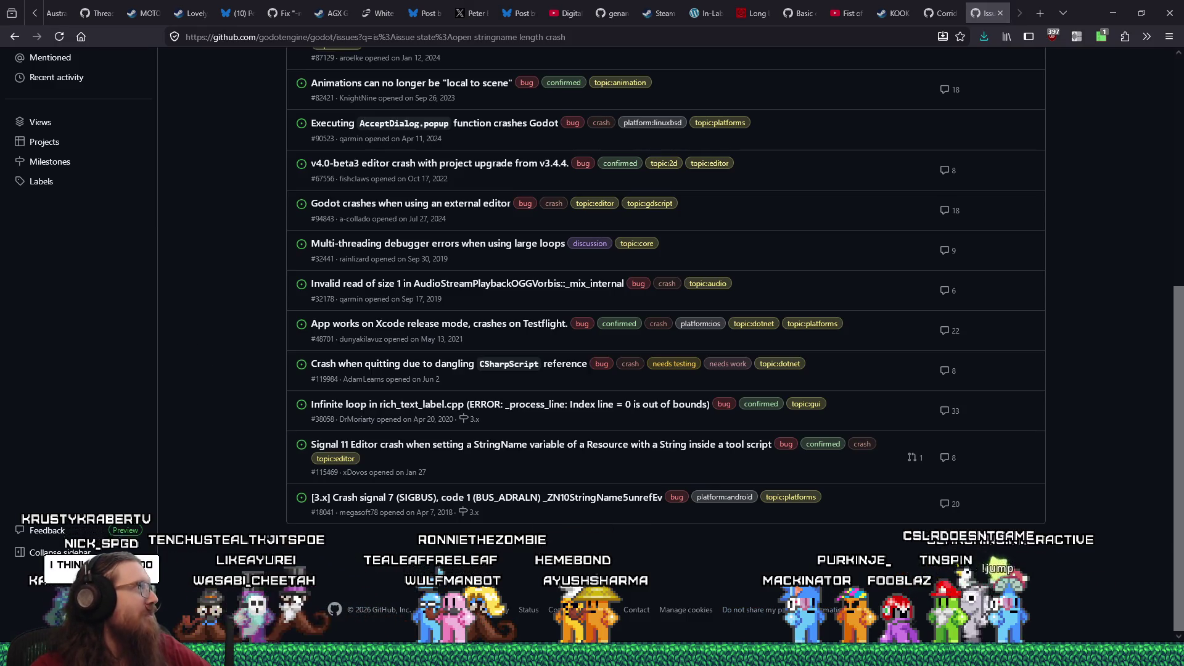
{"action": "key", "text": "alt+Tab"}
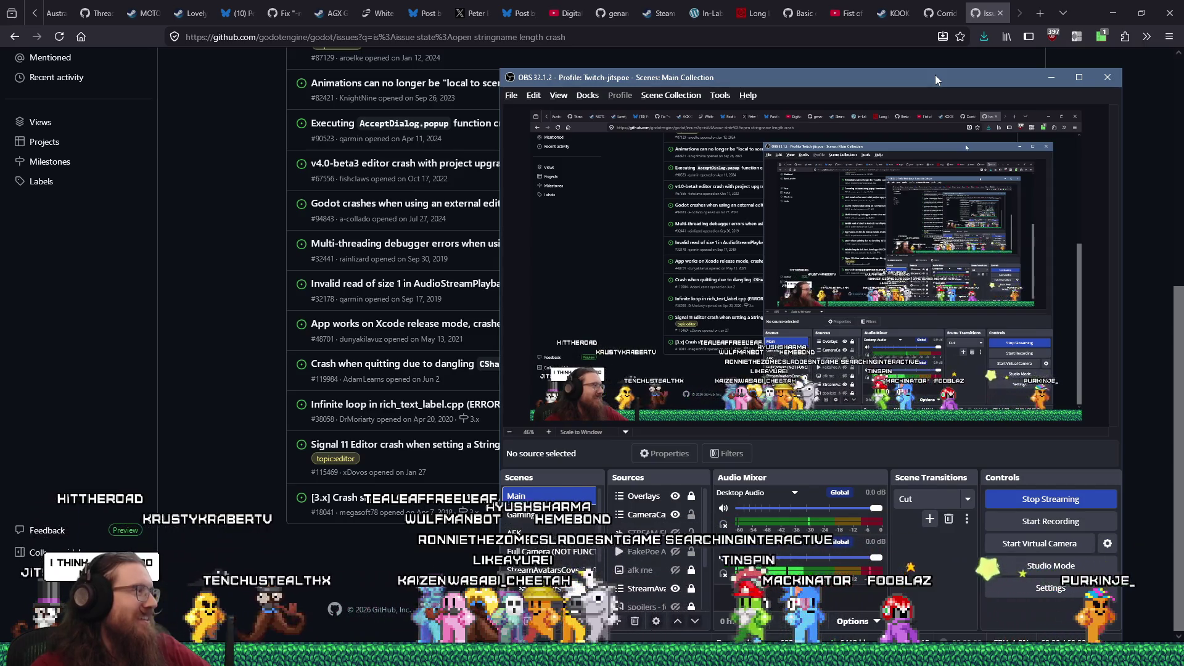
Minimize OBS, switch back to Godot, and run the project.
{"action": "key", "text": "super+Down"}
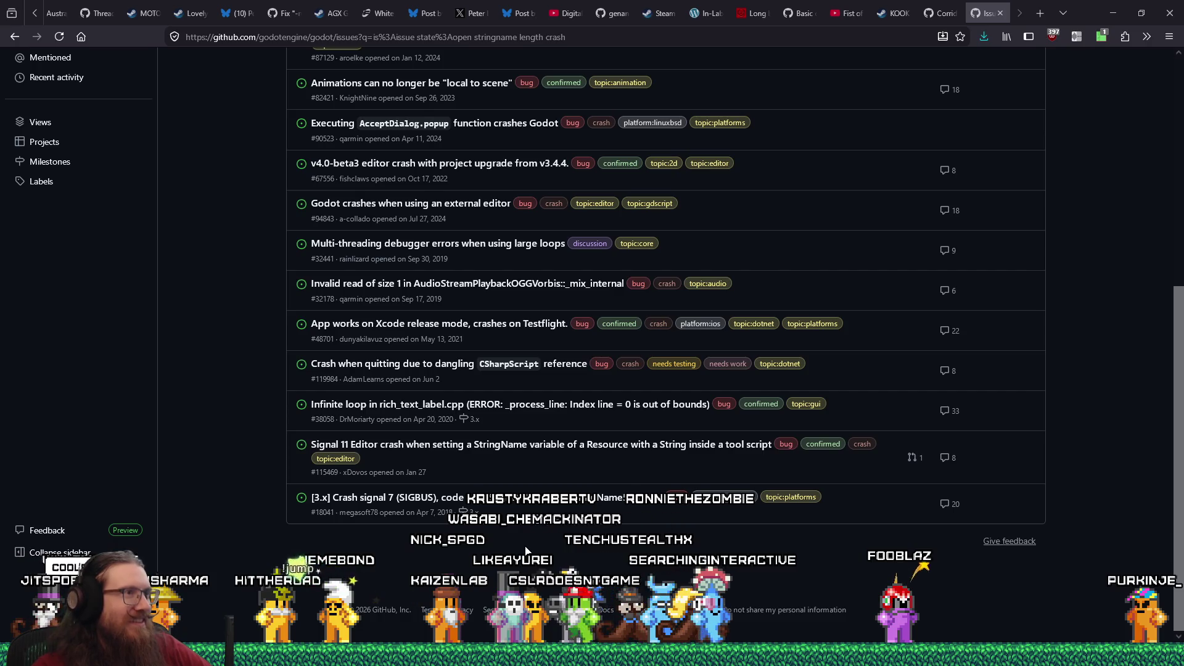
{"action": "key", "text": "alt+Tab"}
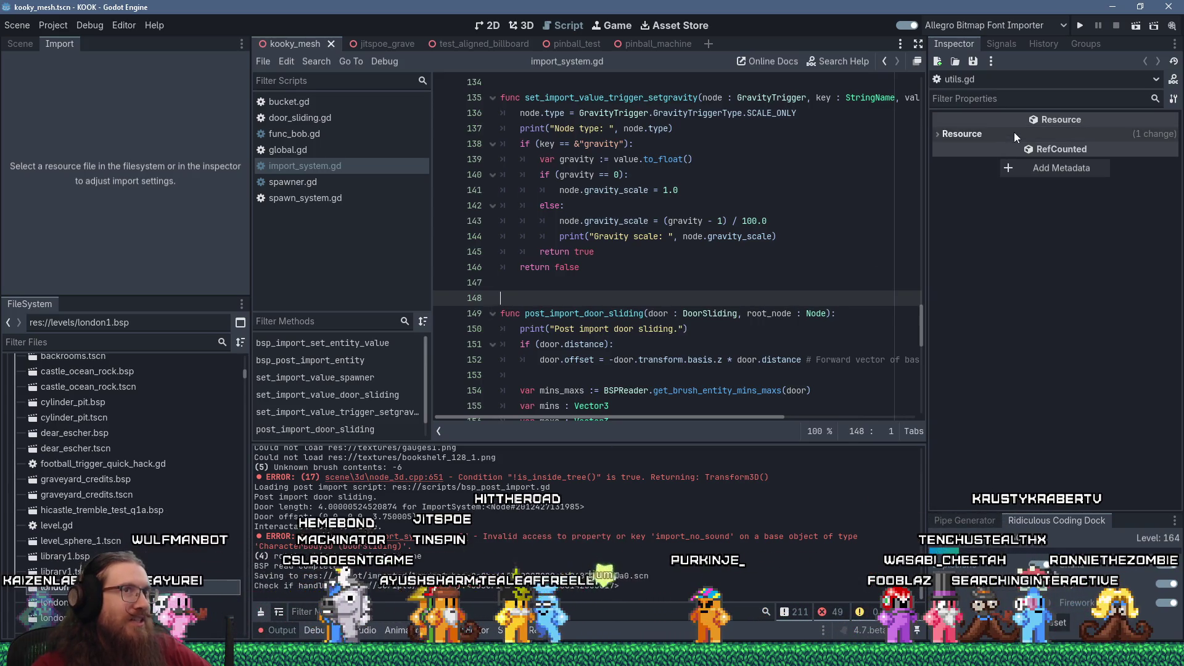
{"action": "left_click", "coordinate": [1079, 28]}
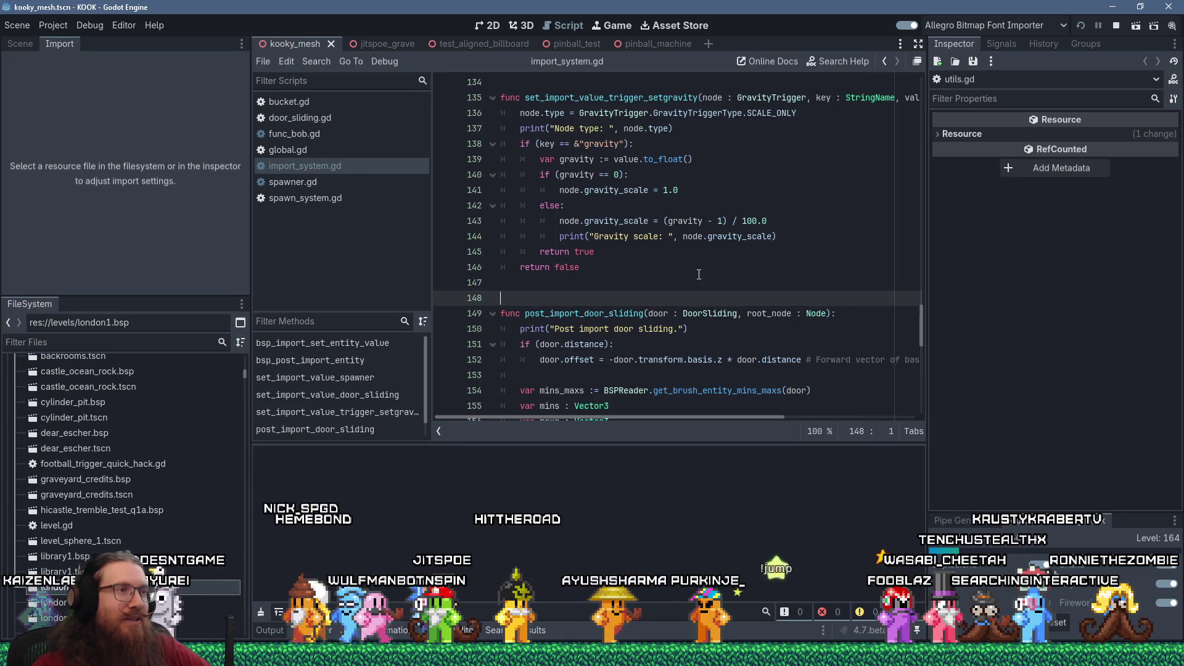
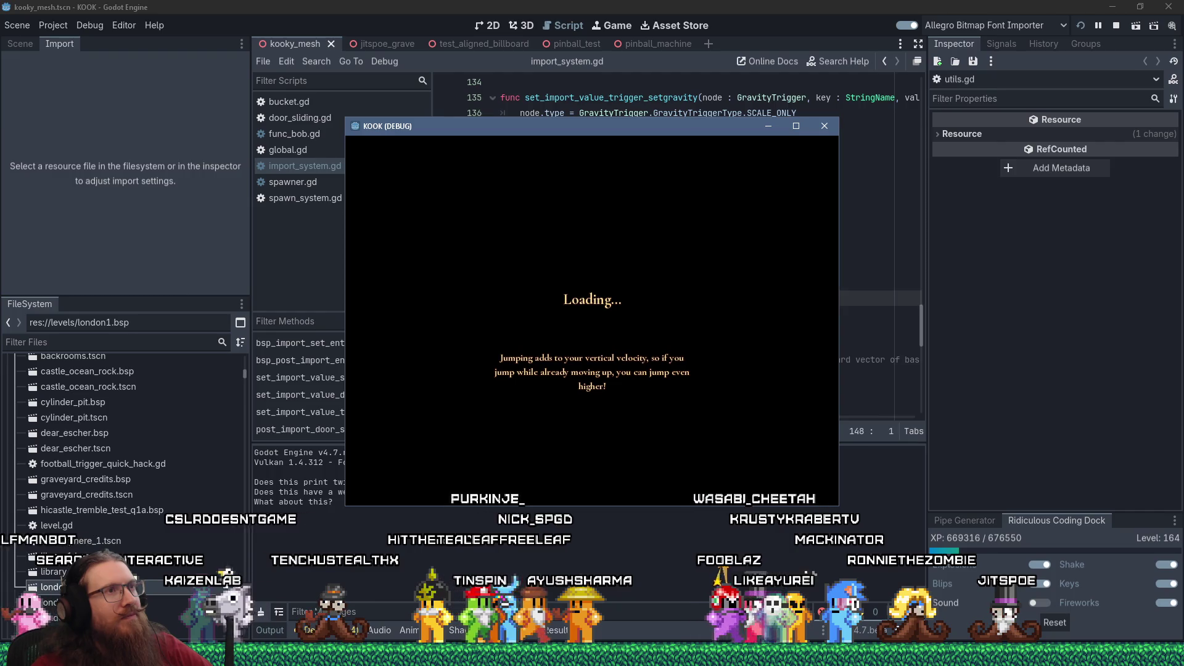
Bring back the KOOK debug window, maximize it, and scroll through its console errors.
{"action": "key", "text": "alt+Tab"}
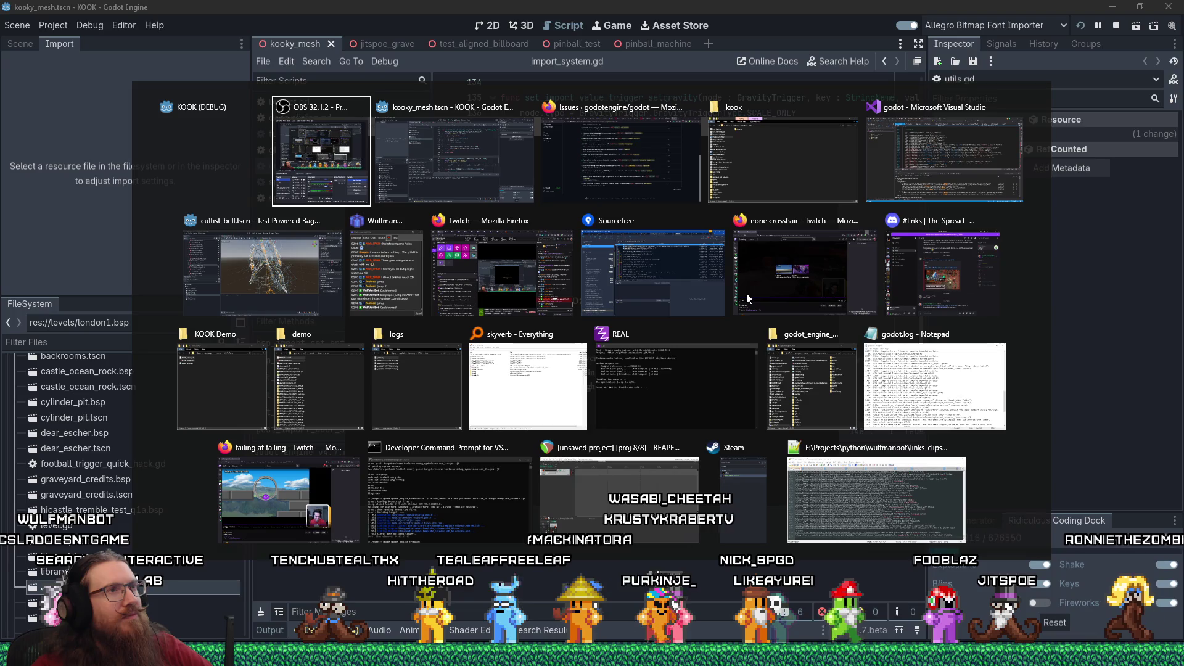
{"action": "key", "text": "alt+shift+Tab"}
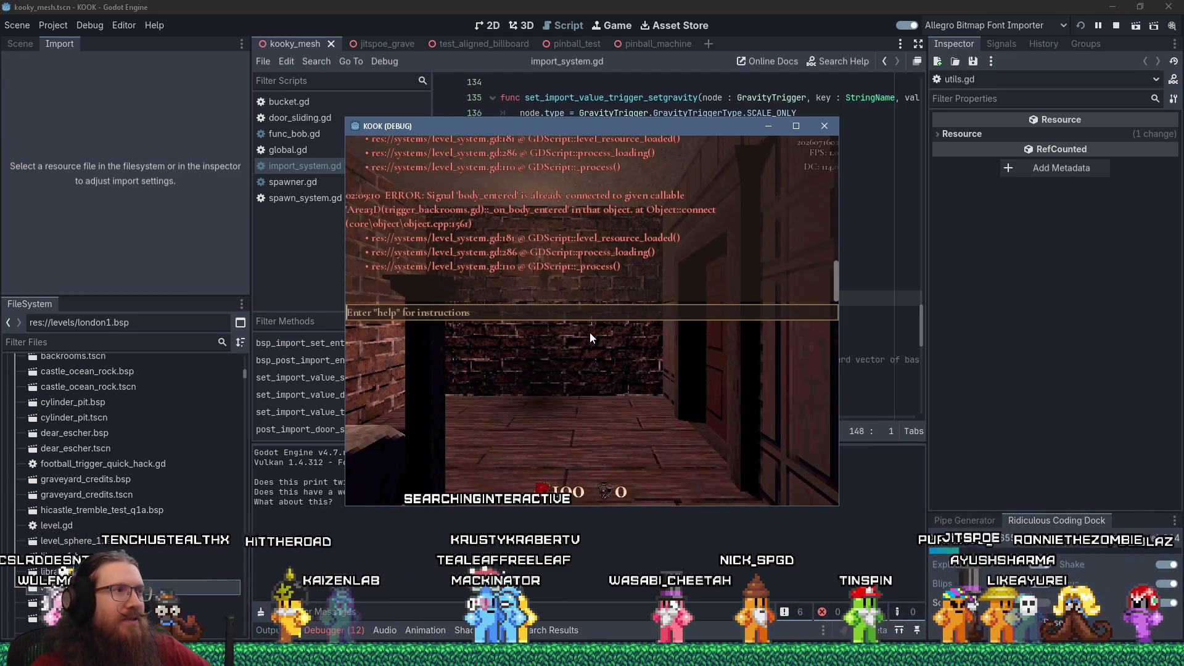
{"action": "left_click", "coordinate": [795, 126]}
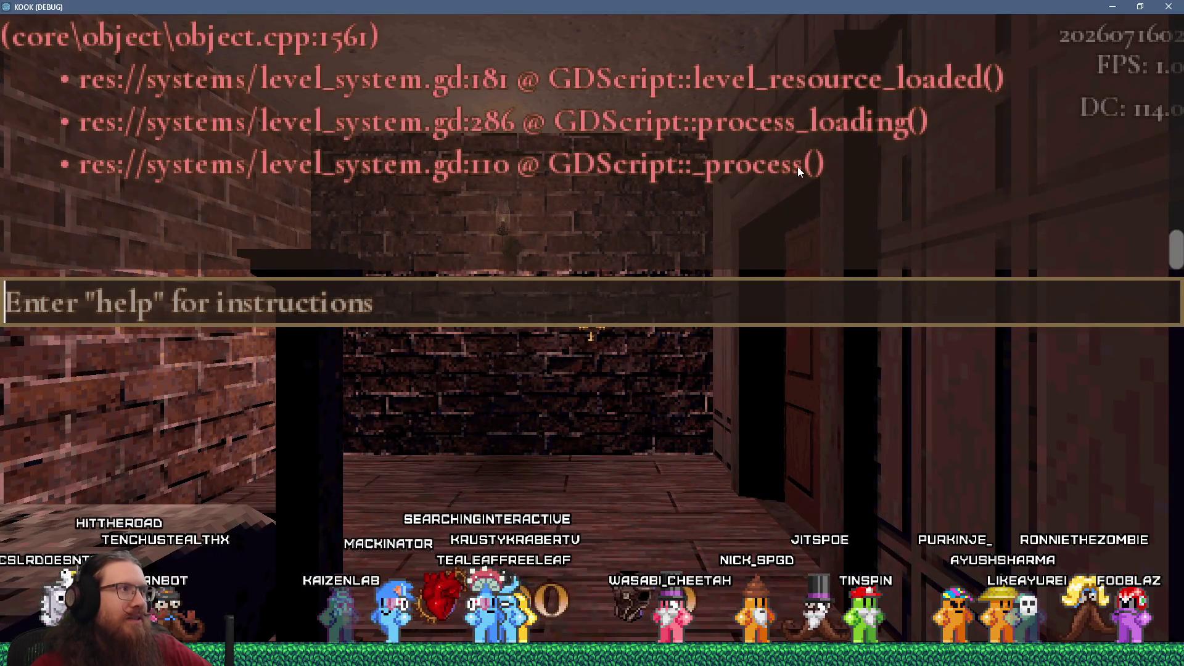
{"action": "scroll", "coordinate": [797, 166], "scroll_direction": "down", "scroll_amount": 2}
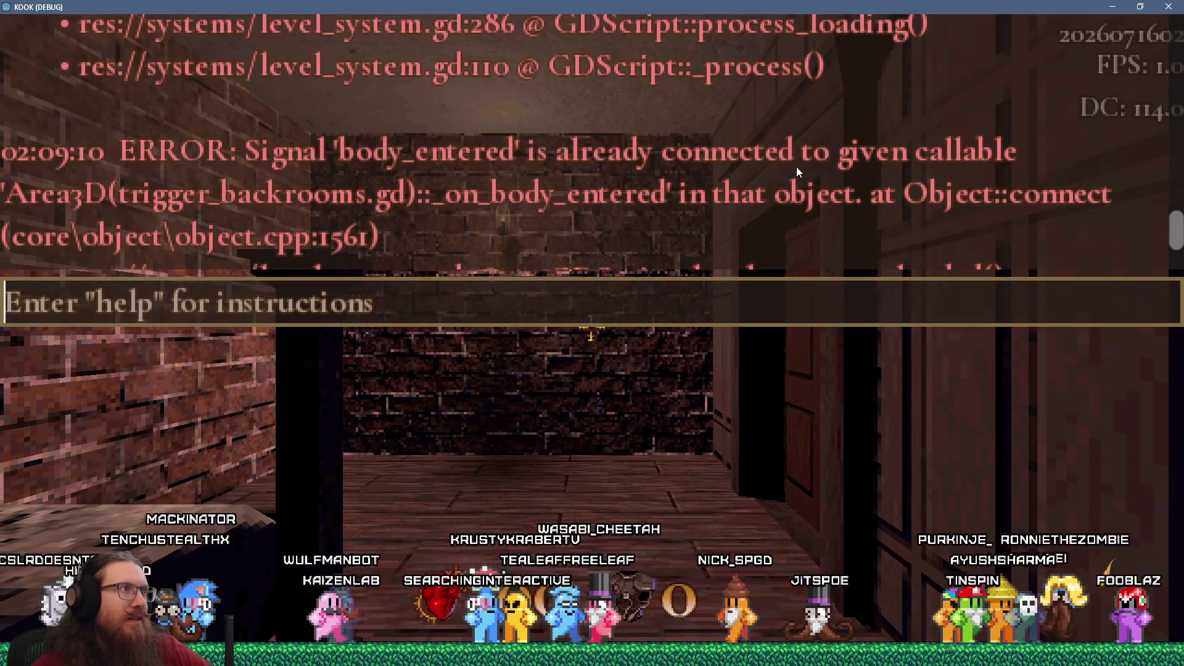
{"action": "scroll", "coordinate": [796, 167], "scroll_direction": "up", "scroll_amount": 3}
{"action": "scroll", "coordinate": [797, 167], "scroll_direction": "down", "scroll_amount": 2}
{"action": "scroll", "coordinate": [796, 166], "scroll_direction": "up", "scroll_amount": 3}
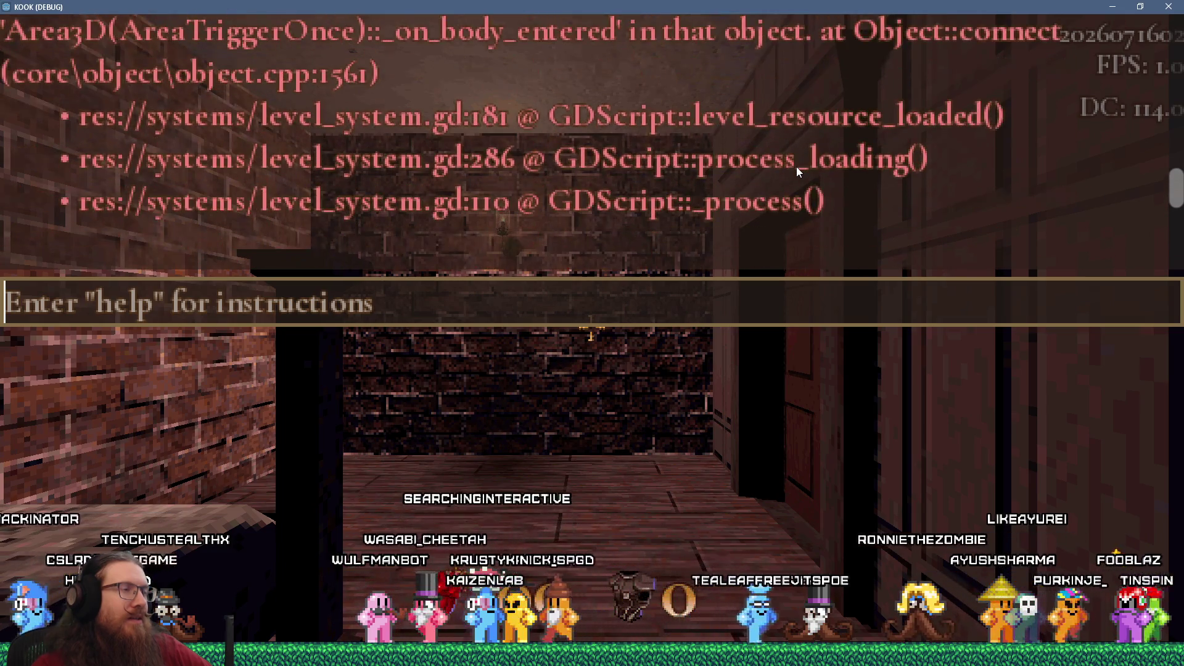
Select and review the invalid UID warning text, then quit the game with Alt+F4.
{"action": "left_click_drag", "start_coordinate": [1175, 207], "coordinate": [1162, 32]}
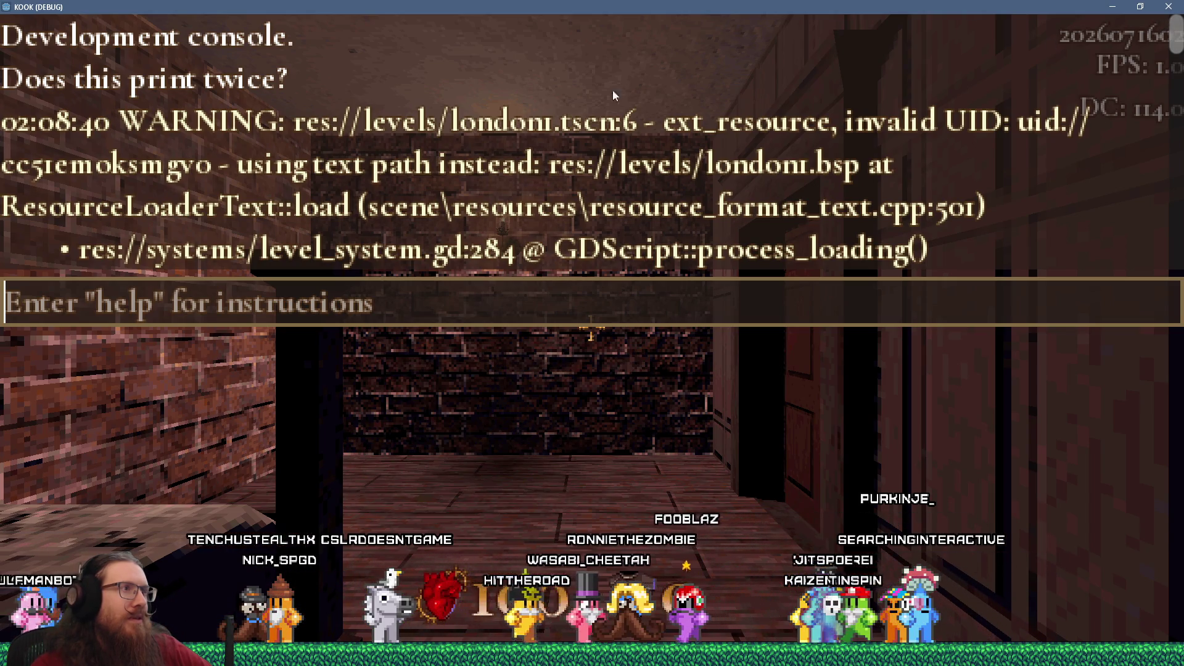
{"action": "mouse_move", "coordinate": [254, 163]}
{"action": "left_mouse_down"}
{"action": "mouse_move", "coordinate": [791, 145]}
{"action": "mouse_move", "coordinate": [809, 197]}
{"action": "left_mouse_up"}
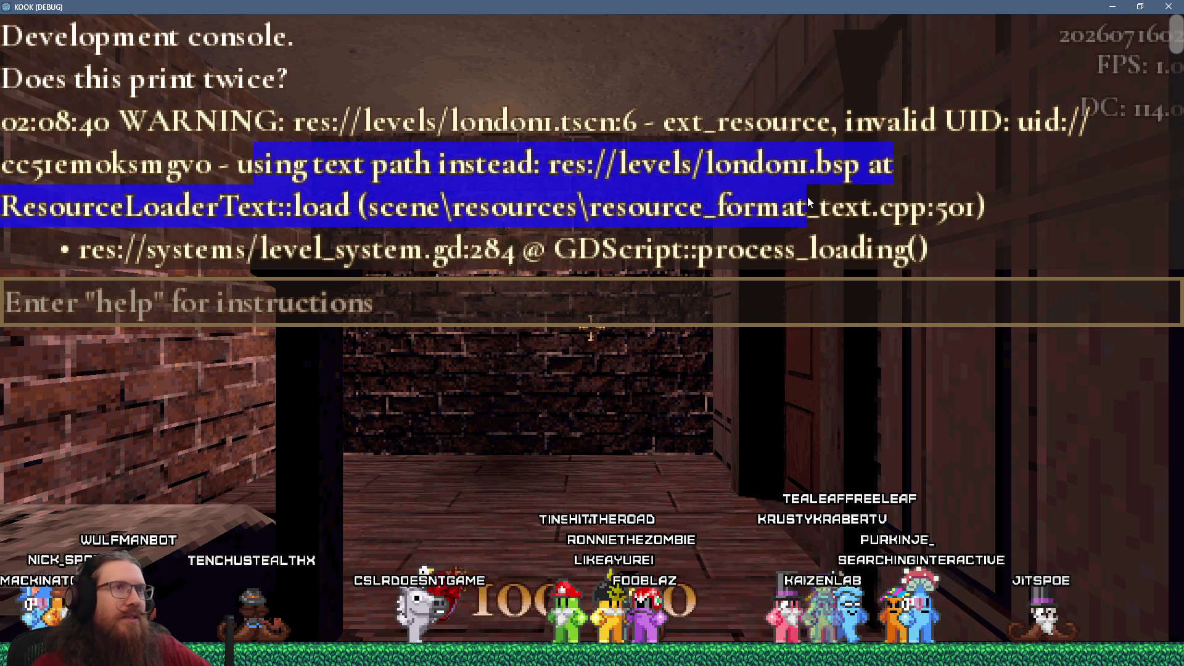
{"action": "left_click", "coordinate": [808, 198]}
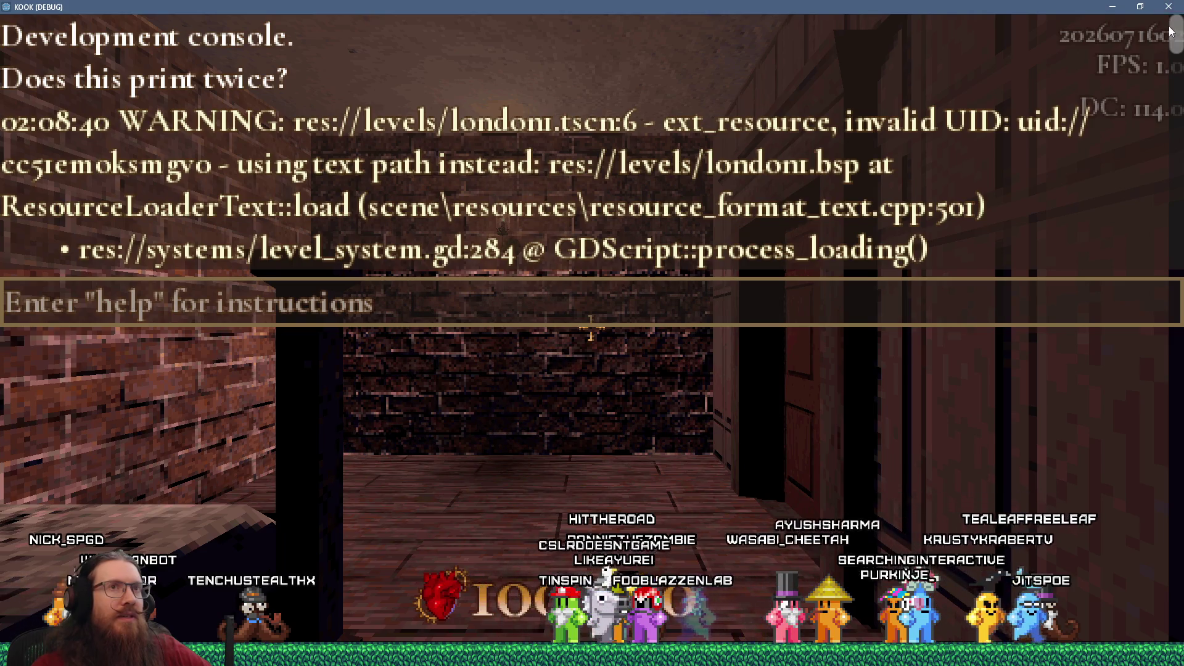
{"action": "scroll", "coordinate": [1177, 16], "scroll_direction": "down", "scroll_amount": 5}
{"action": "scroll", "coordinate": [1177, 16], "scroll_direction": "up", "scroll_amount": 5}
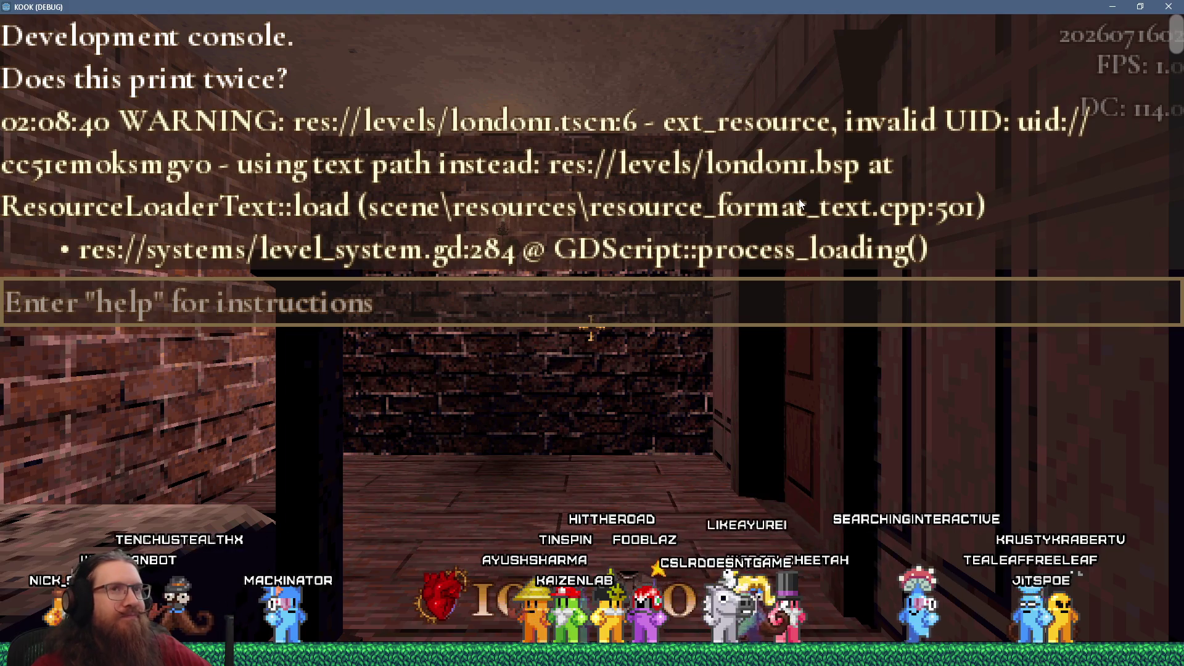
{"action": "key", "text": "alt+F4"}
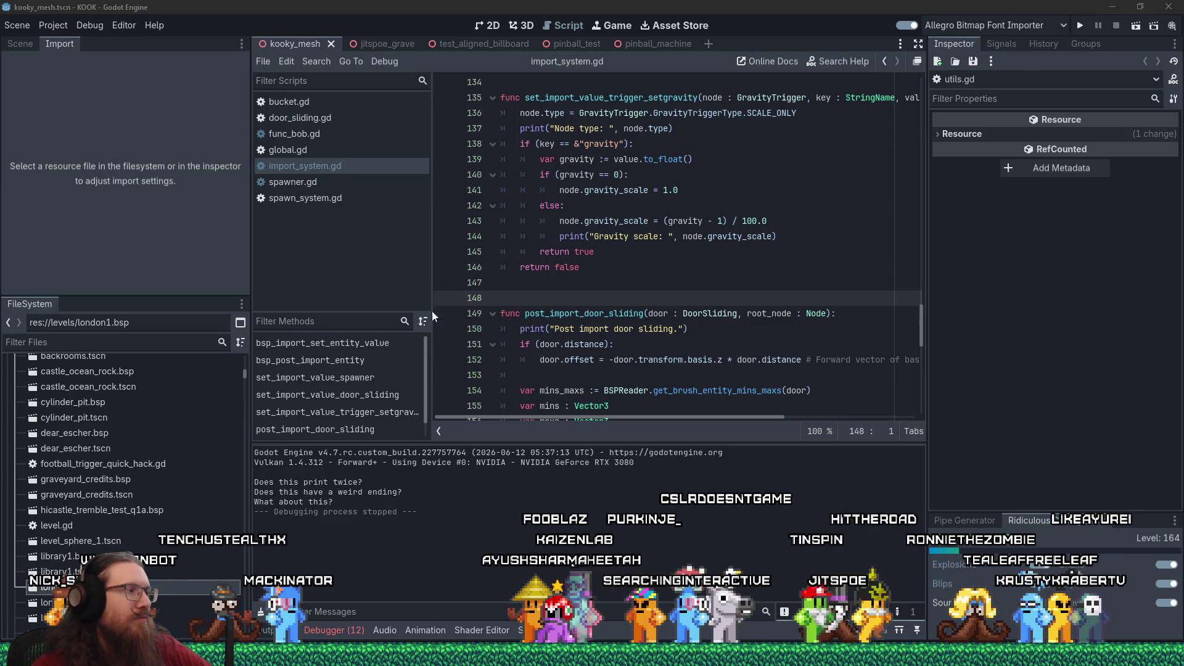
Open london1.tscn from the FileSystem dock and show it in the 3D editor.
{"action": "left_click", "coordinate": [88, 570]}
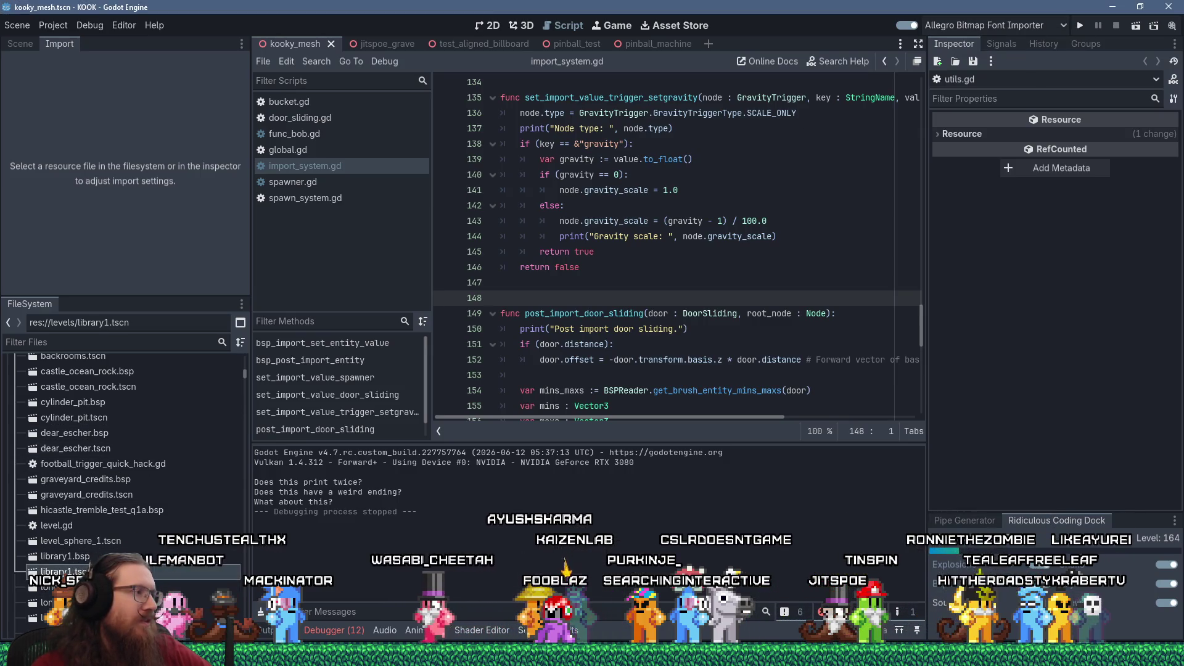
{"action": "left_click", "coordinate": [62, 602]}
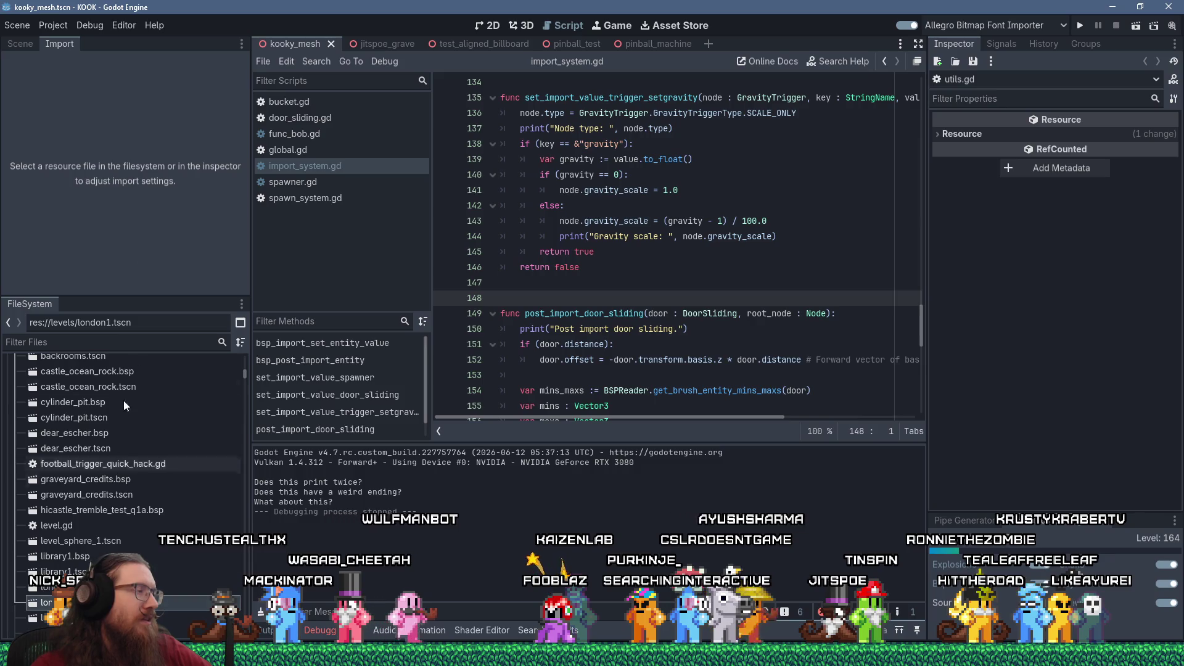
{"action": "left_click", "coordinate": [30, 40]}
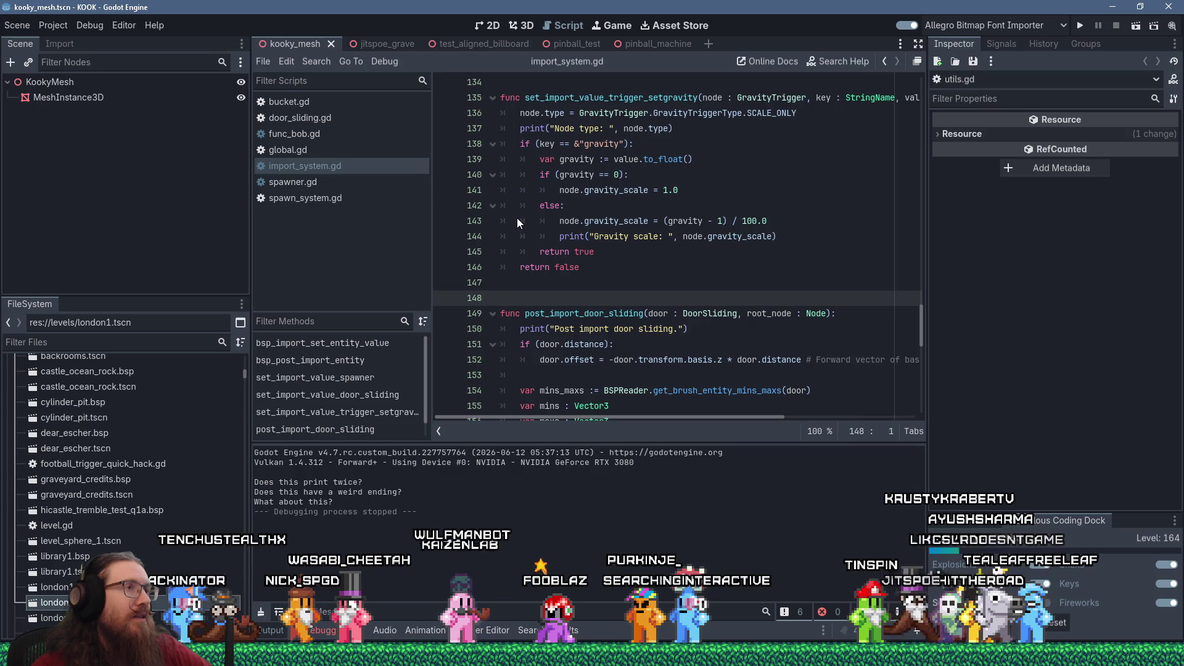
{"action": "left_click", "coordinate": [519, 25]}
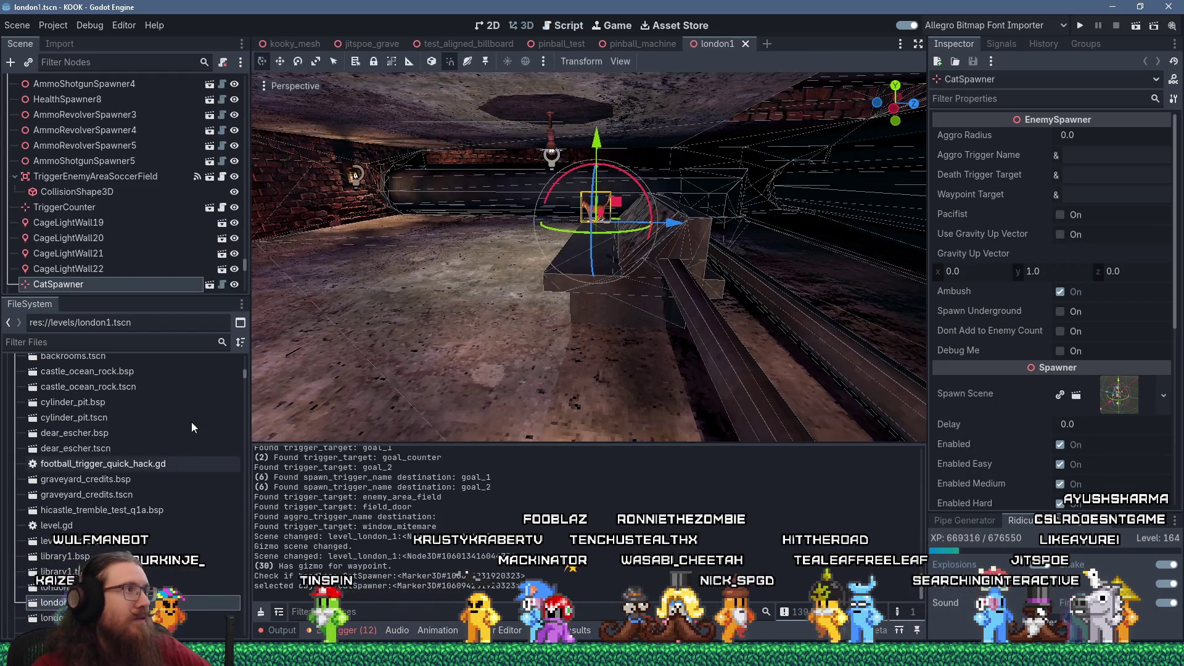
{"action": "left_click_drag", "start_coordinate": [246, 263], "coordinate": [252, 79]}
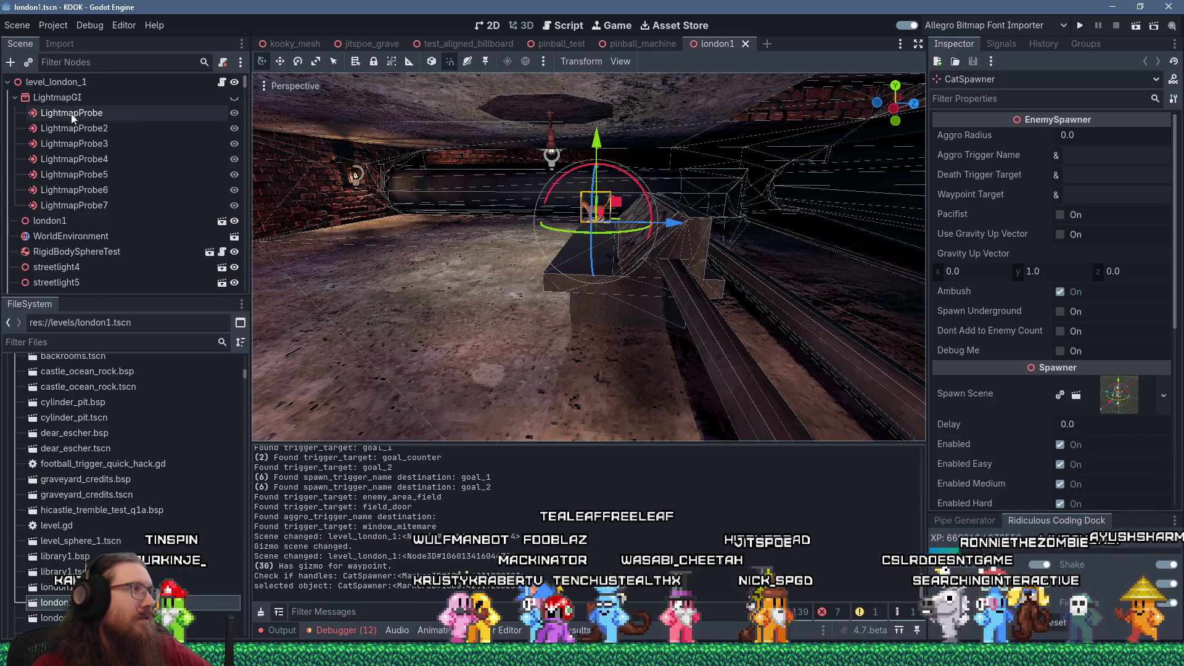
Drop a london1.bsp instance into the scene tree and rename the old node london1_old.
{"action": "left_click", "coordinate": [205, 222]}
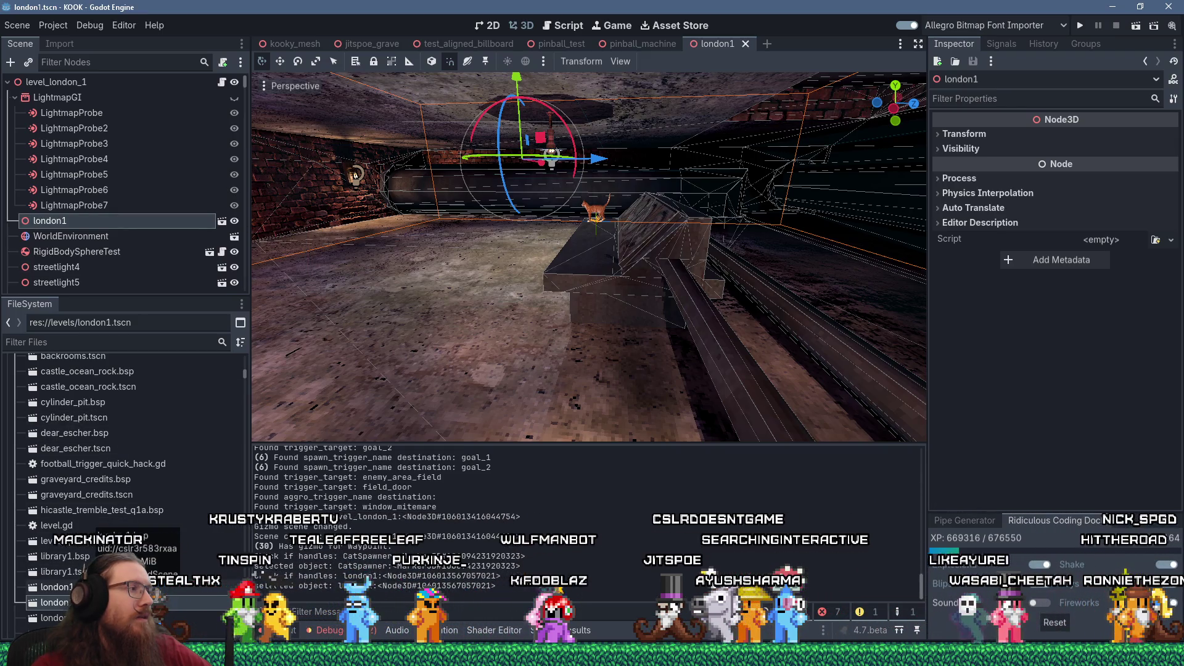
{"action": "left_click_drag", "start_coordinate": [123, 586], "coordinate": [48, 223]}
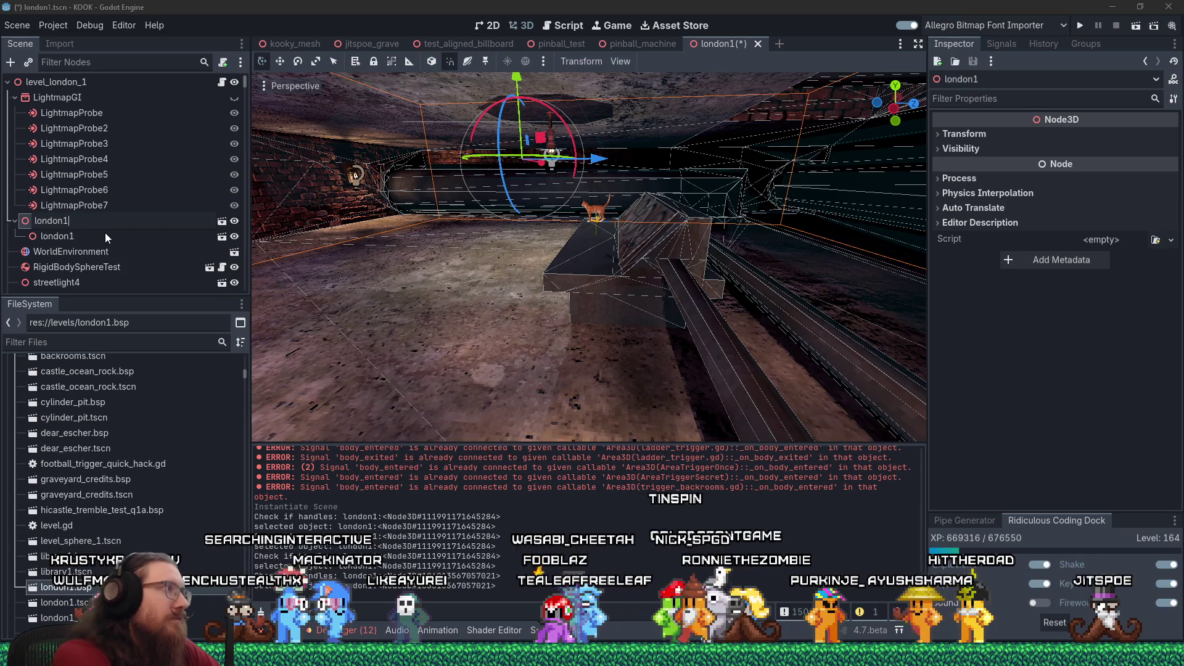
{"action": "type", "text": "_old"}
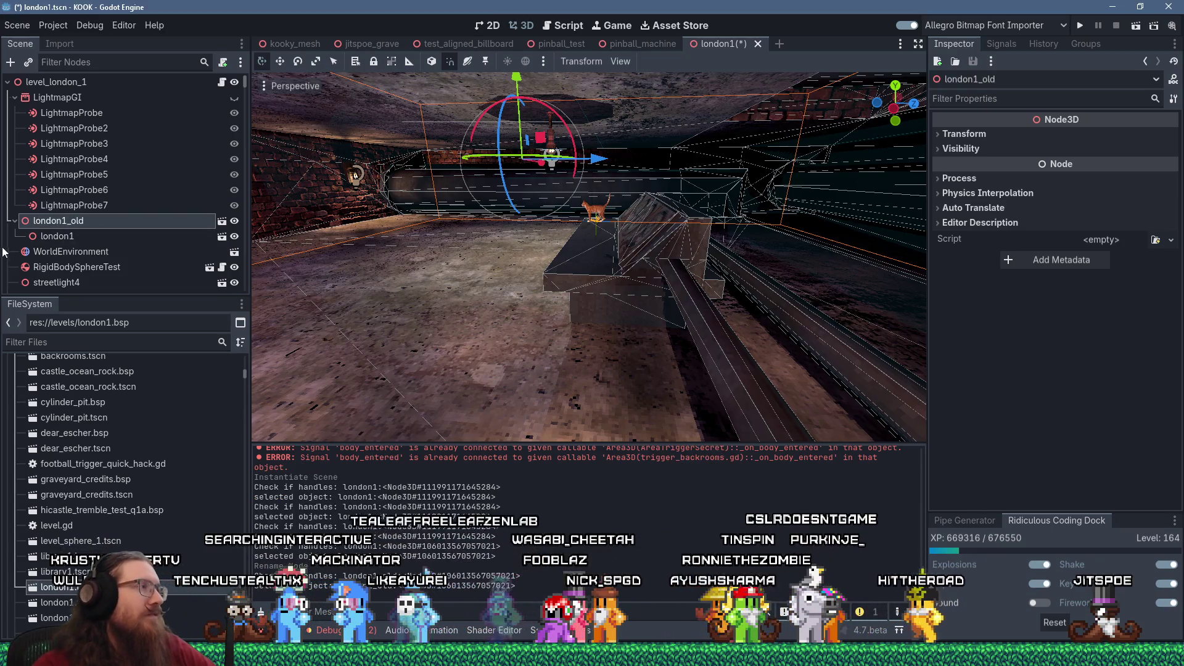
{"action": "key", "text": "Return"}
Make the new london1 node a sibling, delete london1_old, save the scene, and run the project.
{"action": "left_click_drag", "start_coordinate": [34, 214], "coordinate": [13, 251]}
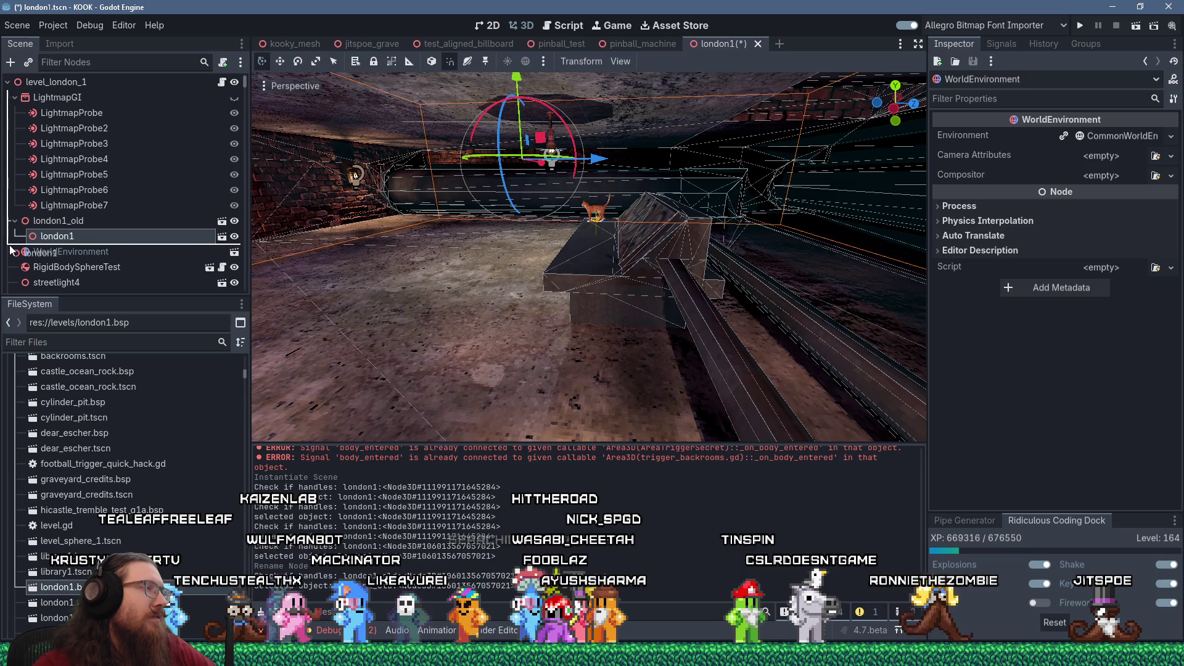
{"action": "left_click_drag", "start_coordinate": [8, 249], "coordinate": [10, 249]}
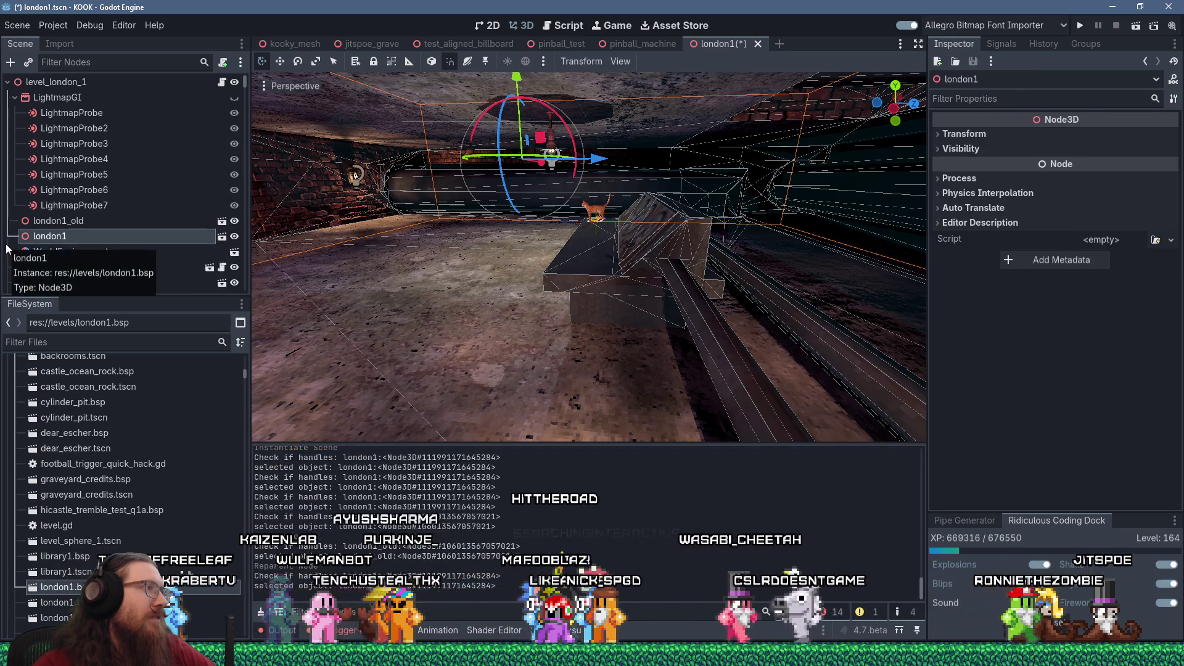
{"action": "left_click", "coordinate": [62, 221]}
{"action": "right_click", "coordinate": [61, 220]}
{"action": "left_click", "coordinate": [80, 607]}
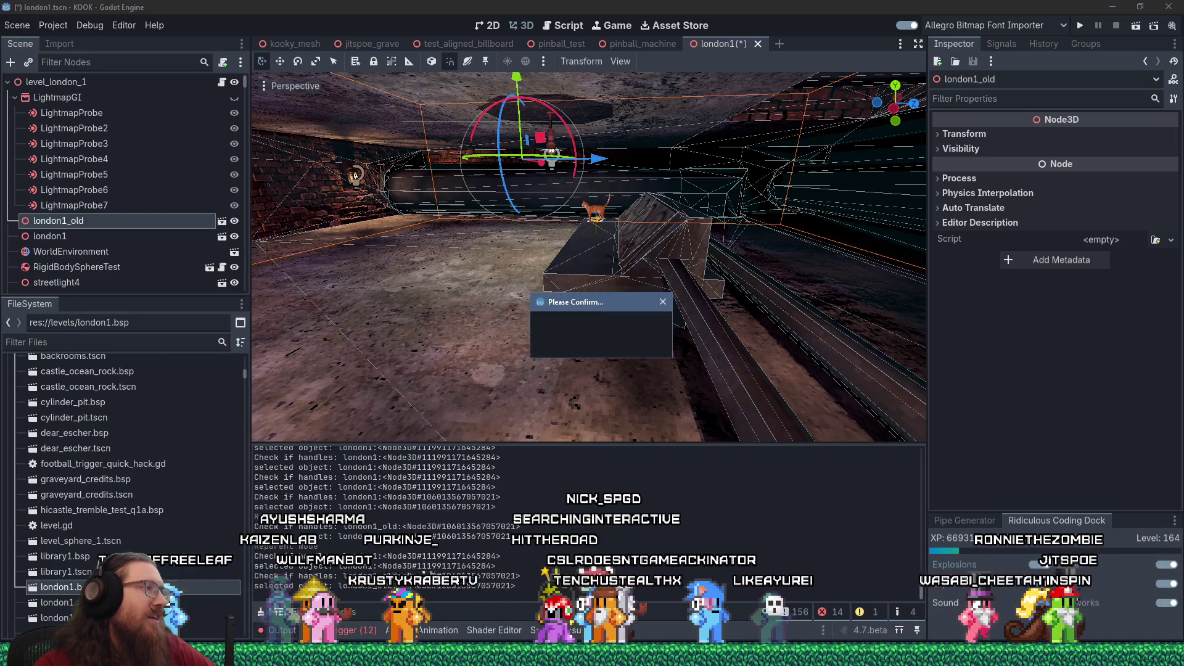
{"action": "left_click", "coordinate": [559, 346]}
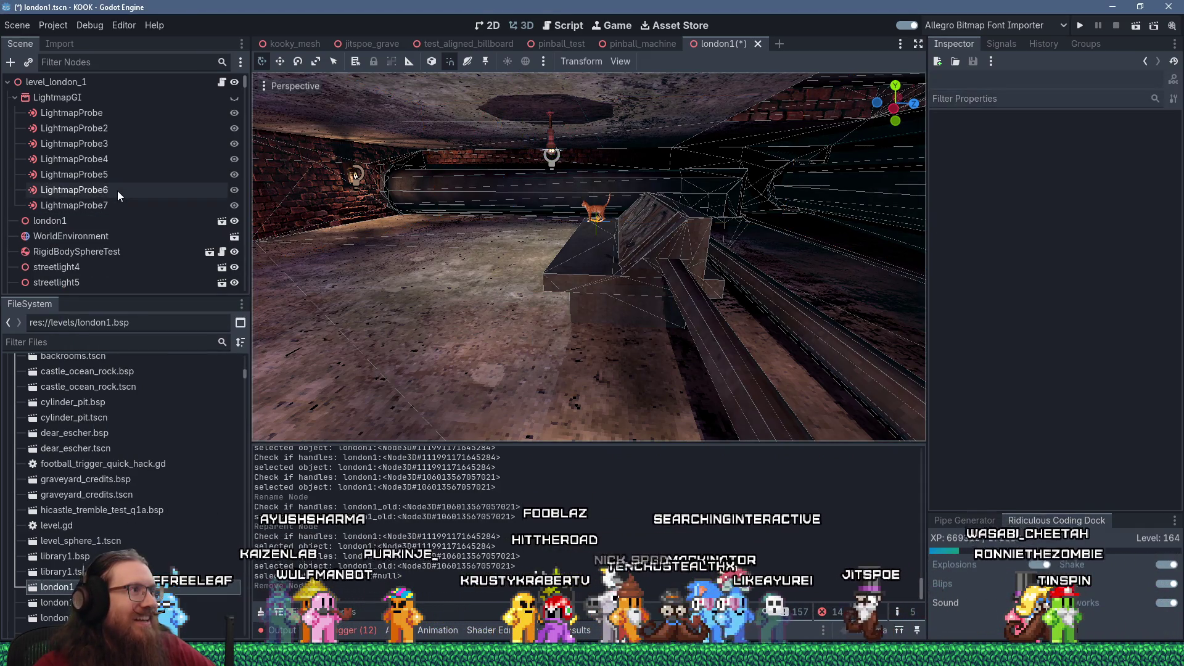
{"action": "key", "text": "ctrl+s"}
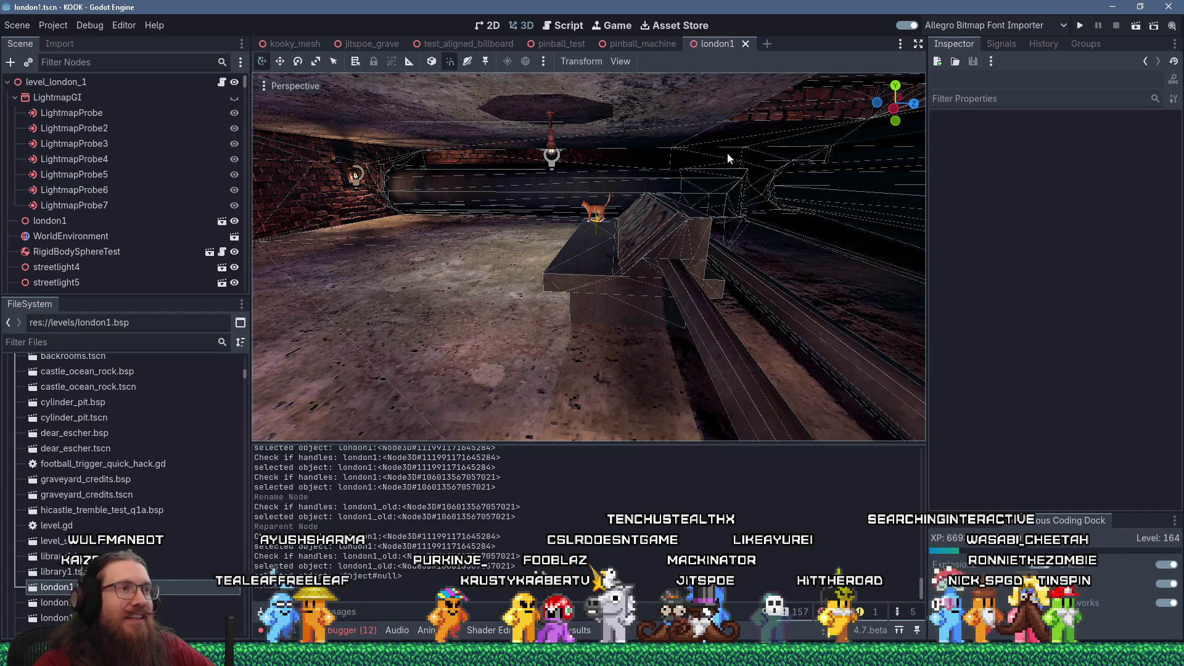
{"action": "left_click", "coordinate": [1079, 25]}
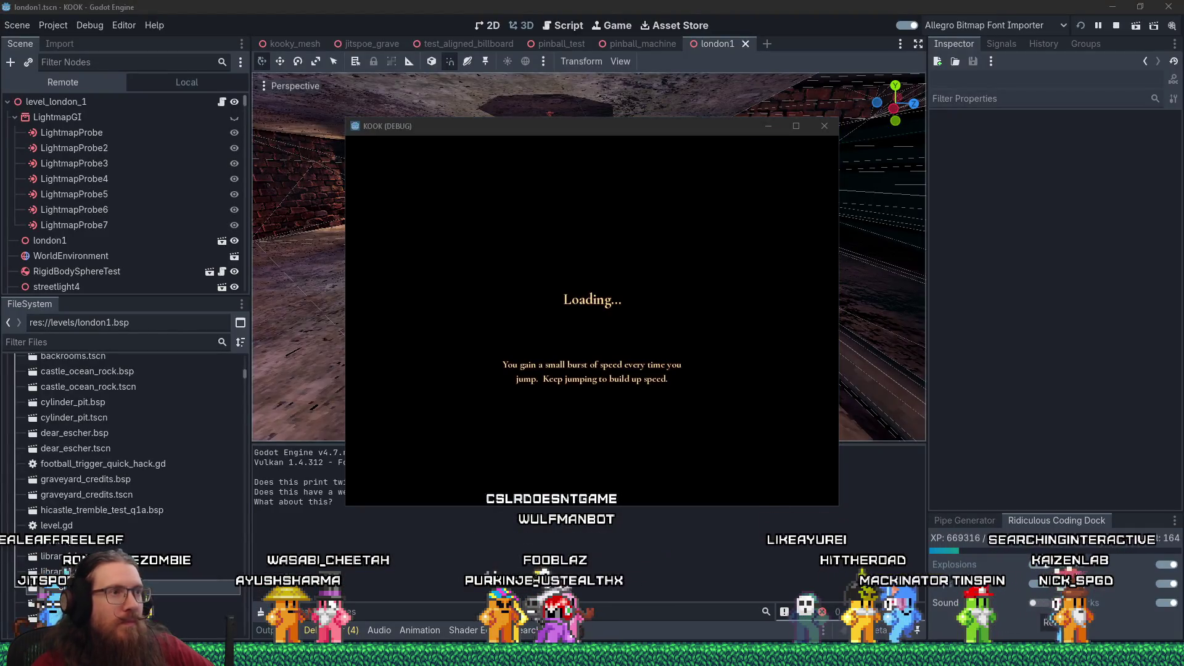
Leave the loading game and switch over to the Firefox window.
{"action": "key", "text": "alt+Tab"}
{"action": "key", "text": "alt+Tab"}
{"action": "key", "text": "alt+Tab"}
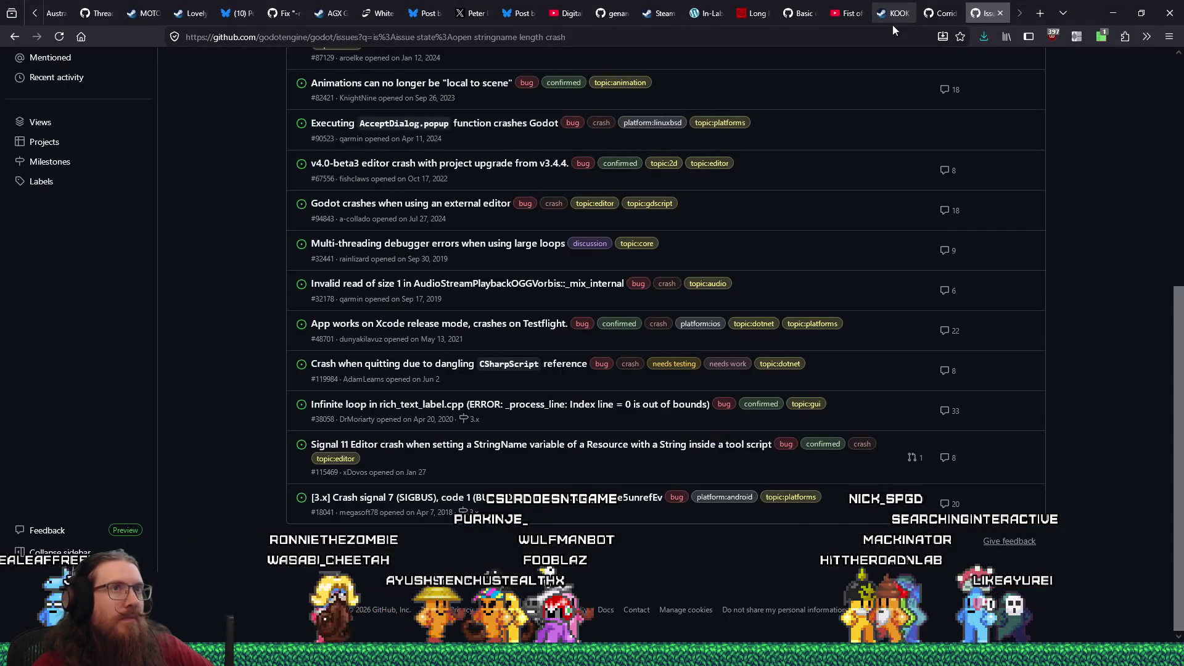
Close the GitHub issues tab, move the PoseCap and KOOK Steam tabs forward, then view the Fist of the Forgotten video.
{"action": "left_click", "coordinate": [999, 13]}
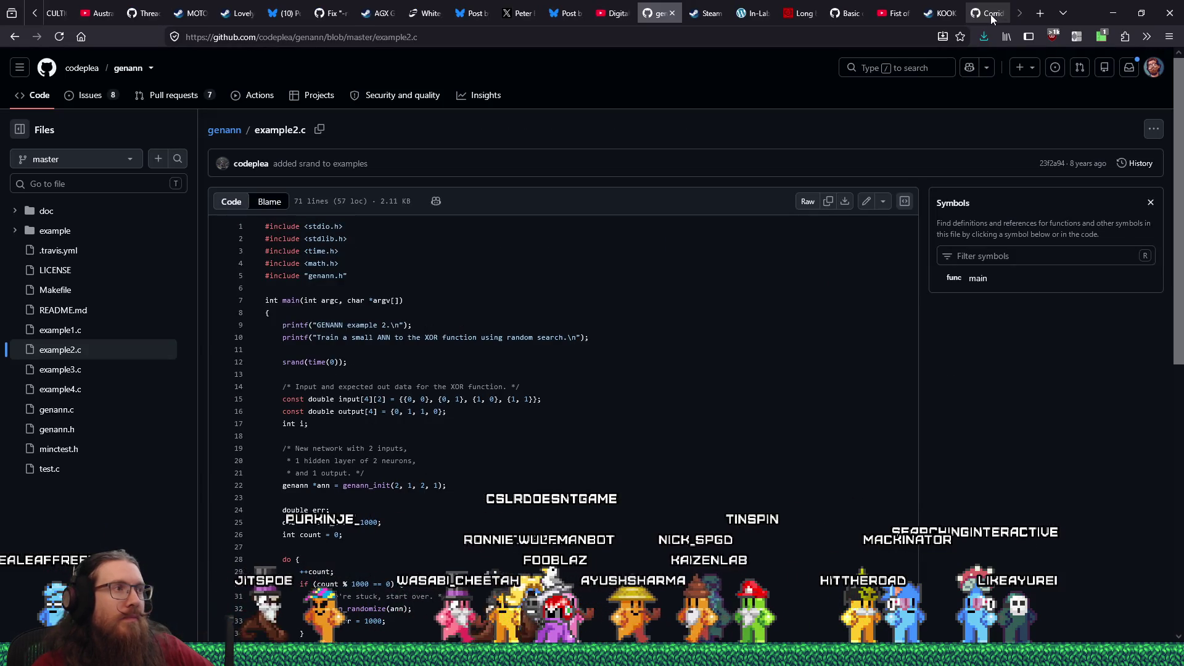
{"action": "left_click", "coordinate": [982, 14]}
{"action": "left_click_drag", "start_coordinate": [992, 19], "coordinate": [99, 17]}
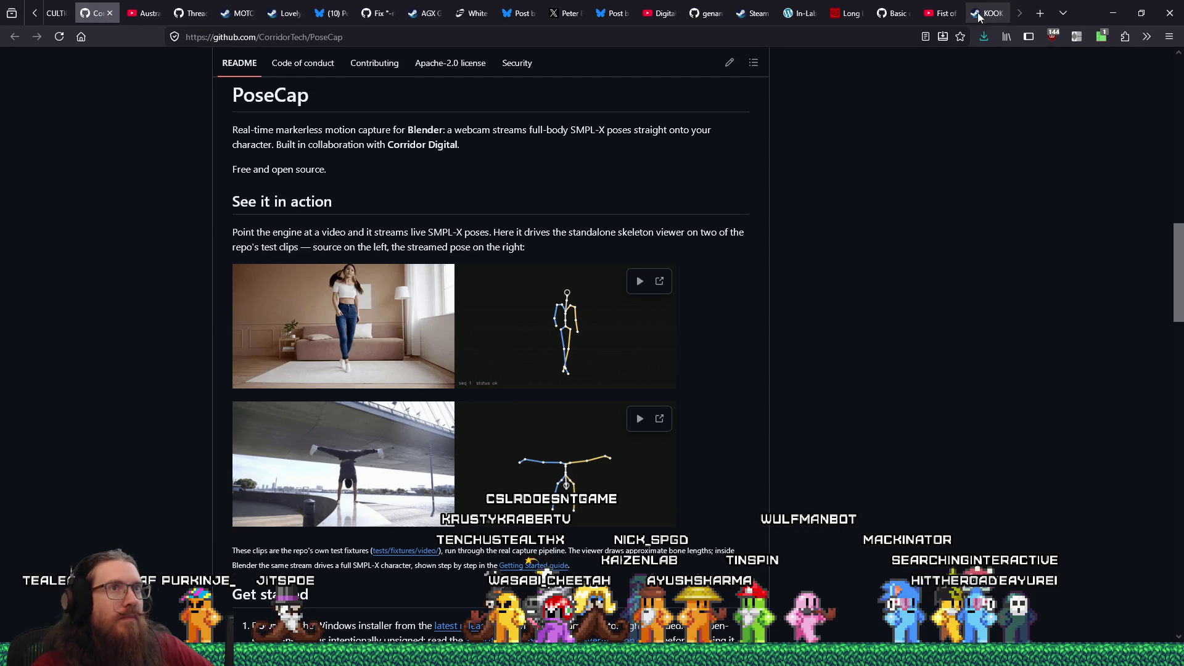
{"action": "left_click", "coordinate": [983, 14]}
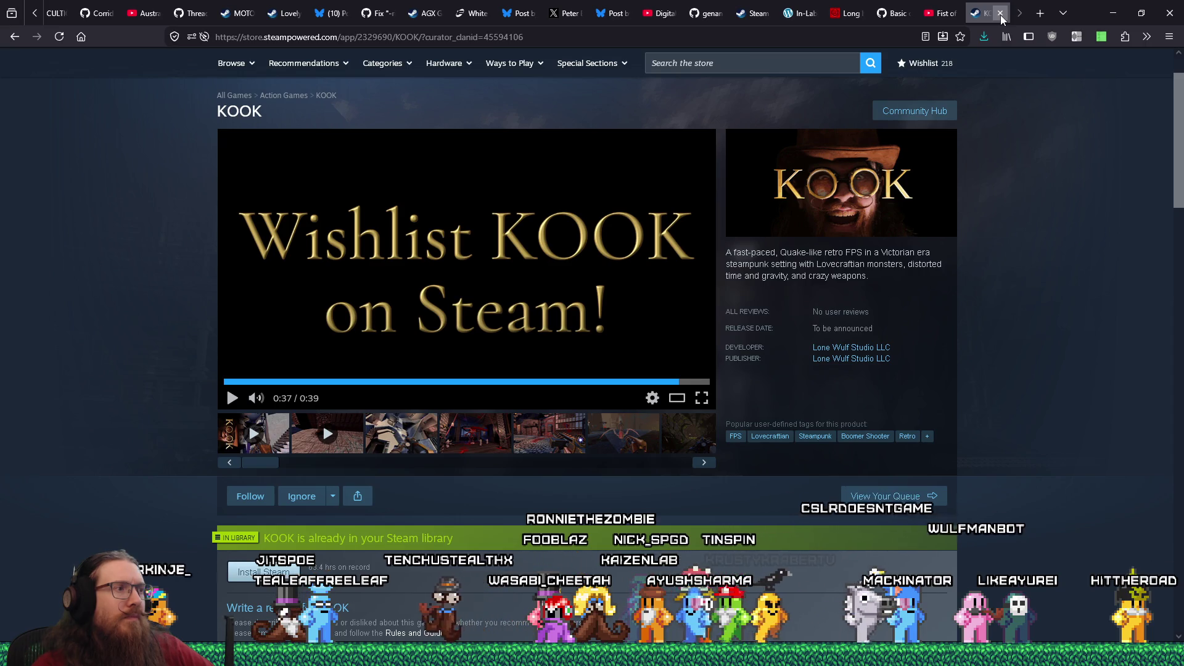
{"action": "left_click", "coordinate": [59, 38]}
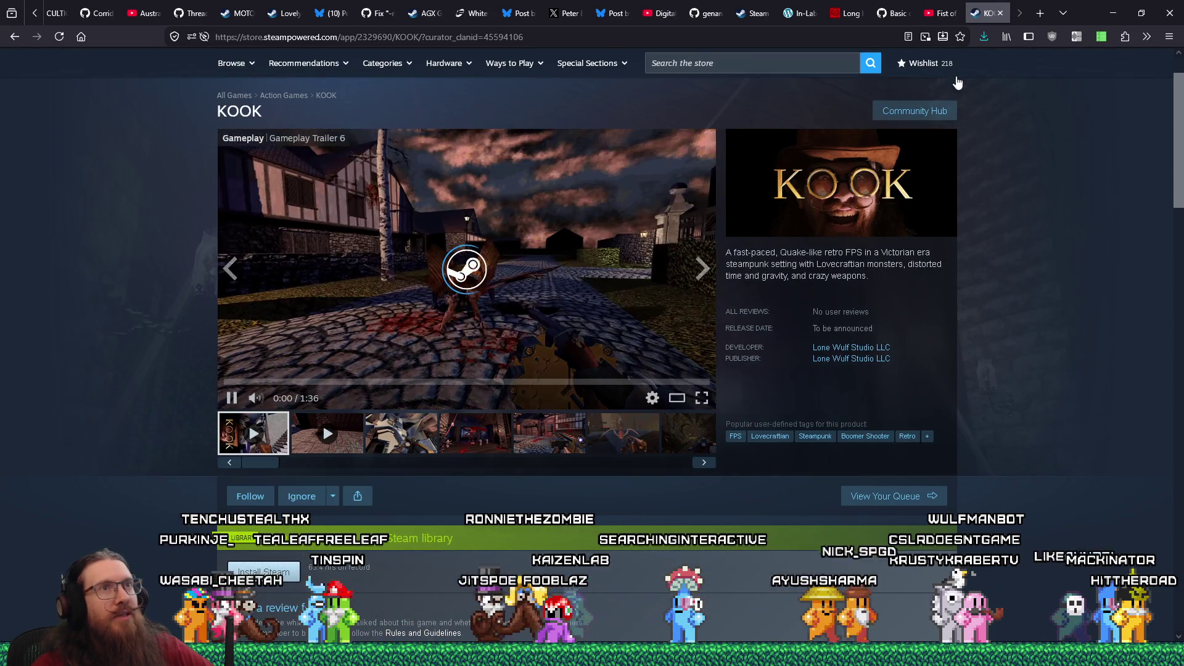
{"action": "left_click_drag", "start_coordinate": [257, 5], "coordinate": [87, 12]}
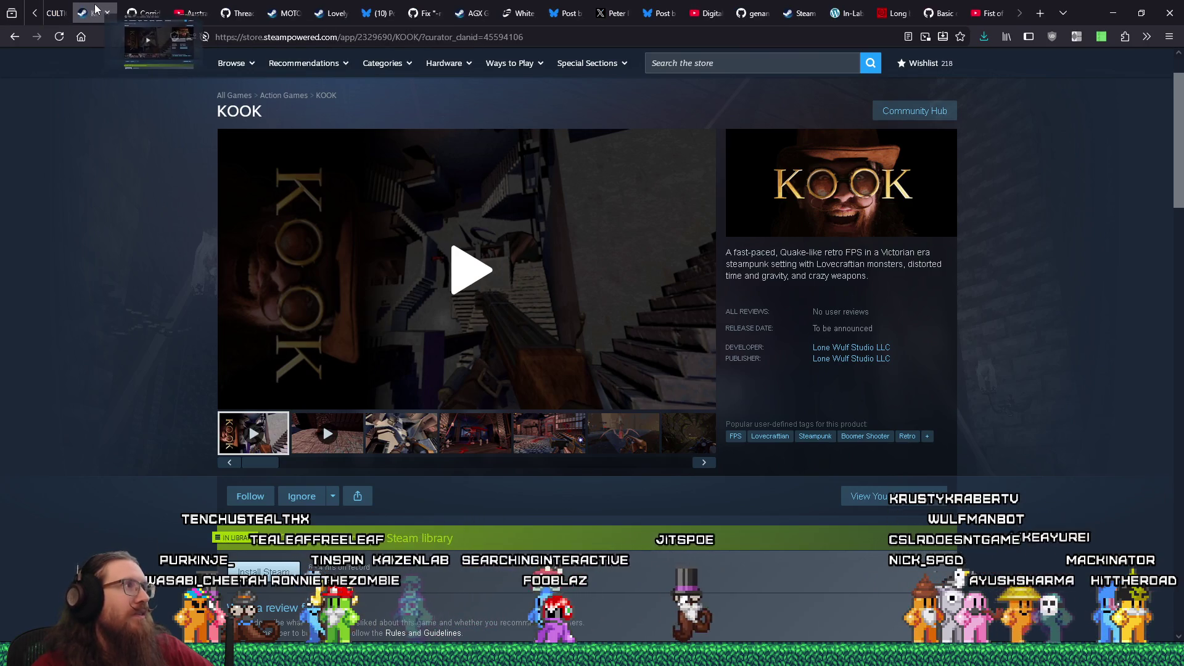
{"action": "left_click", "coordinate": [987, 16]}
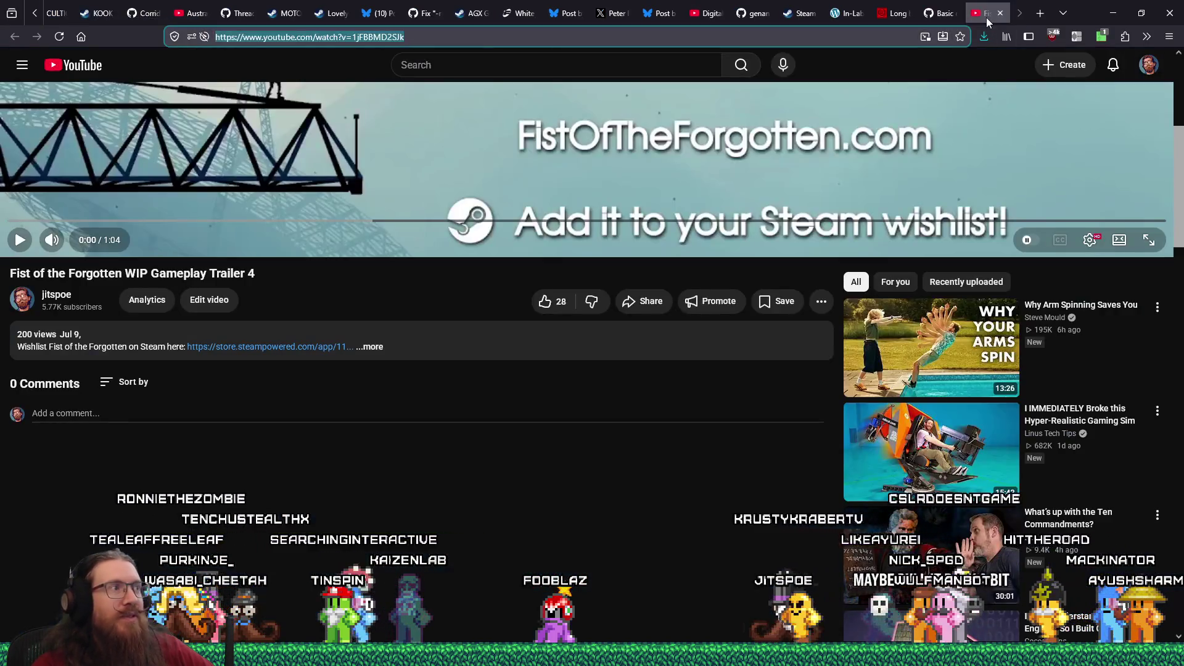
Like the Fist of the Forgotten trailer, reload the page, and scroll down to its comments.
{"action": "left_click", "coordinate": [554, 306]}
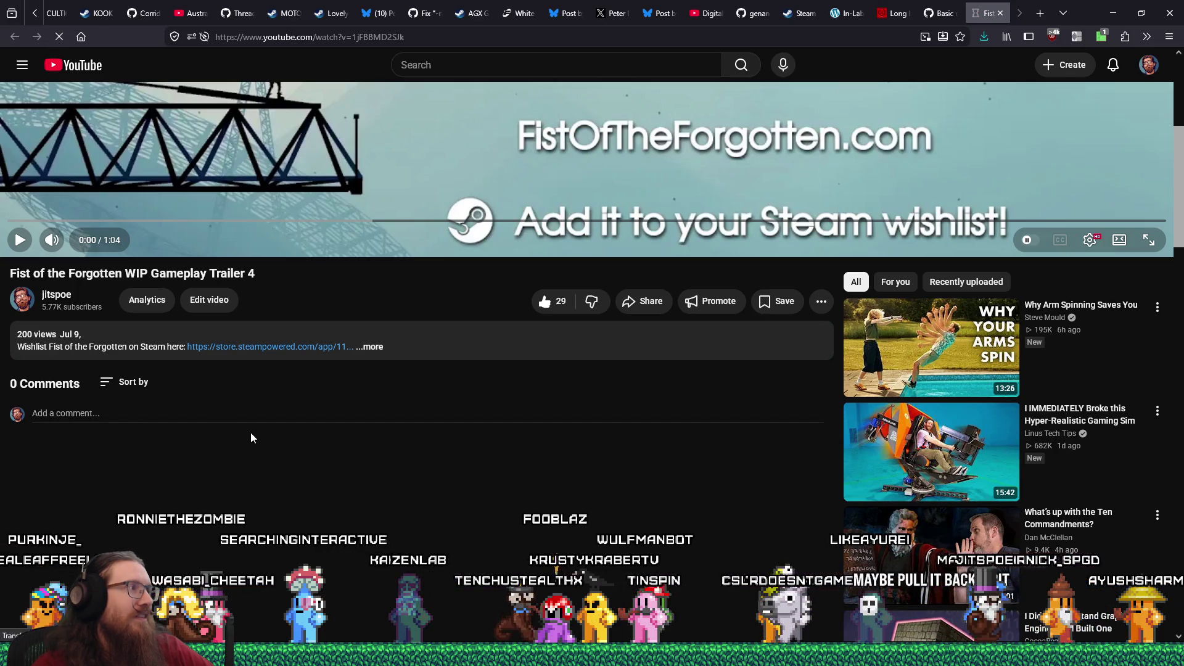
{"action": "key", "text": "F5"}
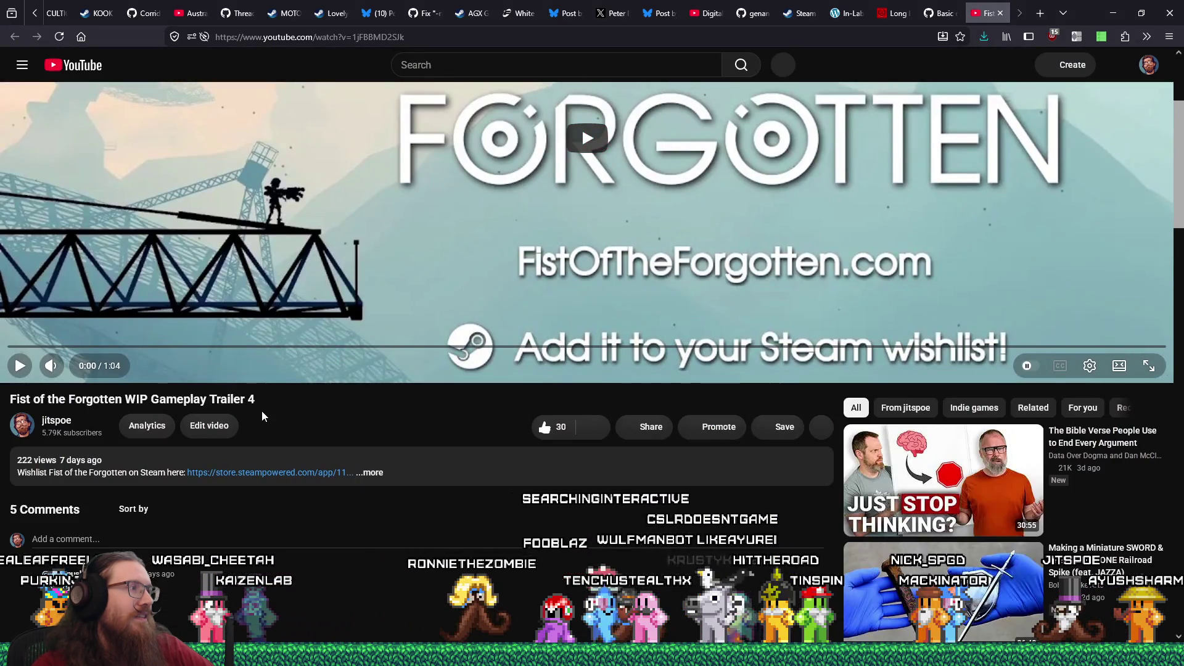
{"action": "scroll", "coordinate": [261, 411], "scroll_direction": "down", "scroll_amount": 3}
{"action": "scroll", "coordinate": [261, 411], "scroll_direction": "down", "scroll_amount": 3}
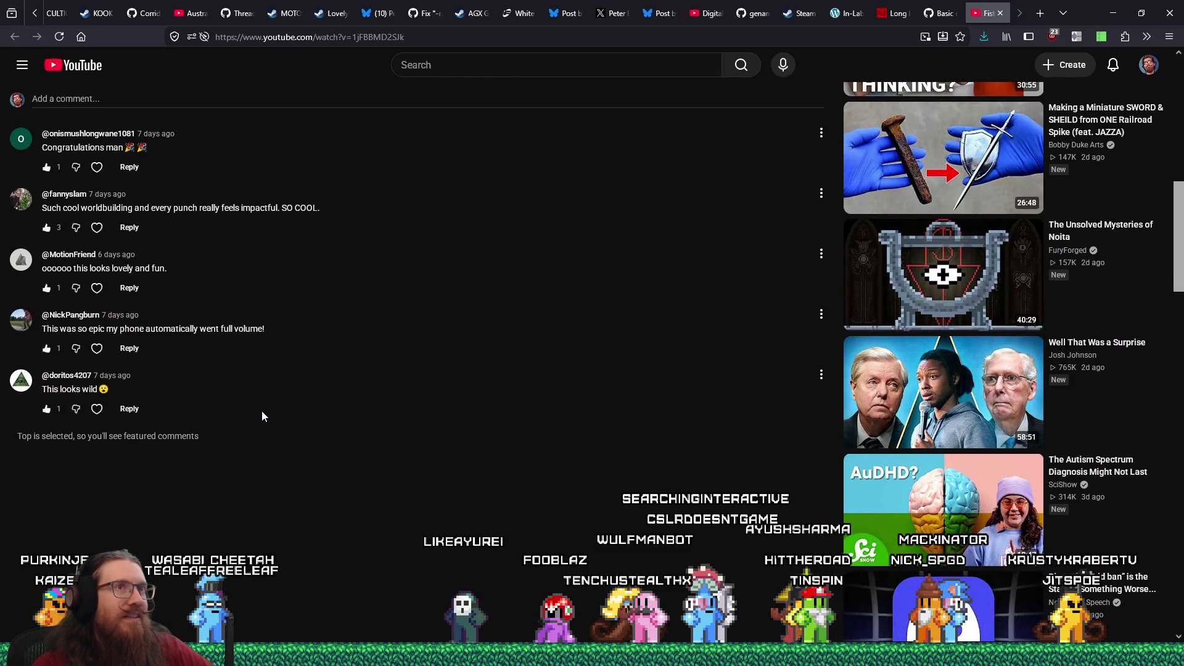
{"action": "key", "text": "alt+Tab"}
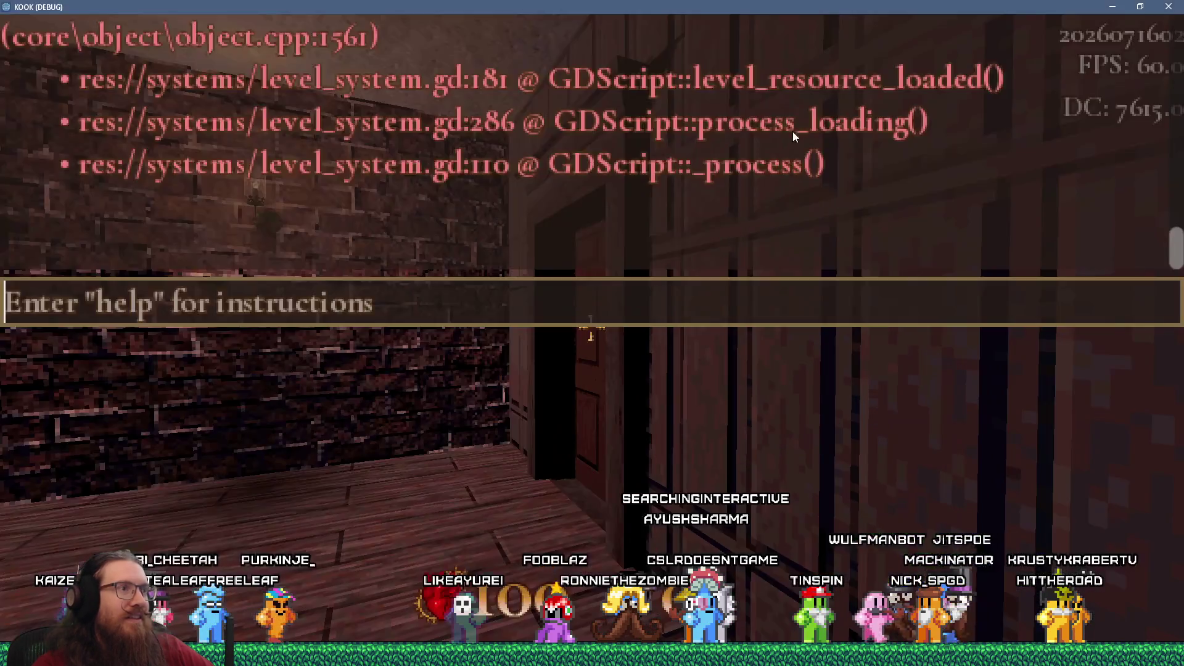
Walk through the bookshelf room, window, alley, streets, stairwell and pipe tunnel into the cultists' room.
{"action": "key", "text": "w"}
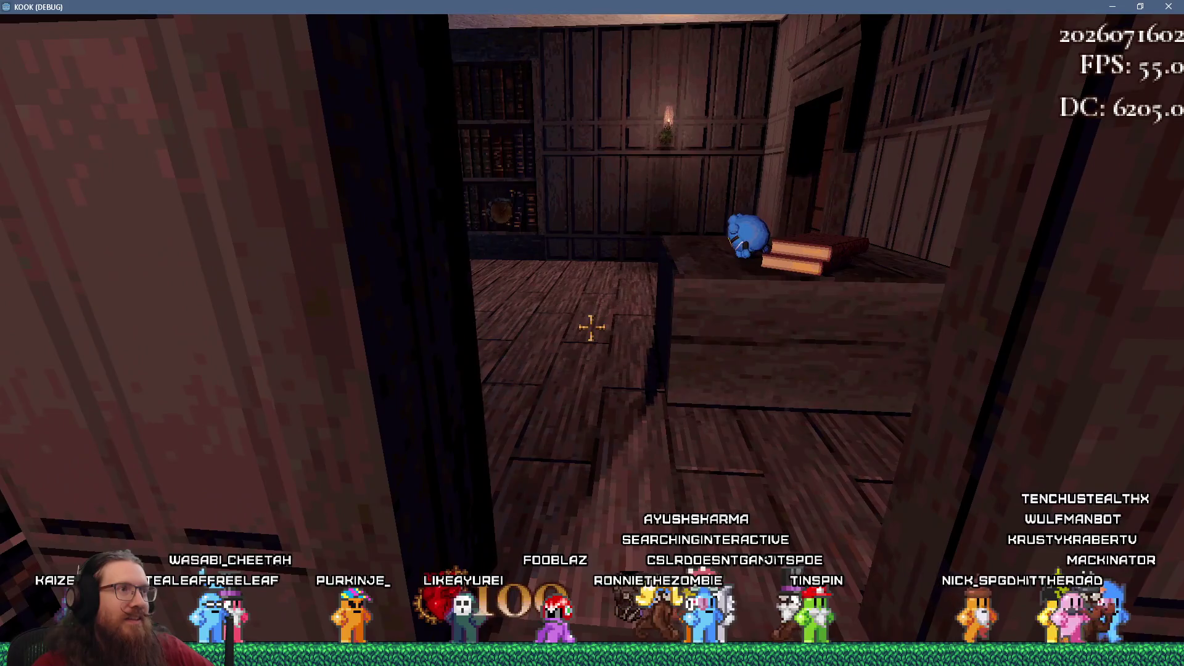
{"action": "key", "text": "w"}
{"action": "key", "text": "e"}
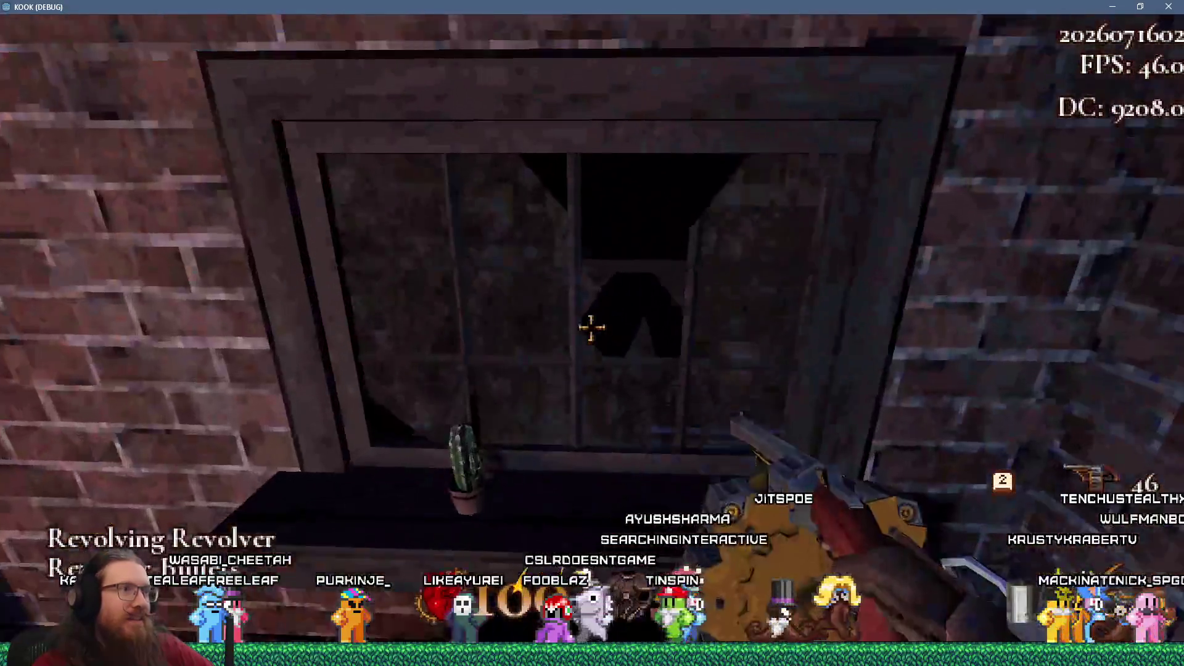
{"action": "key", "text": "w"}
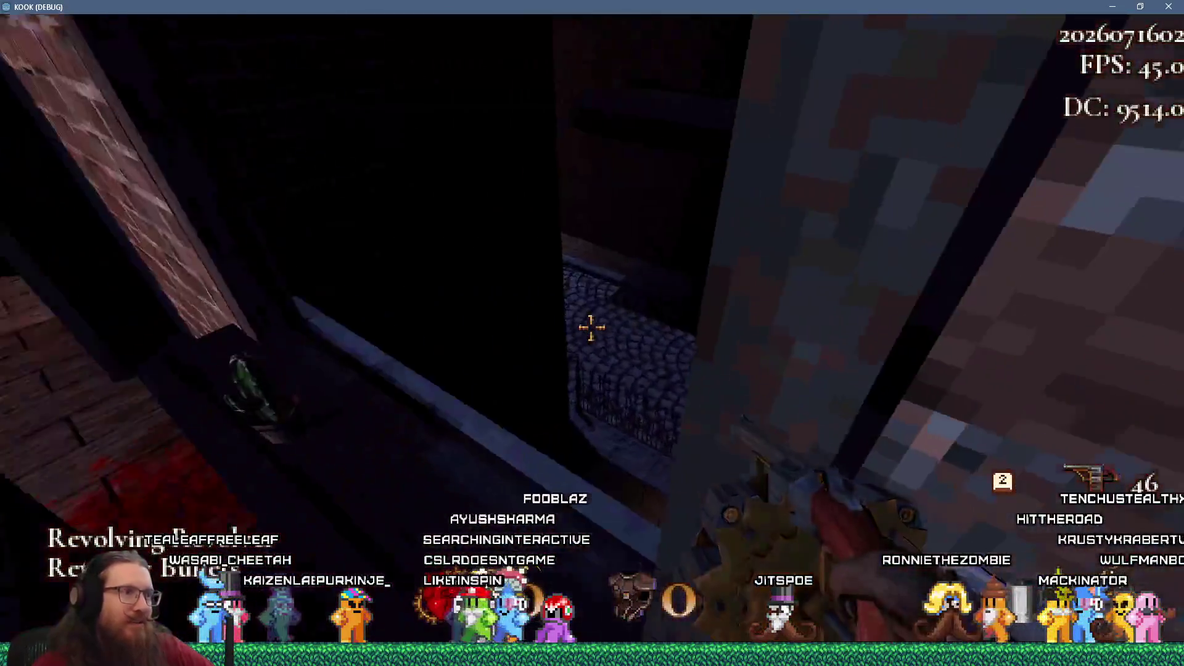
{"action": "key", "text": "w"}
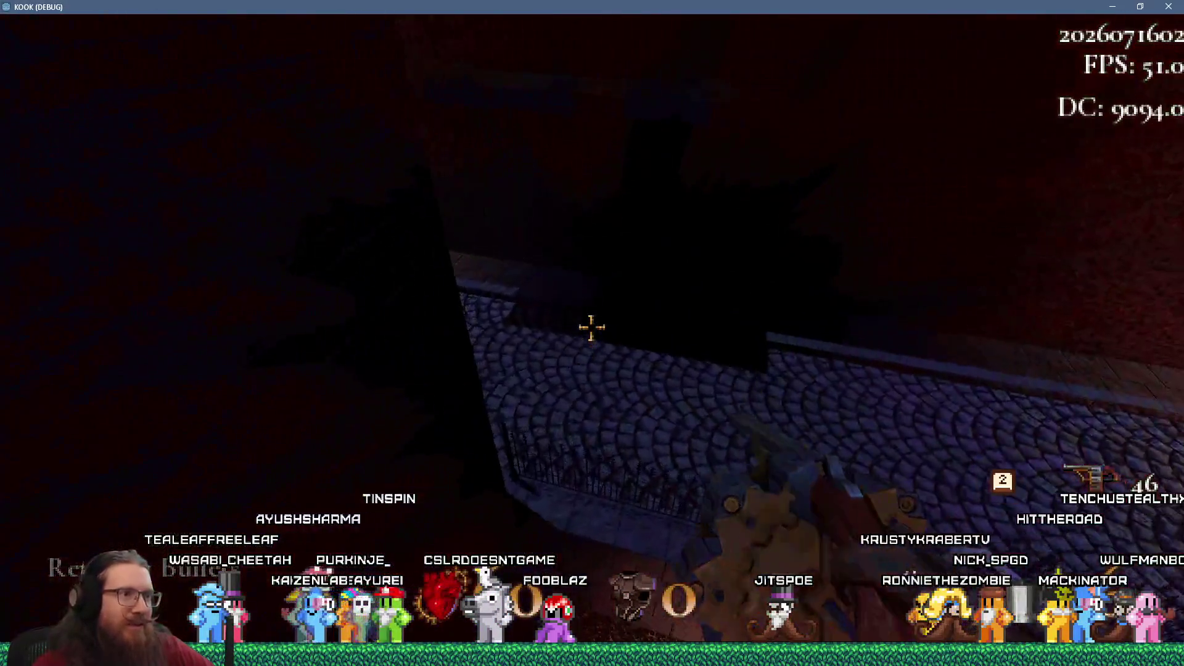
{"action": "key", "text": "w"}
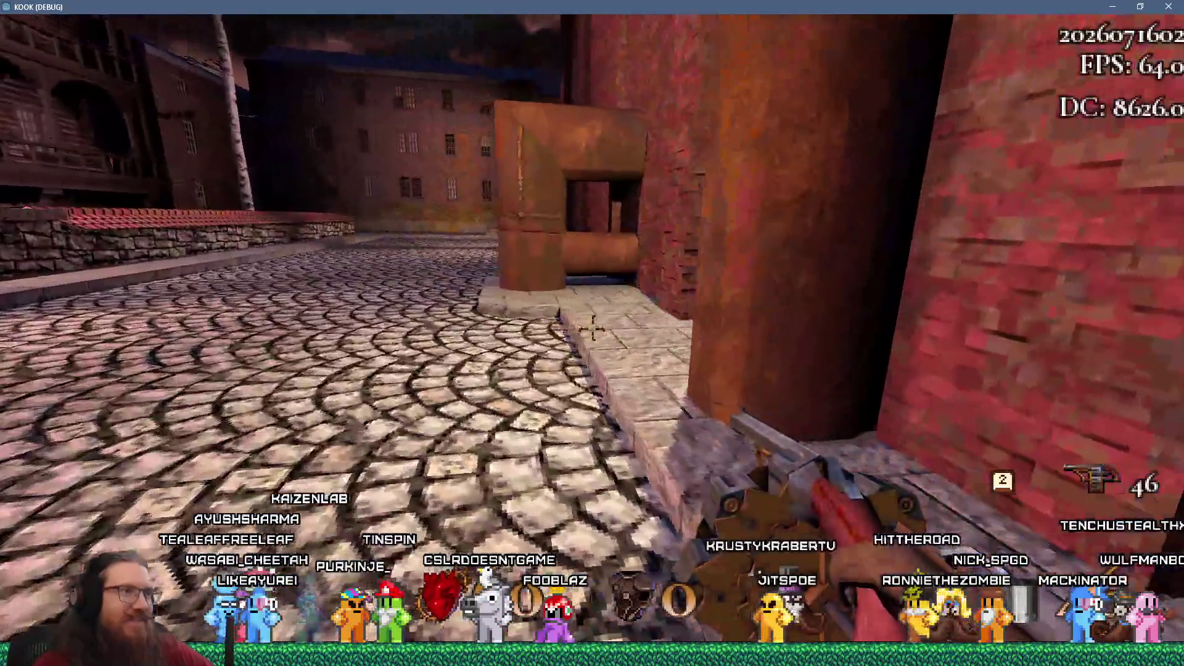
{"action": "key", "text": "w"}
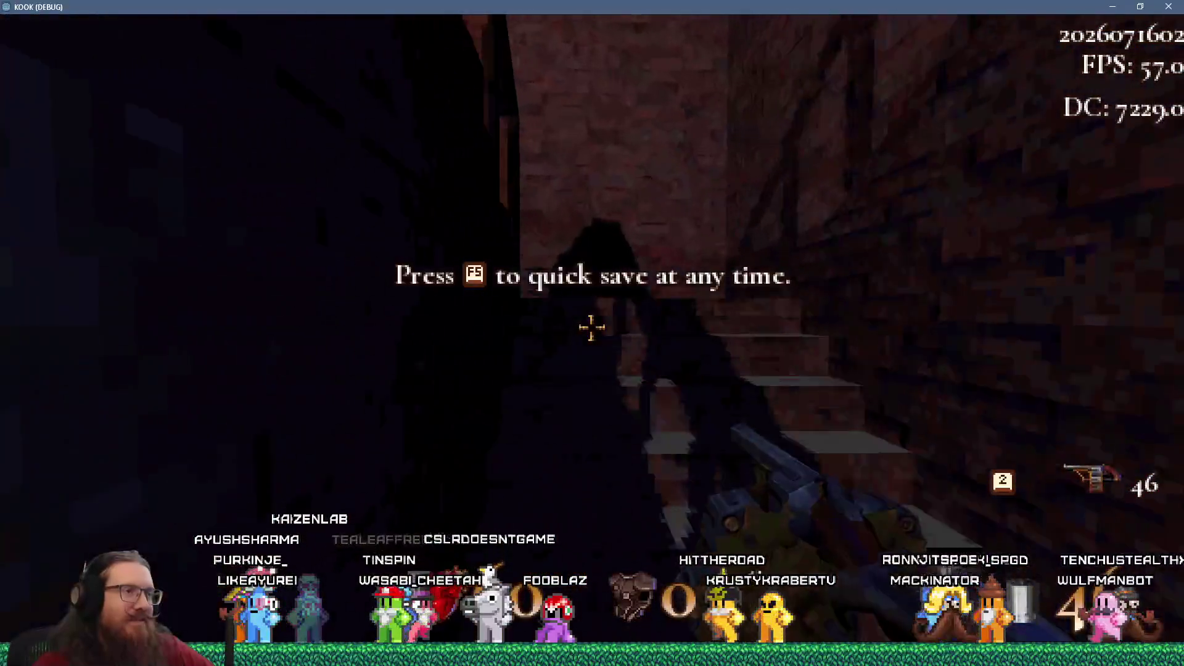
{"action": "key", "text": "w"}
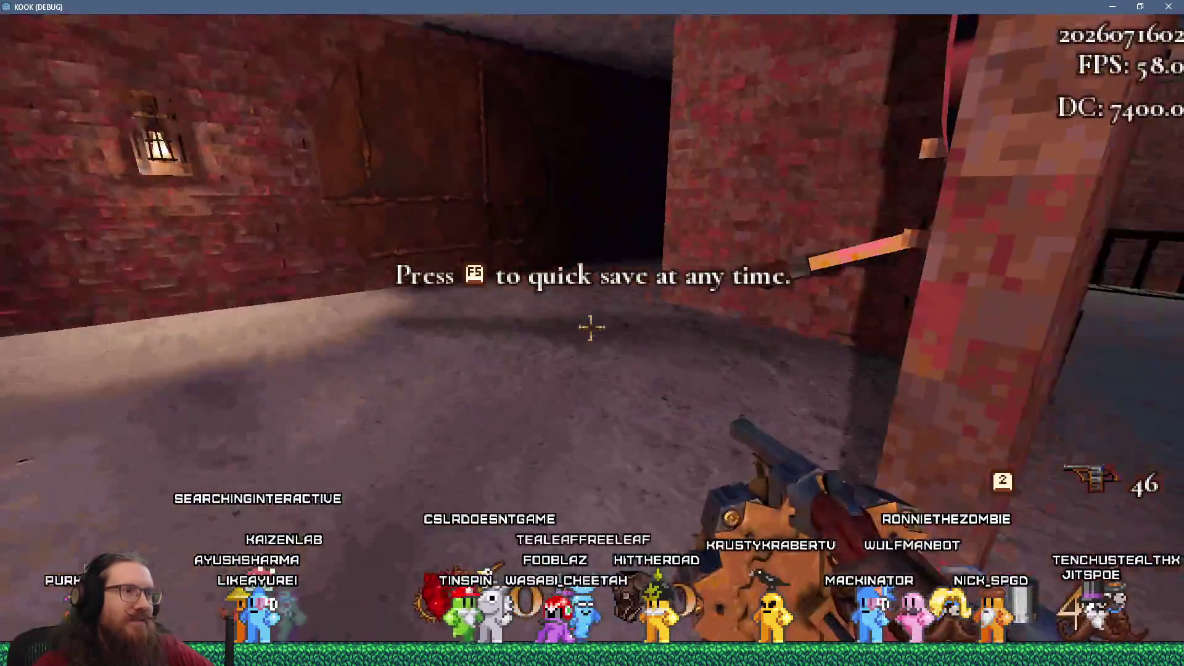
{"action": "key", "text": "w"}
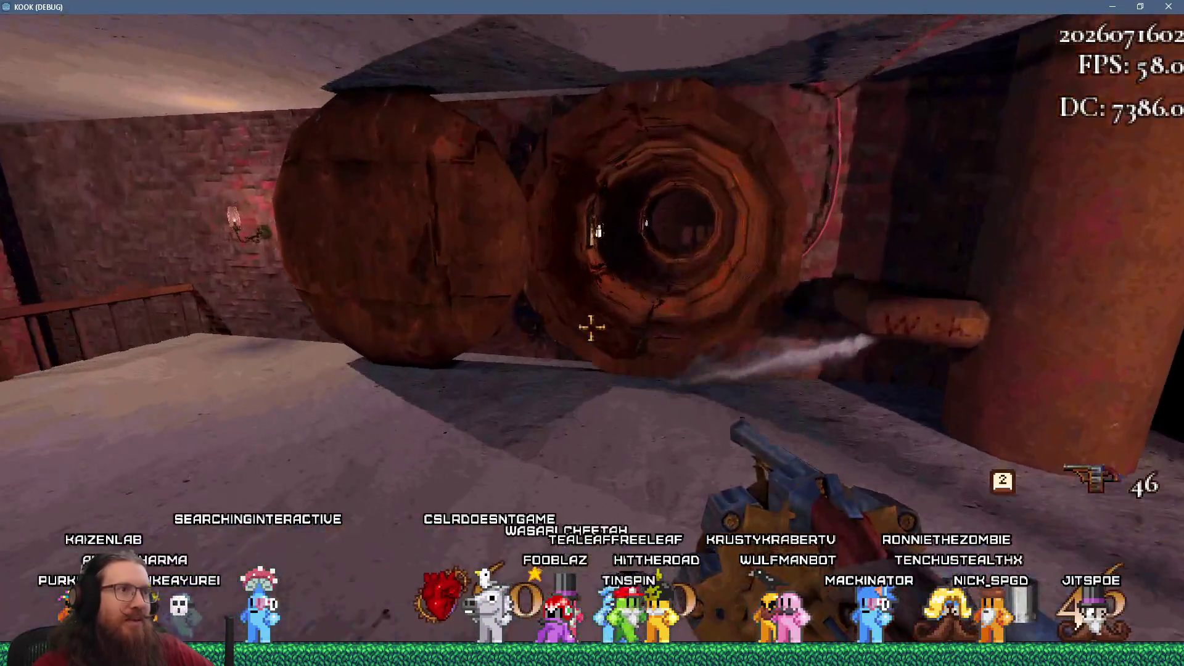
{"action": "key", "text": "w"}
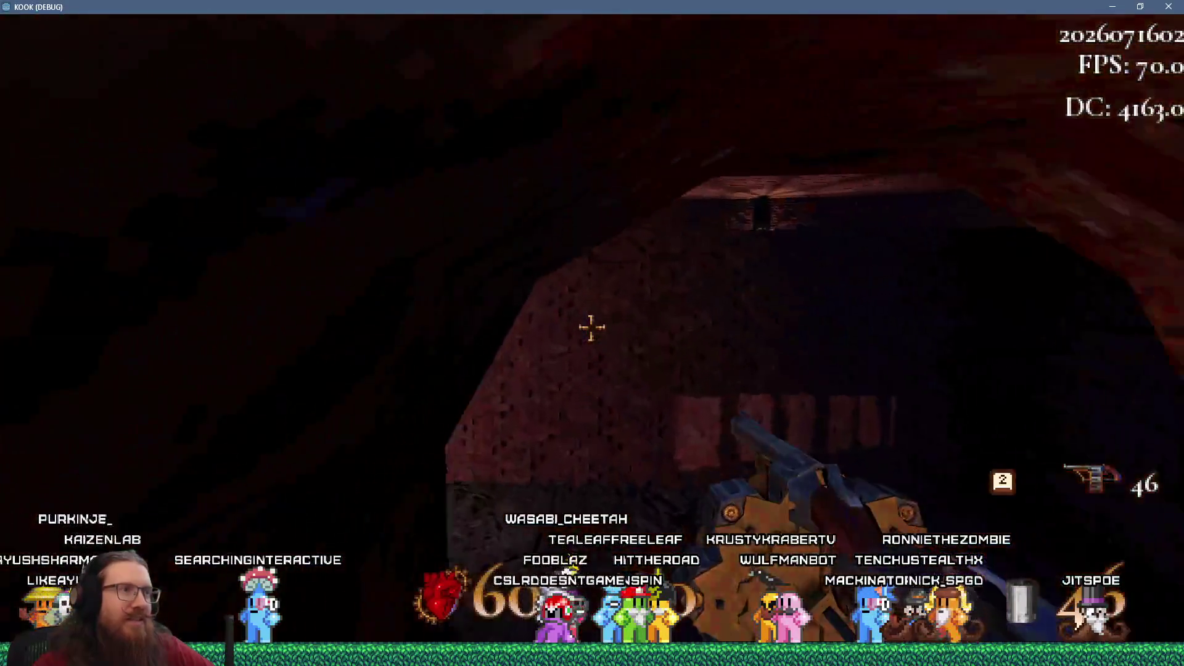
{"action": "key", "text": "w"}
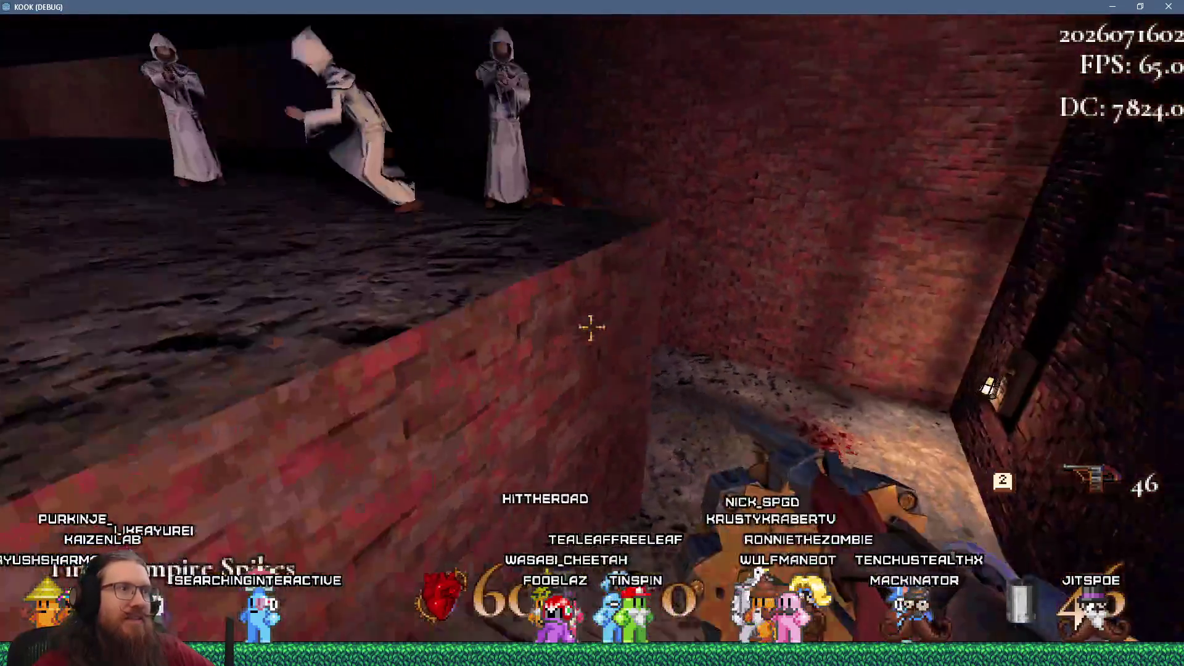
{"action": "key", "text": "w"}
Shoot the robed enemies, collect the pickups, and gun down the cultists in the doorway.
{"action": "left_click", "coordinate": [590, 327]}
{"action": "left_click", "coordinate": [591, 327]}
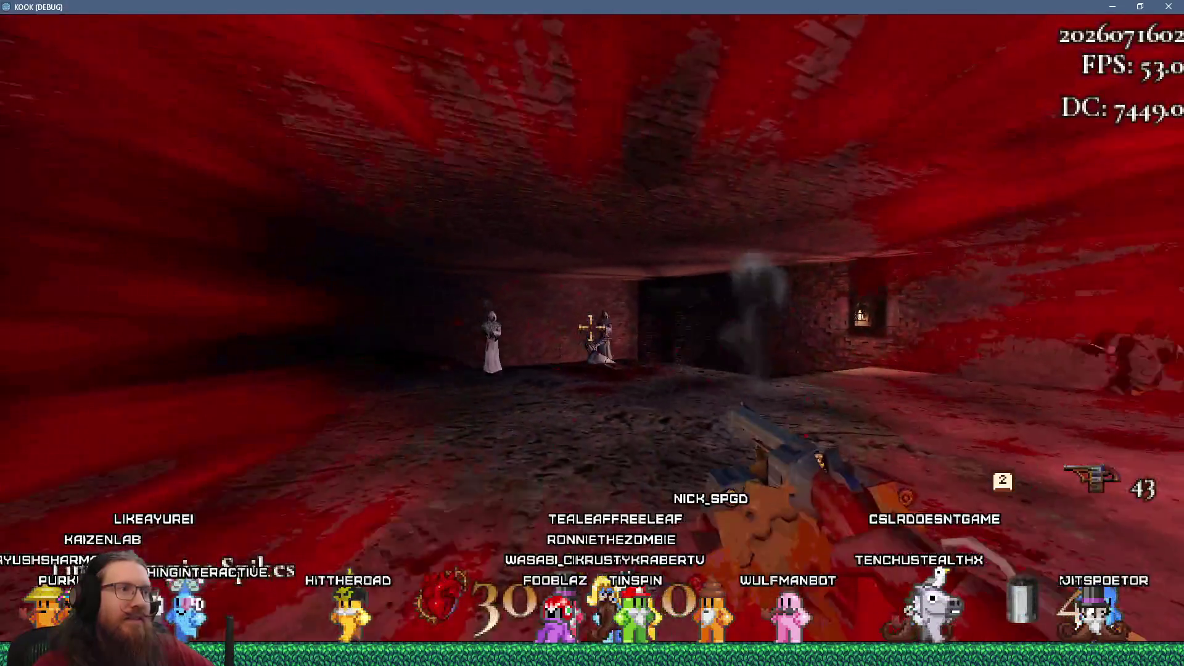
{"action": "left_click", "coordinate": [591, 327]}
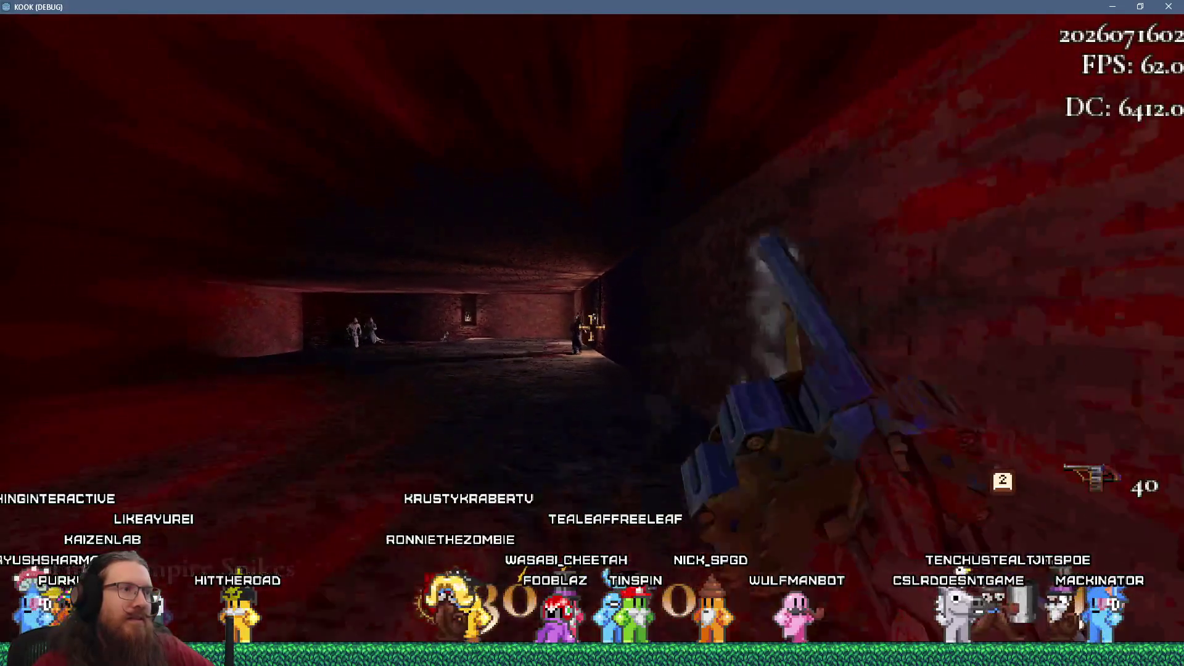
{"action": "key", "text": "w"}
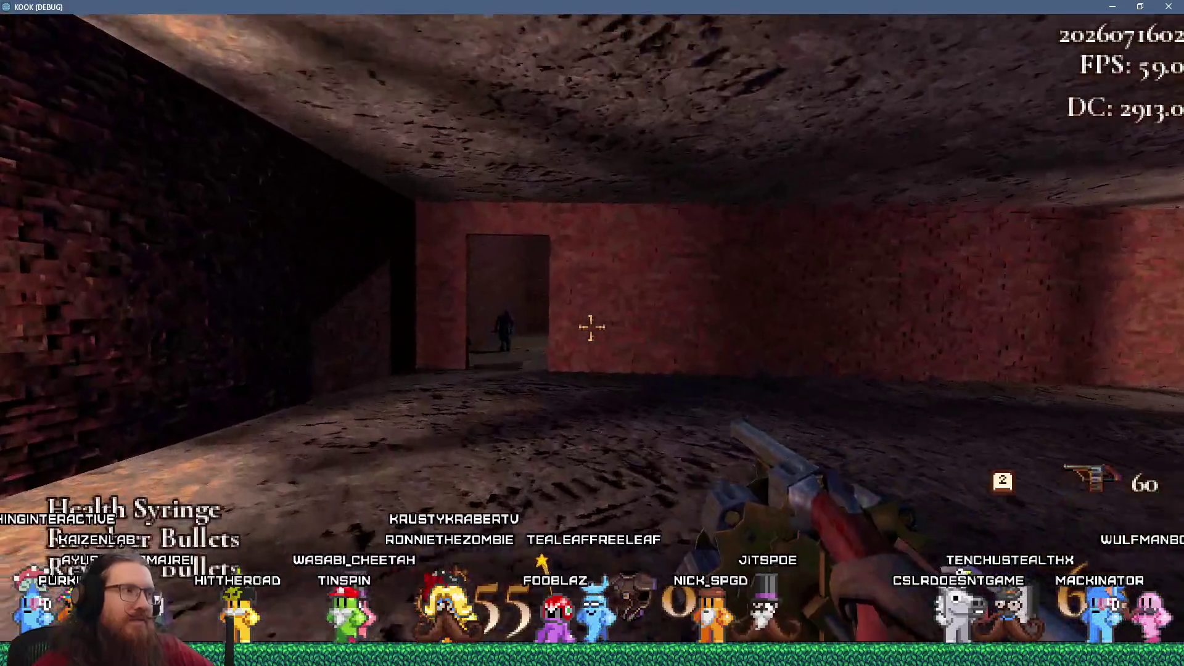
{"action": "left_click", "coordinate": [591, 327]}
{"action": "left_click", "coordinate": [590, 327]}
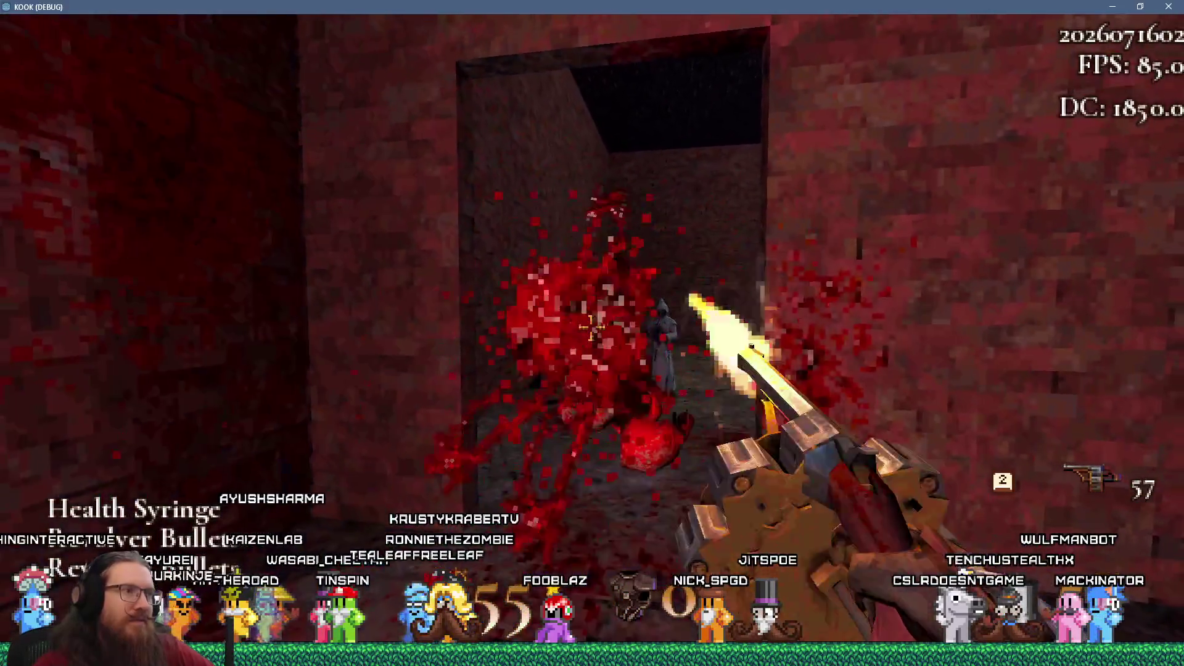
{"action": "left_click", "coordinate": [590, 327]}
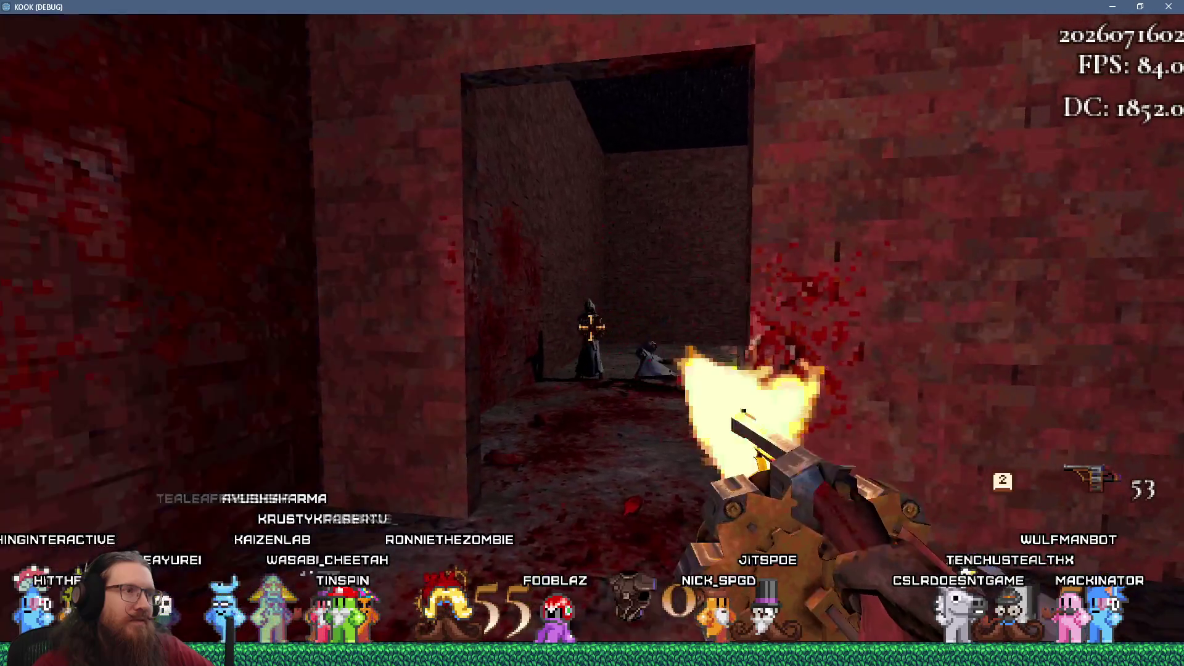
Clear the brick room of robed cultists and go through the gated opening into the corridor.
{"action": "key", "text": "w"}
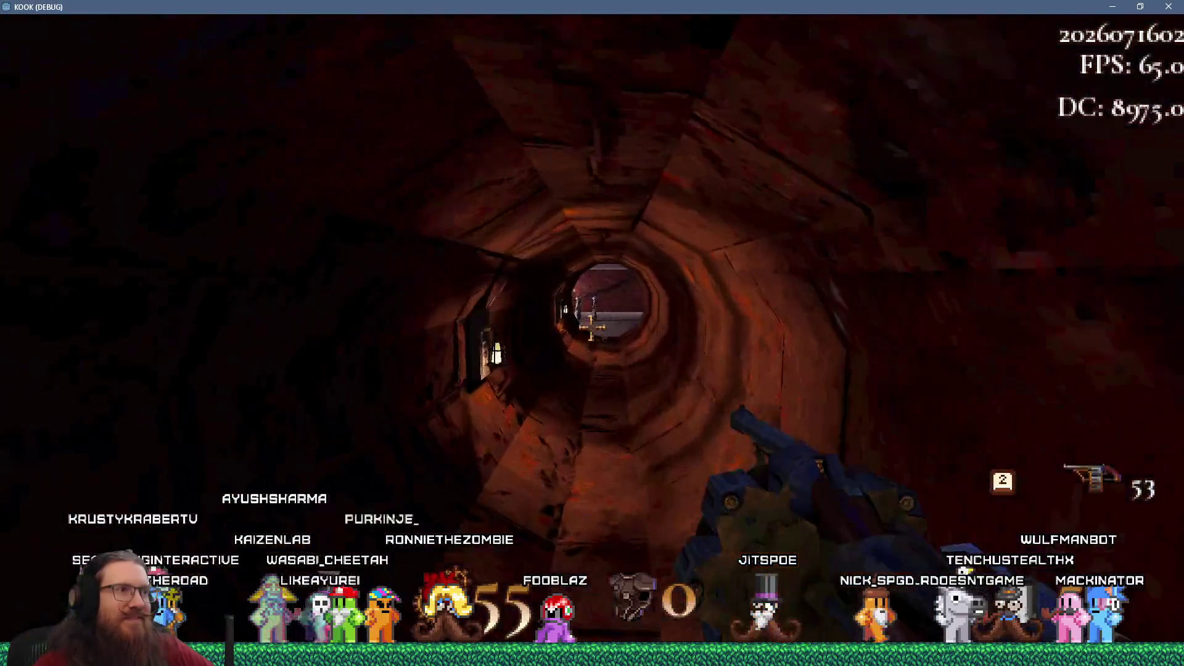
{"action": "left_click", "coordinate": [591, 327]}
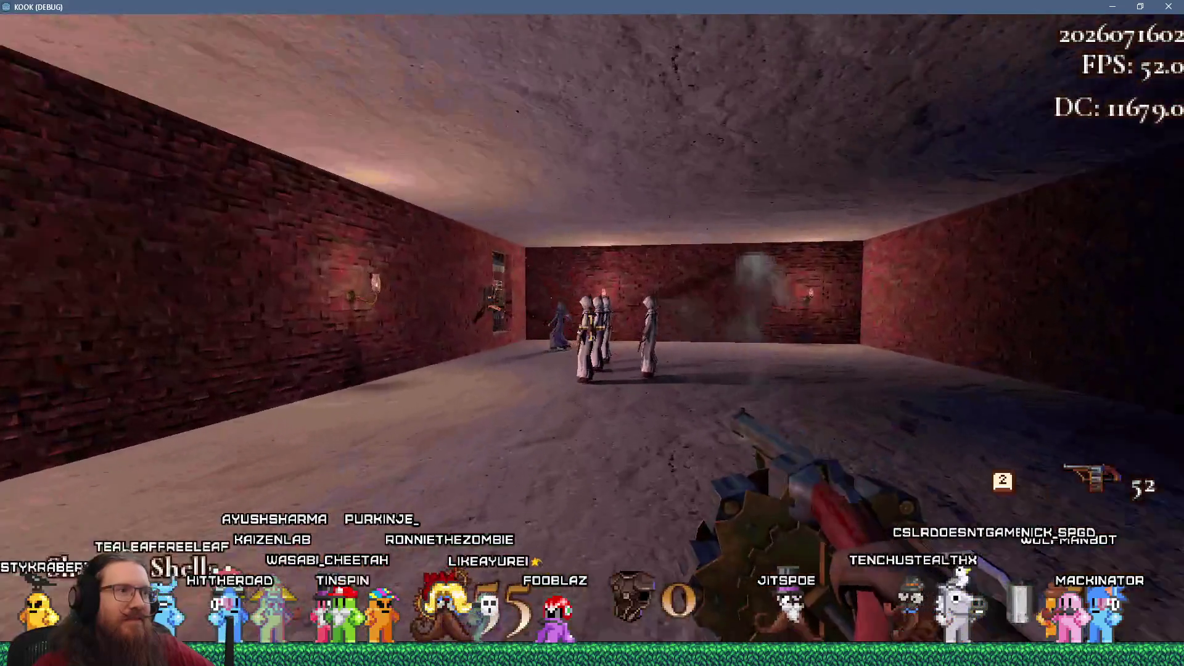
{"action": "left_click", "coordinate": [590, 327]}
{"action": "left_click", "coordinate": [591, 327]}
{"action": "left_click", "coordinate": [591, 327]}
{"action": "left_click", "coordinate": [591, 327]}
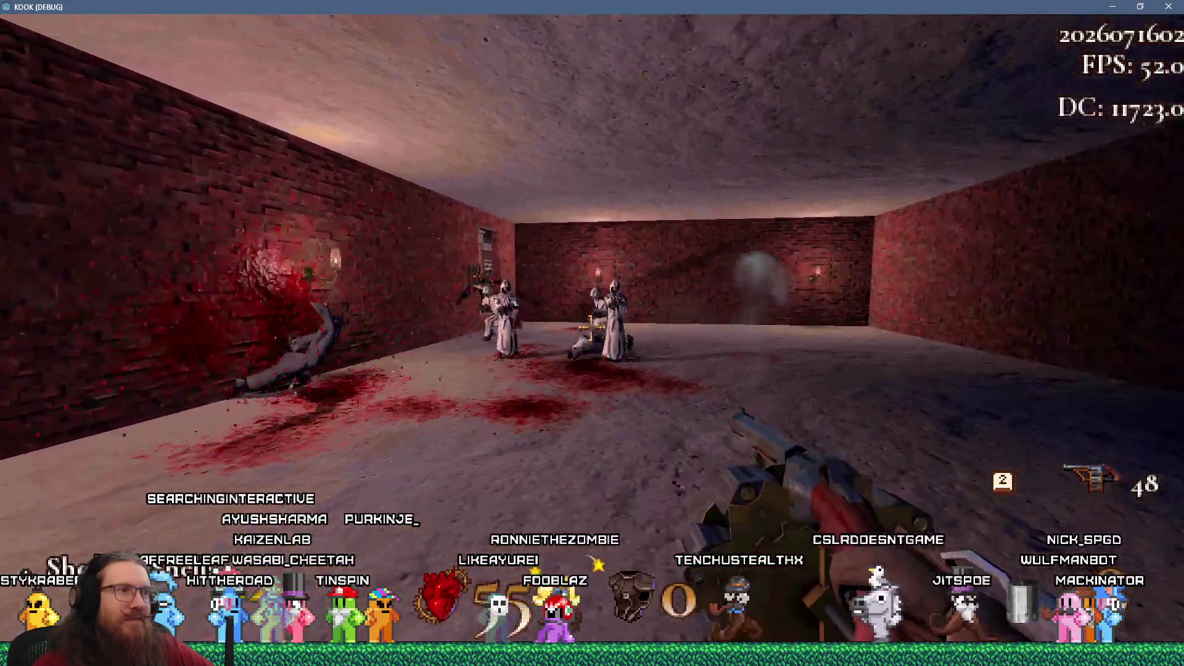
{"action": "left_click", "coordinate": [591, 327]}
{"action": "left_click", "coordinate": [591, 327]}
{"action": "left_click", "coordinate": [591, 327]}
{"action": "left_click", "coordinate": [590, 327]}
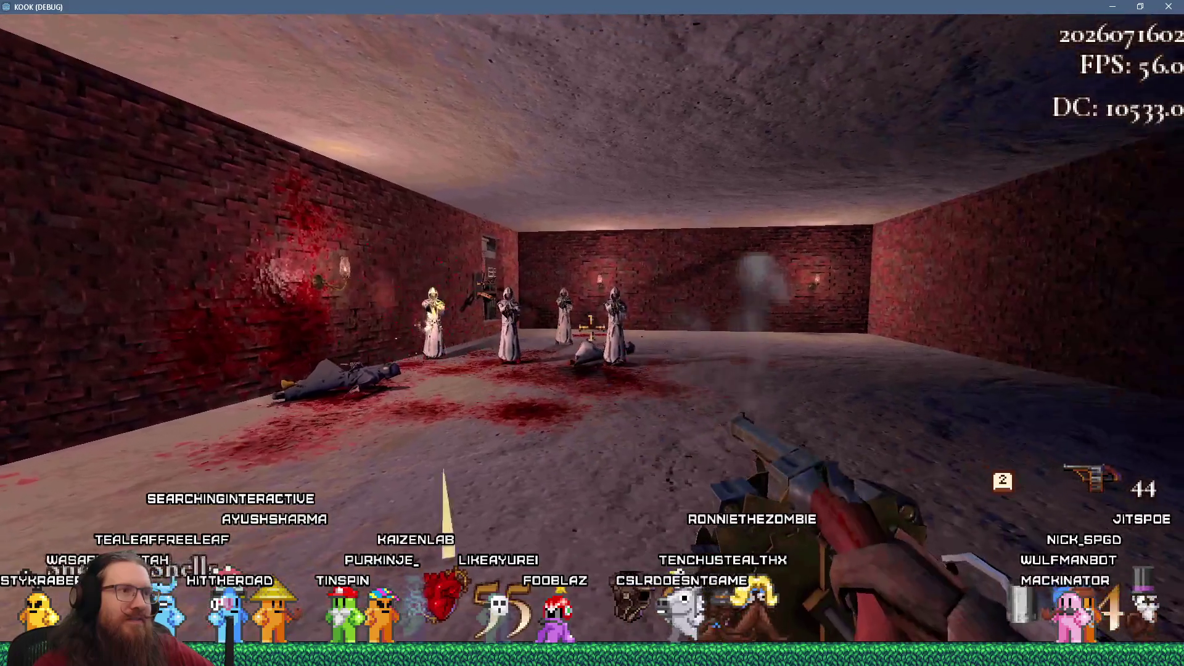
{"action": "left_click", "coordinate": [591, 326]}
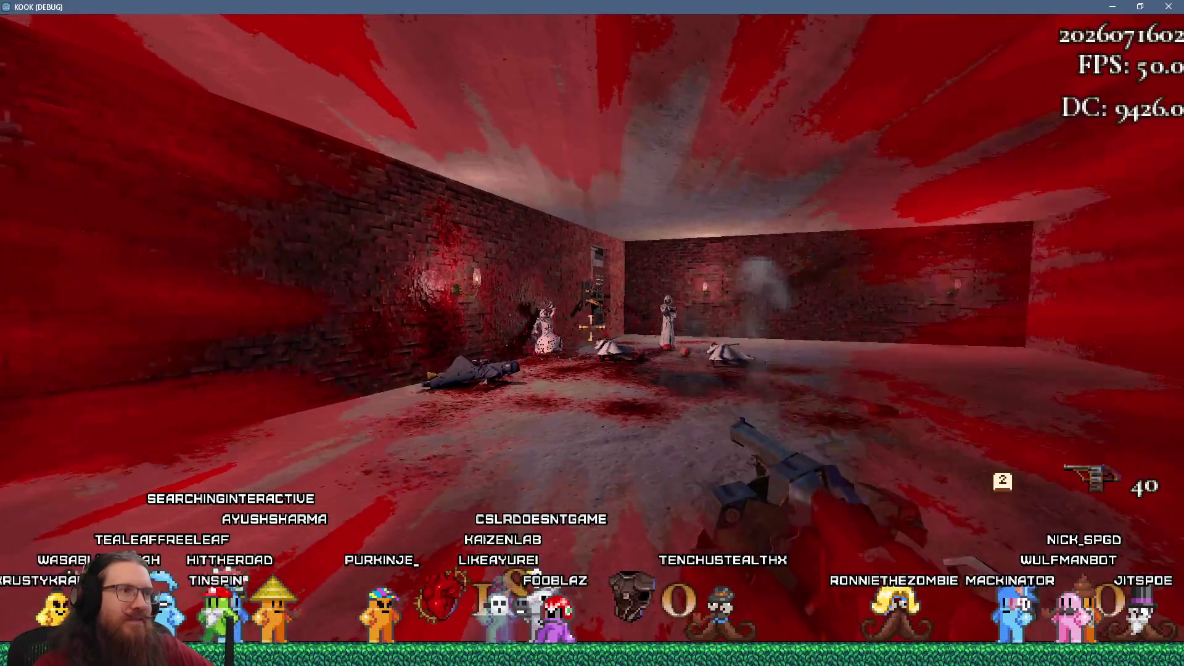
{"action": "key", "text": "w"}
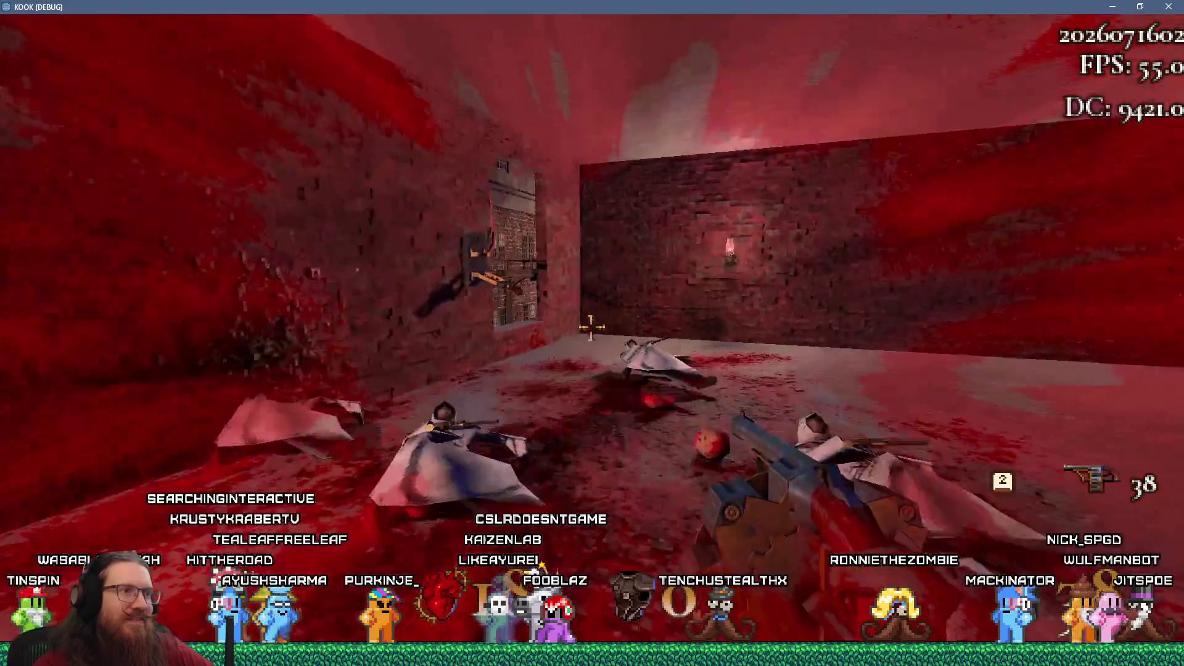
{"action": "key", "text": "w"}
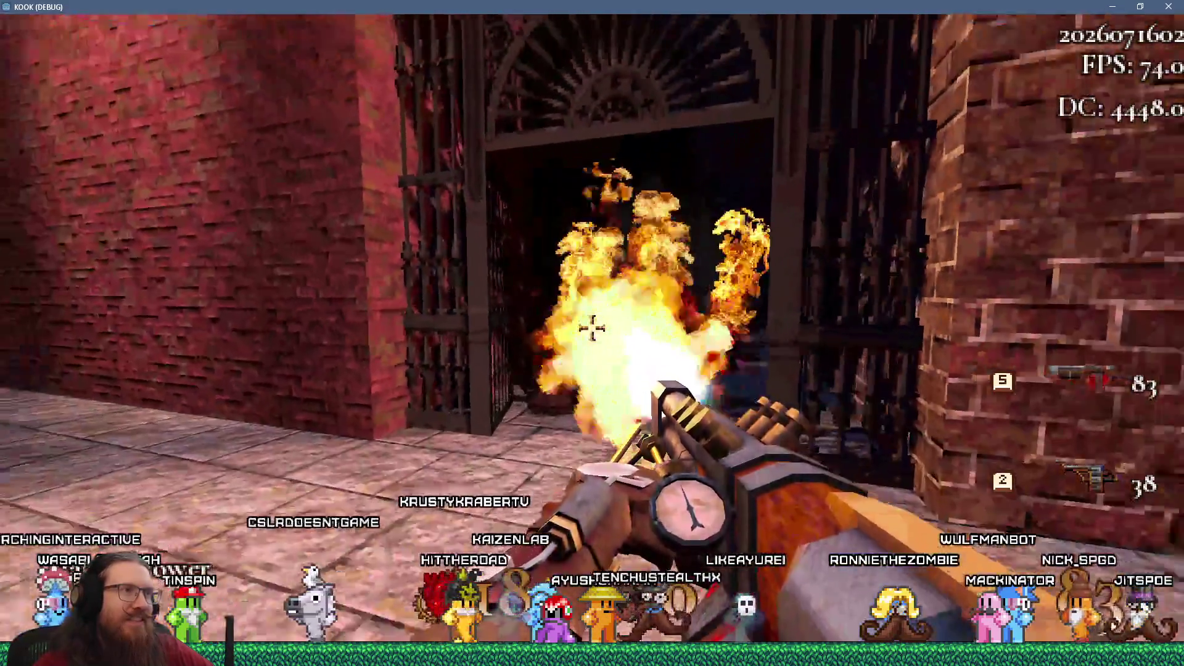
Shoot the spider at the gate, grab the brick-room pickups, drop to the street, and torch the robed enemies.
{"action": "key", "text": "s"}
{"action": "left_click", "coordinate": [592, 328]}
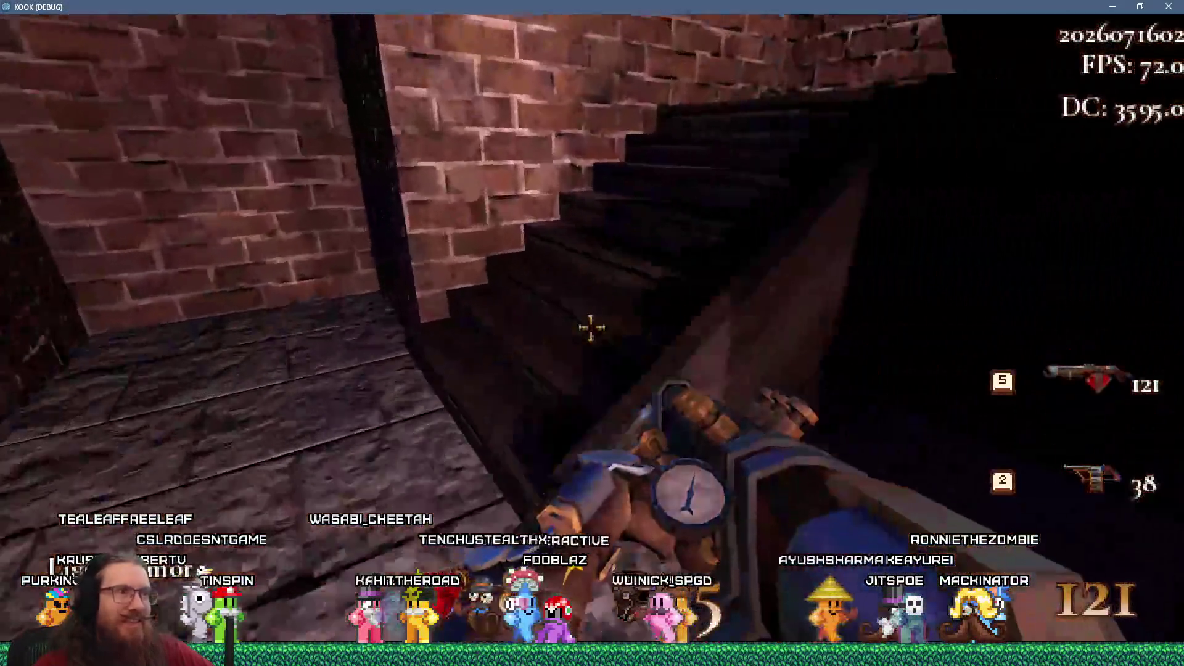
{"action": "key", "text": "w"}
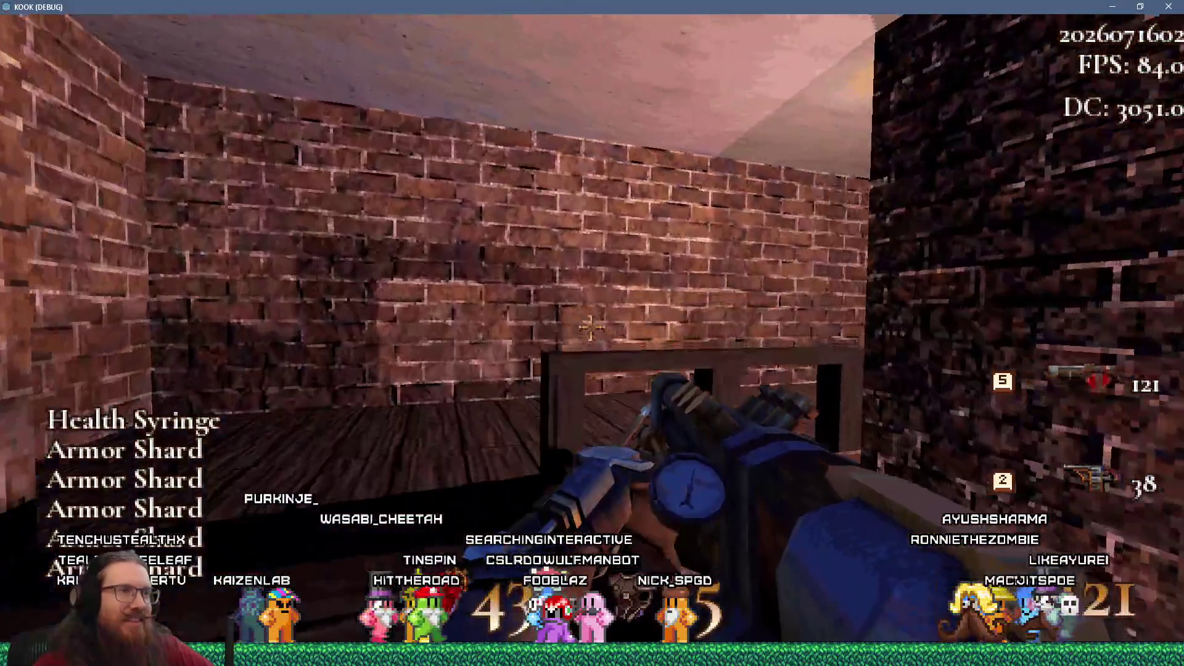
{"action": "key", "text": "w"}
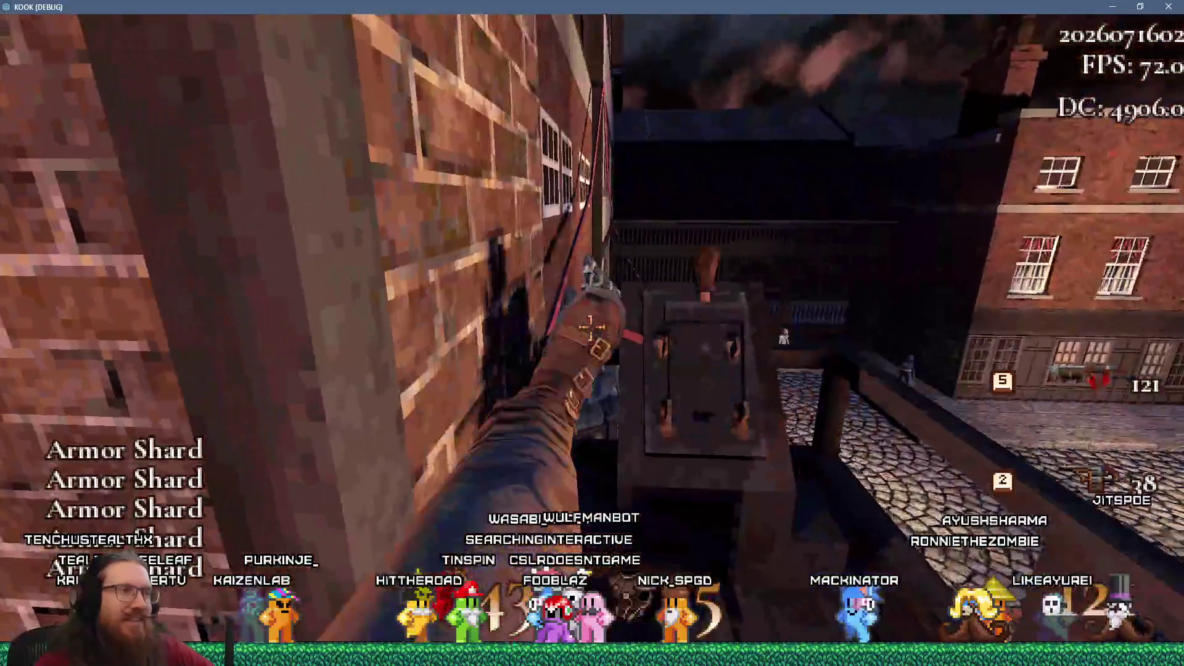
{"action": "key", "text": "w"}
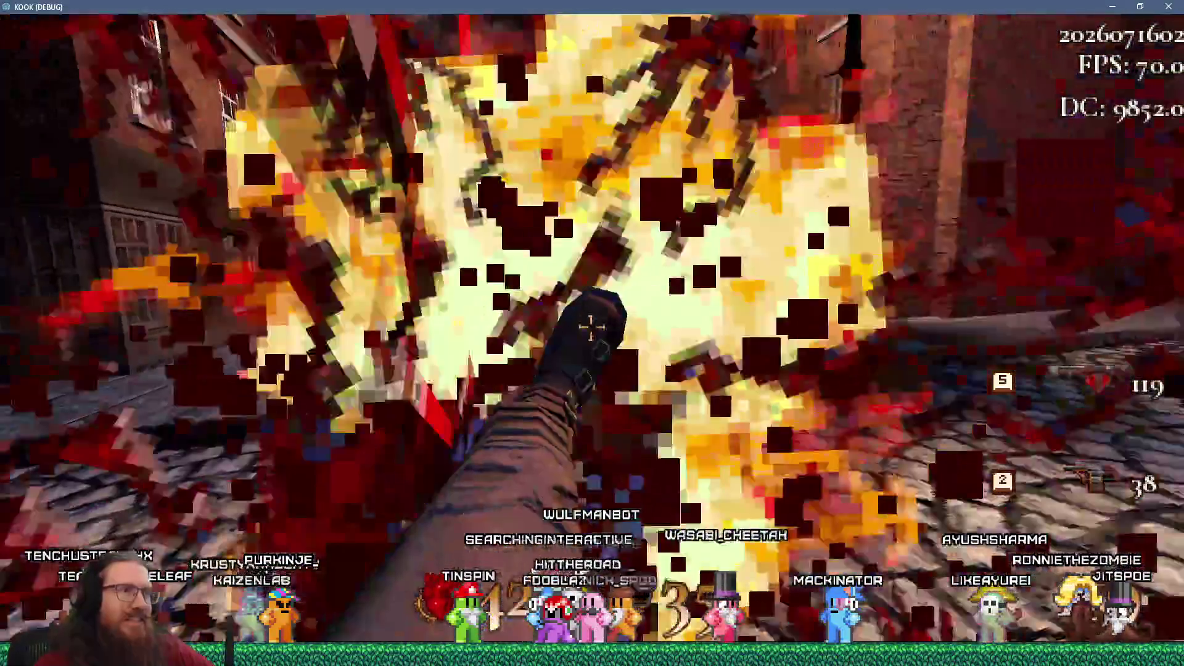
{"action": "left_click", "coordinate": [590, 328]}
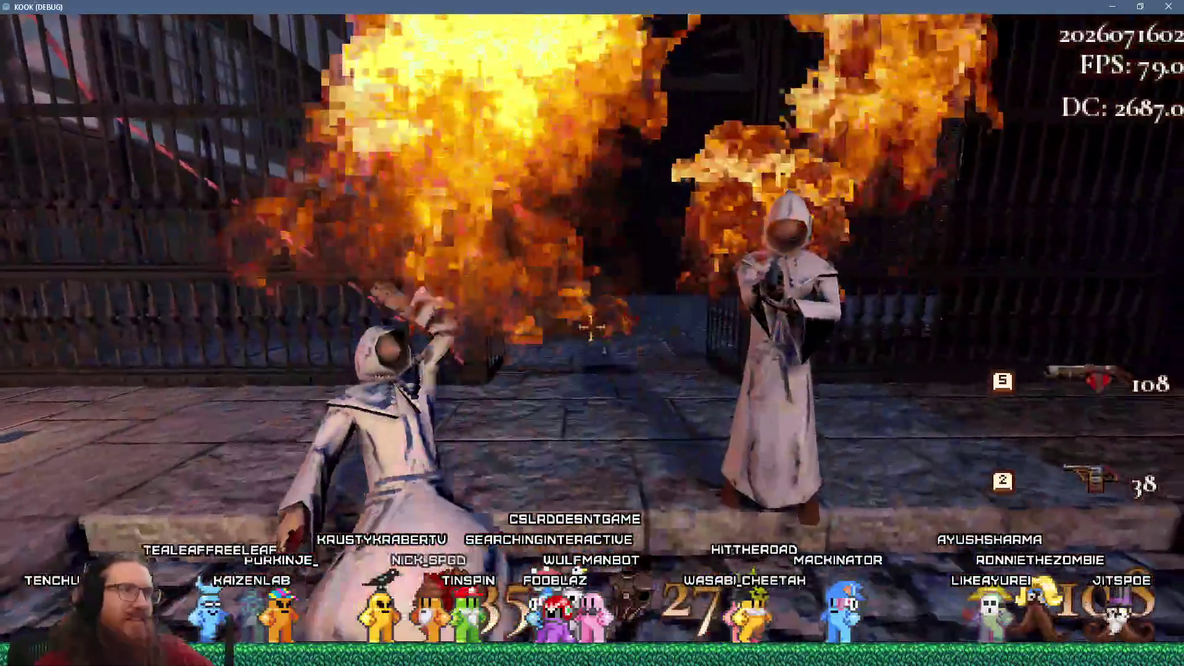
{"action": "left_click", "coordinate": [590, 329]}
Head down the alley past the barrel and burn the monster with the flamethrower.
{"action": "key", "text": "w"}
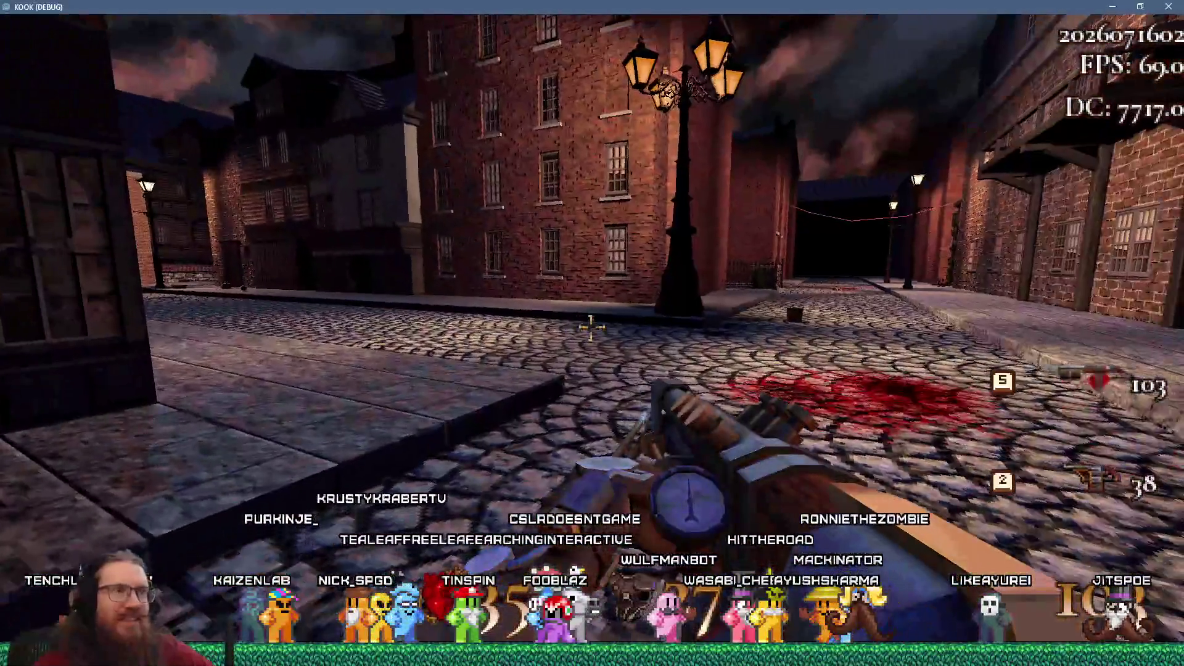
{"action": "key", "text": "w"}
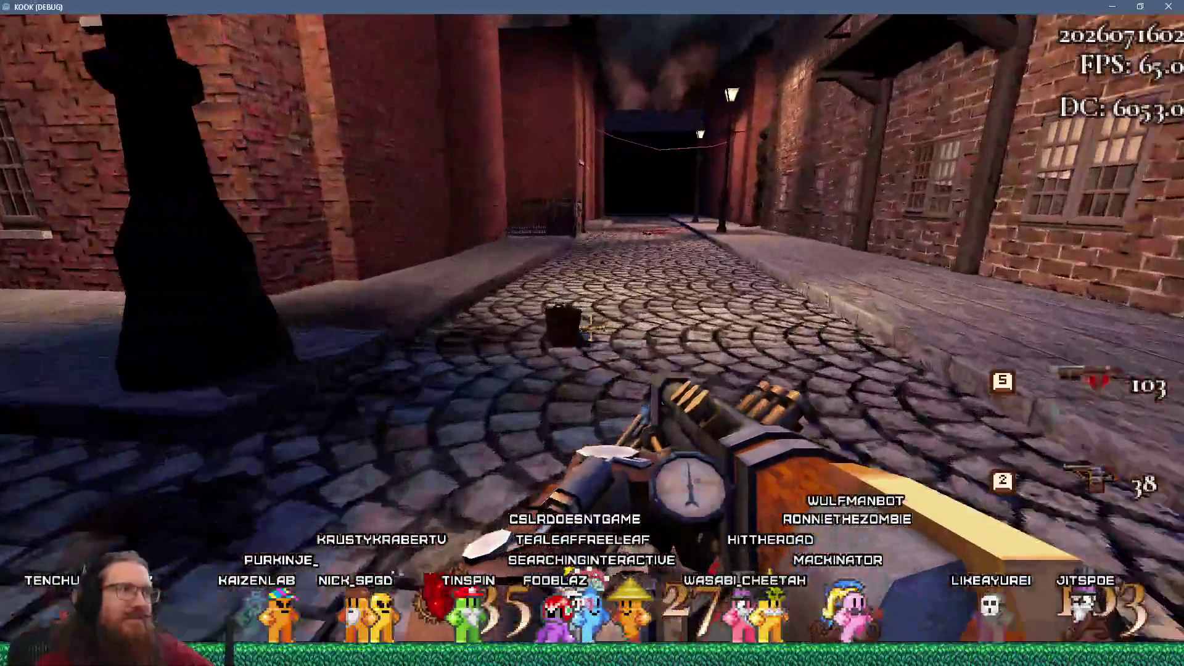
{"action": "key", "text": "w"}
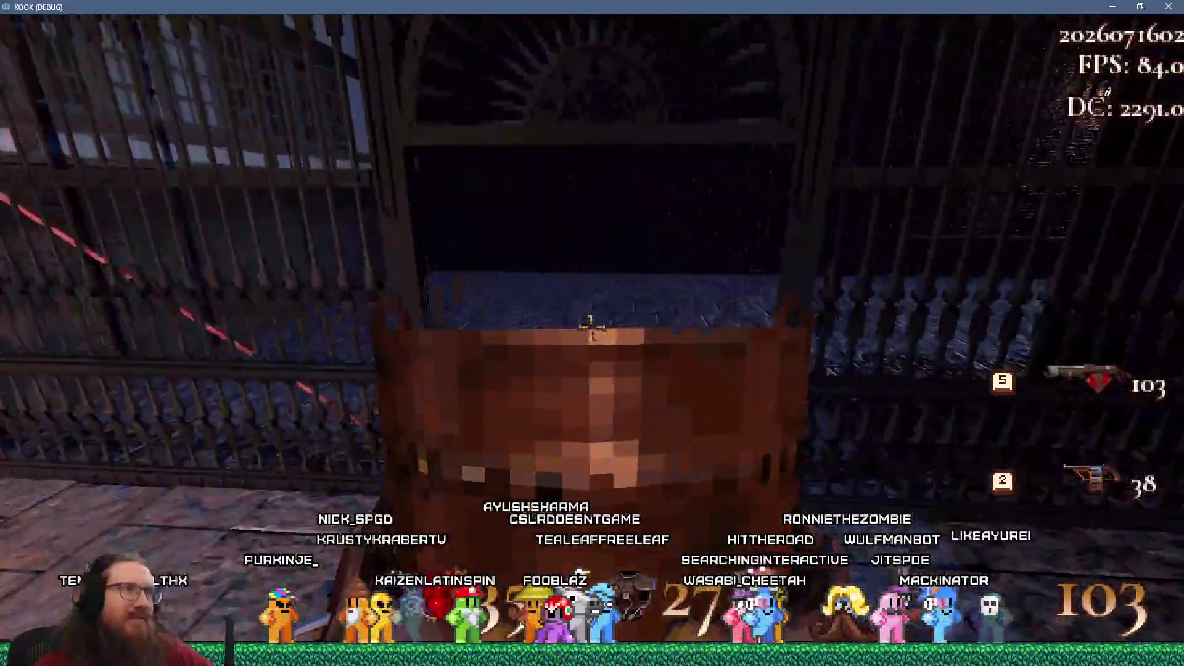
{"action": "key", "text": "w"}
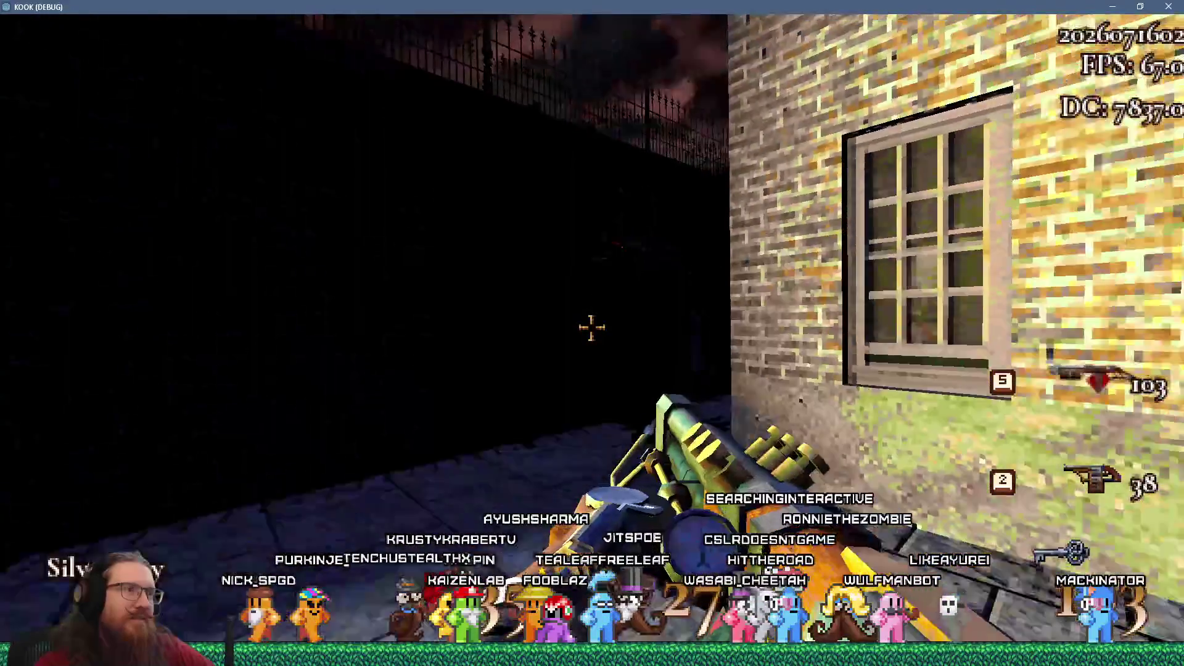
{"action": "left_click", "coordinate": [592, 328]}
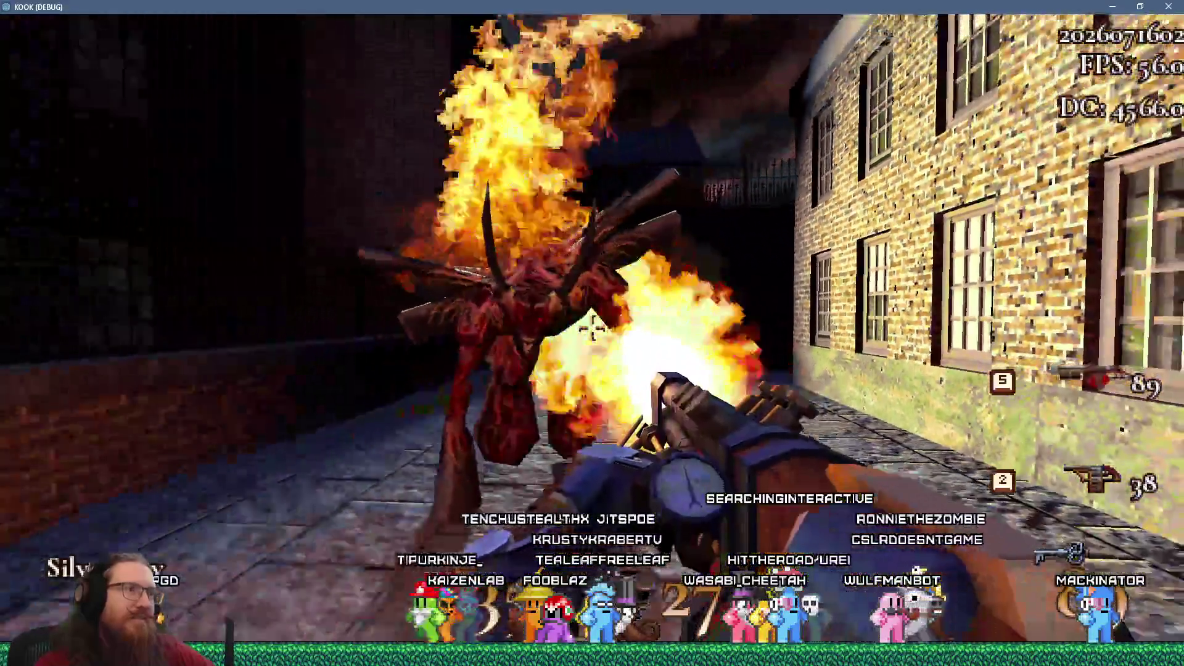
{"action": "left_click", "coordinate": [592, 328]}
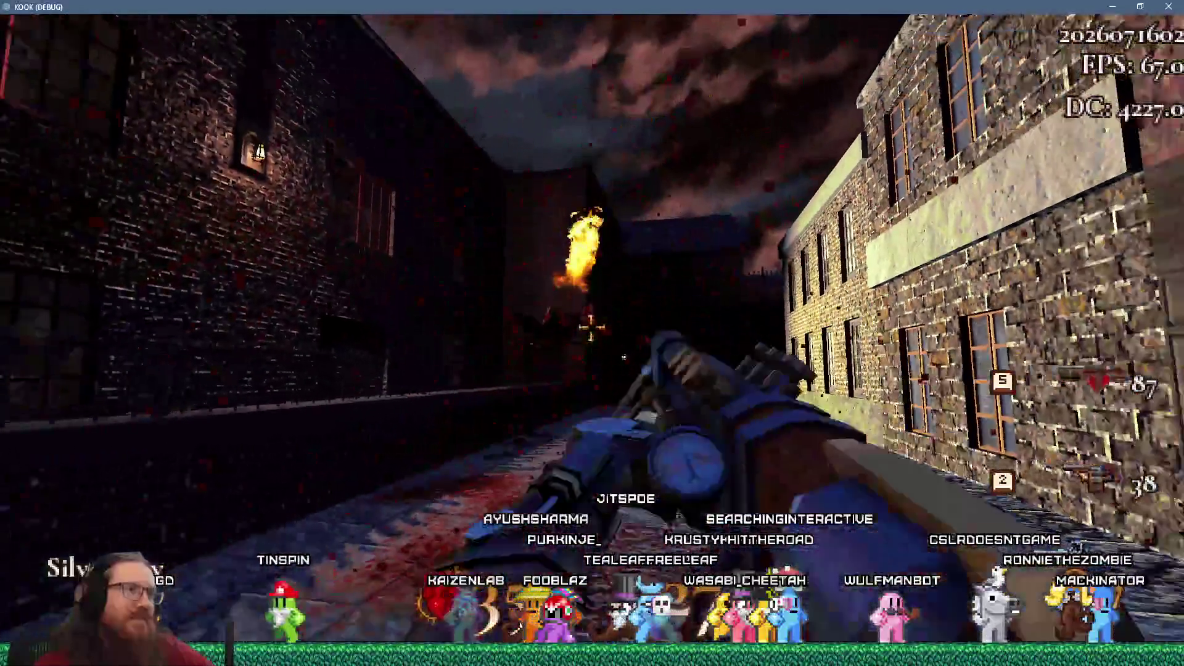
{"action": "mouse_move", "coordinate": [591, 328]}
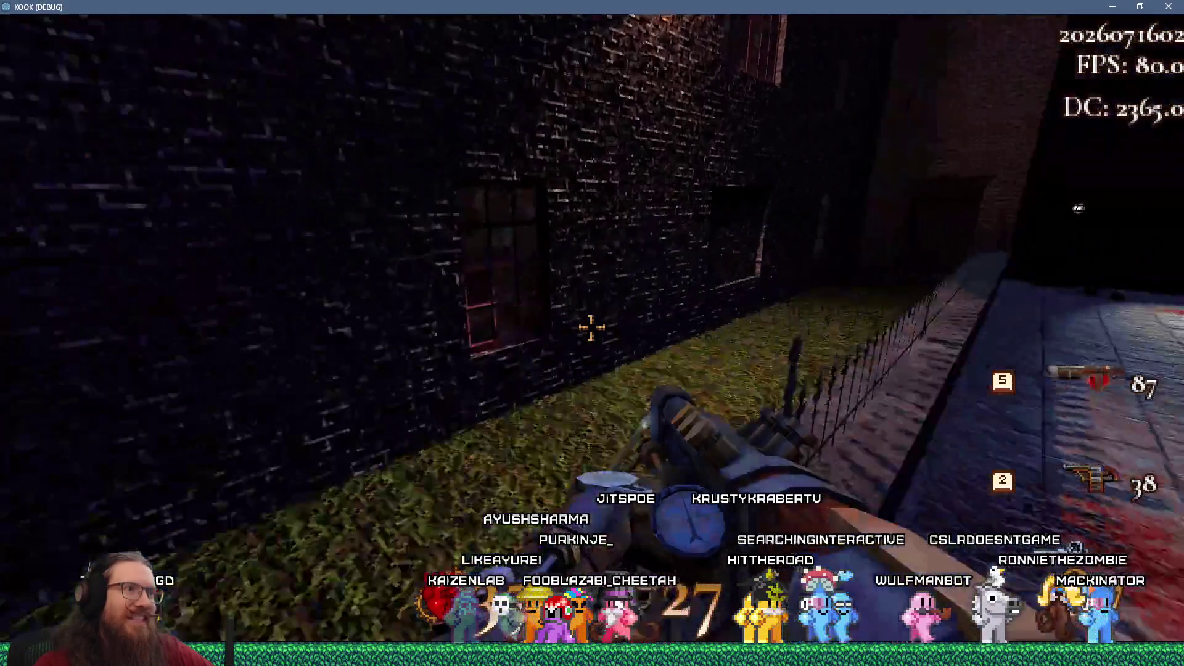
Flame the enemies in the brick room and by the cabin until ammo runs out, then open the console.
{"action": "key", "text": "w"}
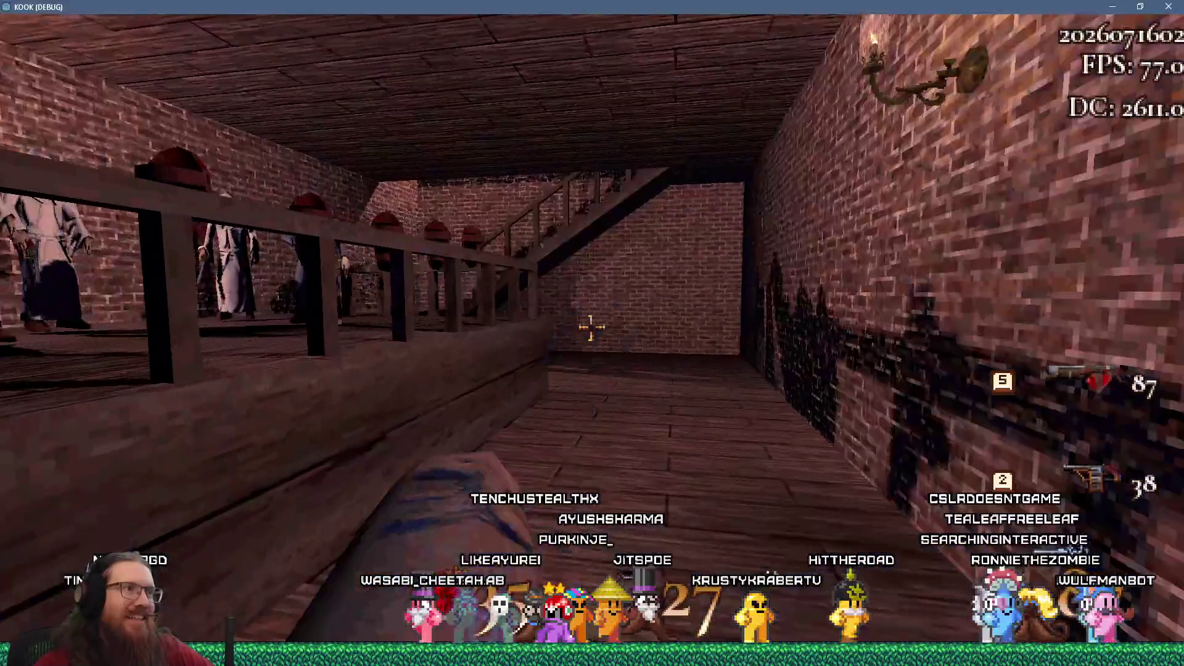
{"action": "left_click", "coordinate": [591, 327]}
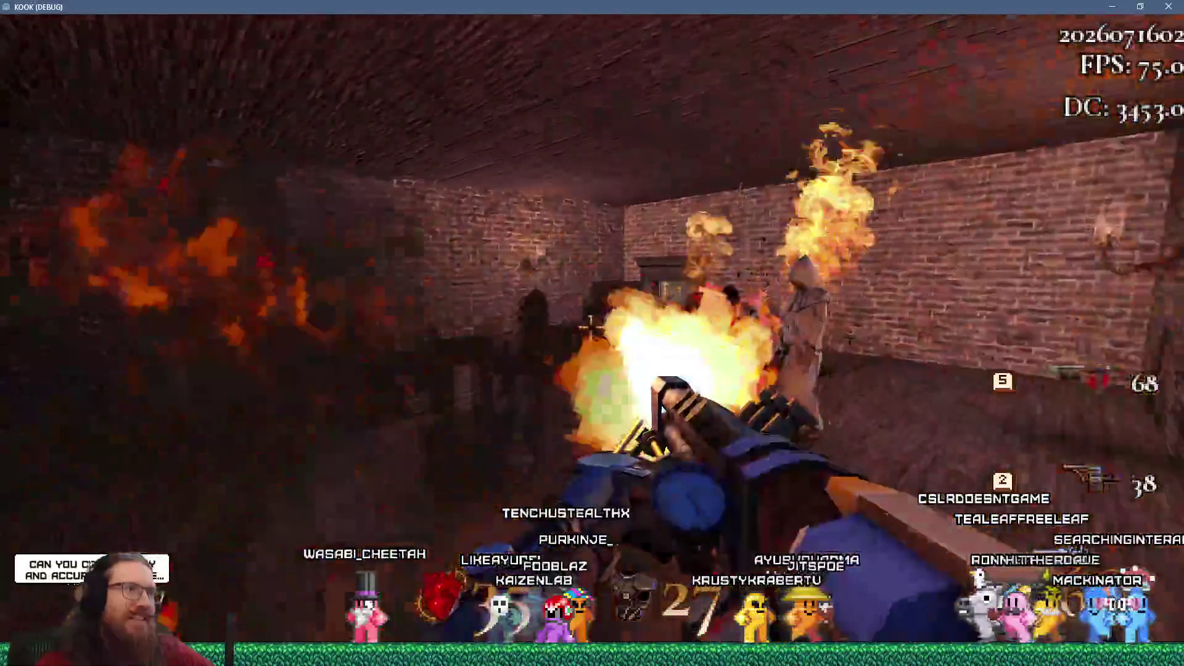
{"action": "left_click", "coordinate": [591, 327]}
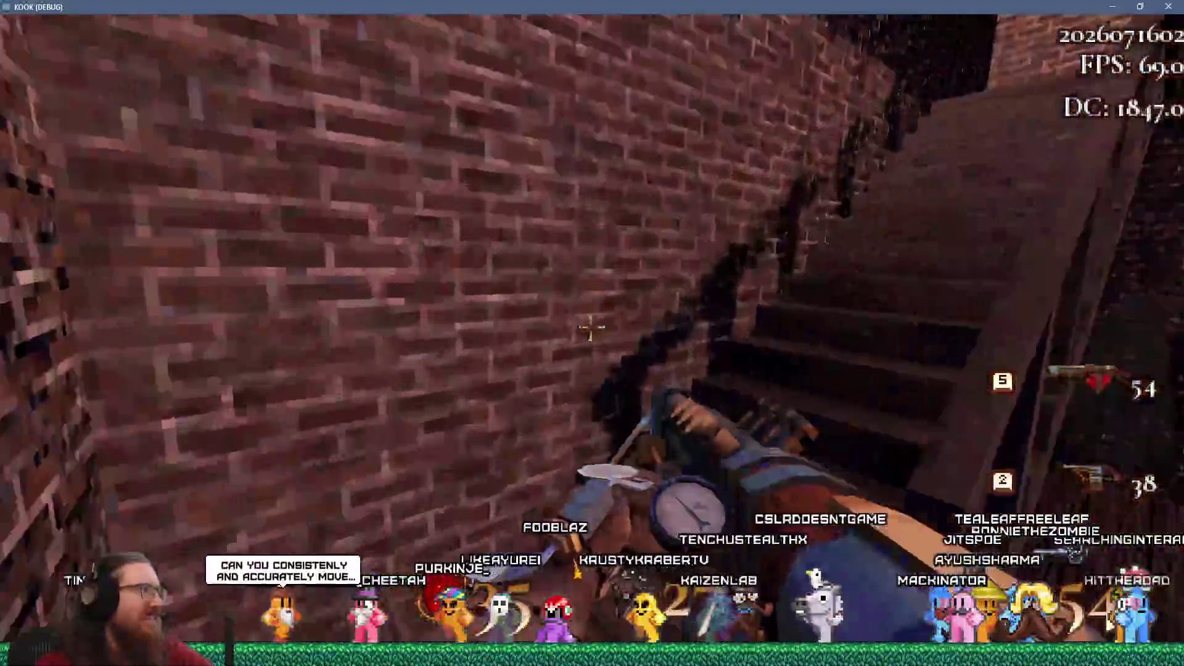
{"action": "key", "text": "w"}
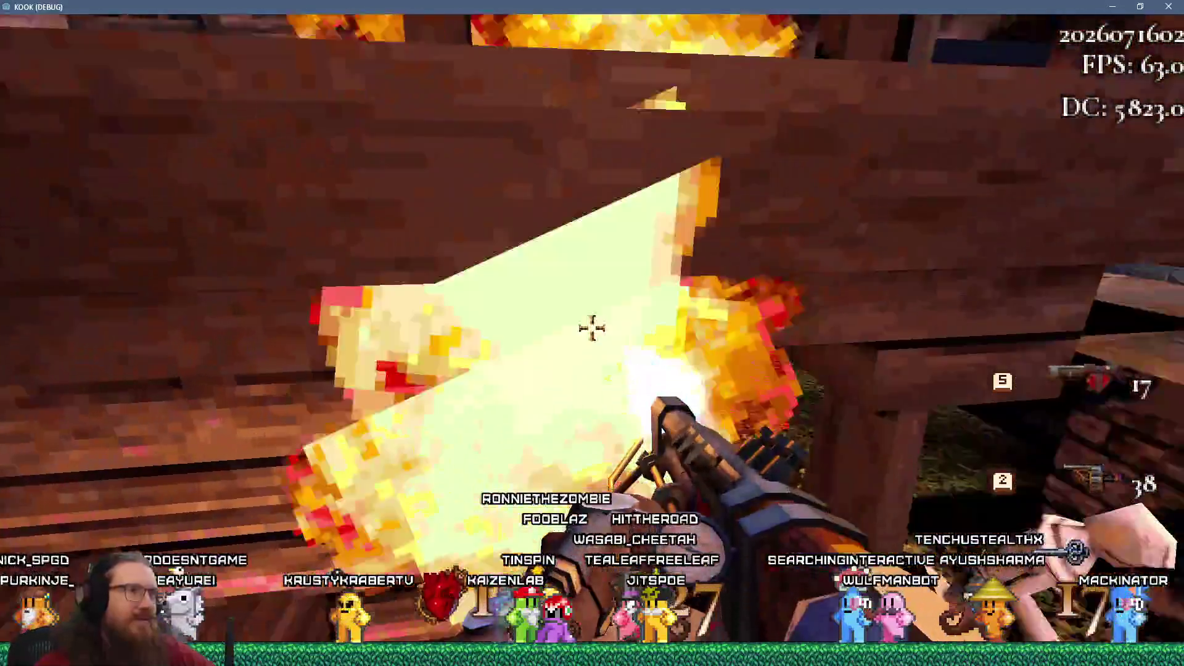
{"action": "left_click_drag", "start_coordinate": [592, 328], "coordinate": [592, 328]}
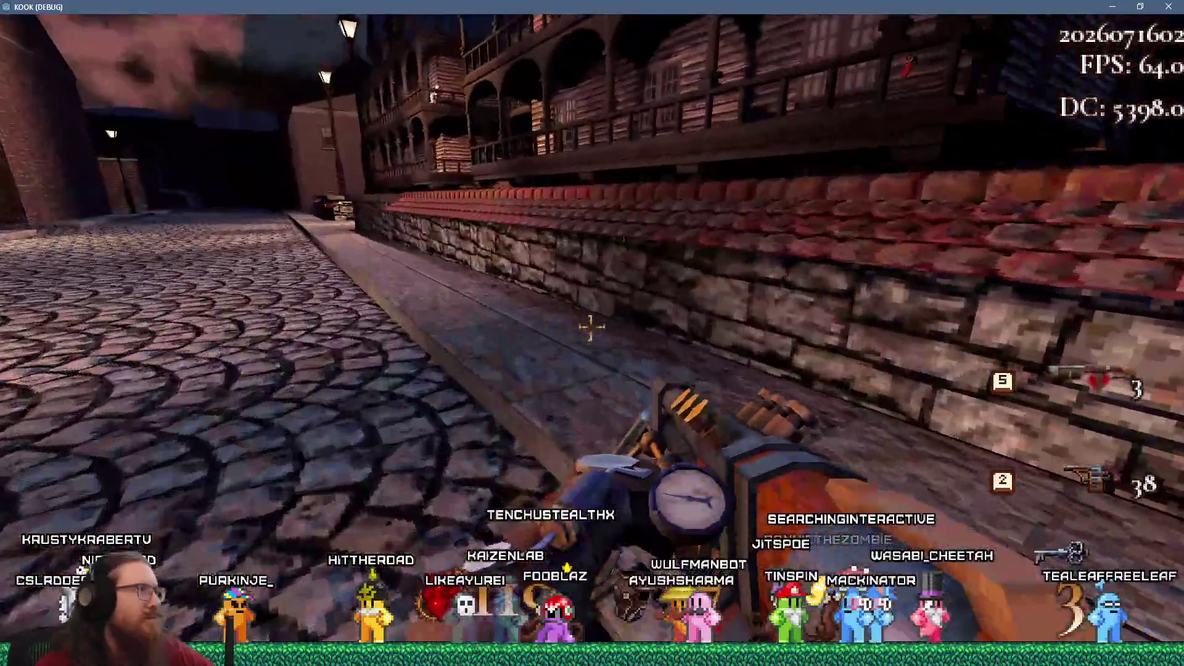
{"action": "left_click", "coordinate": [590, 328]}
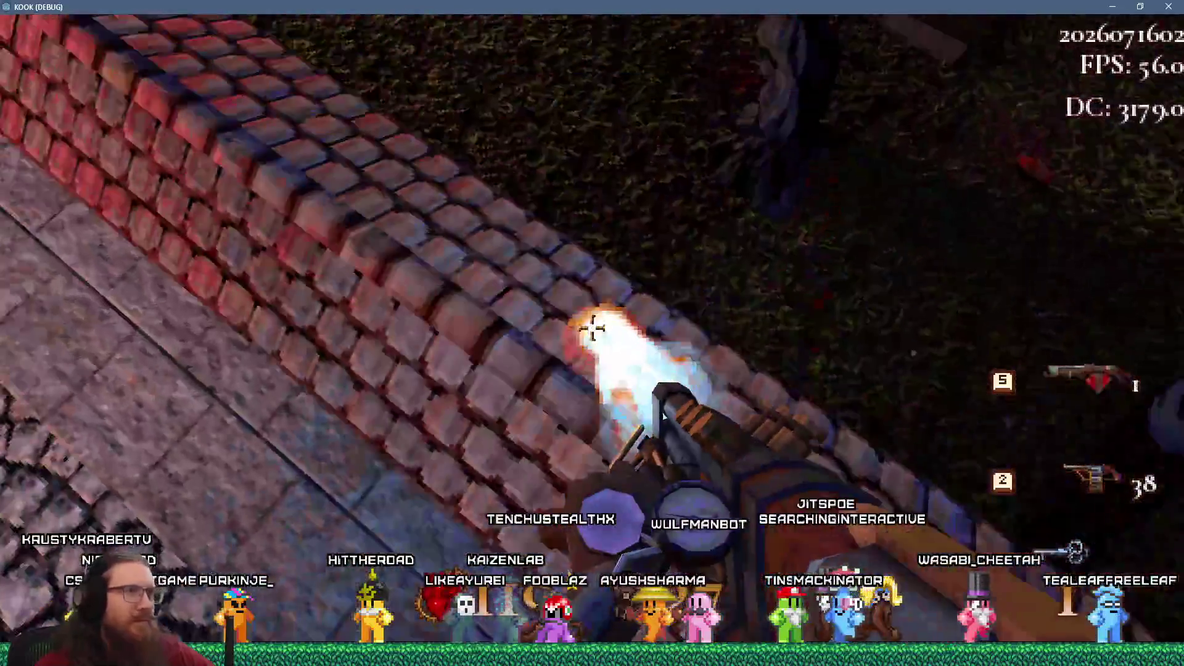
{"action": "left_click", "coordinate": [591, 327]}
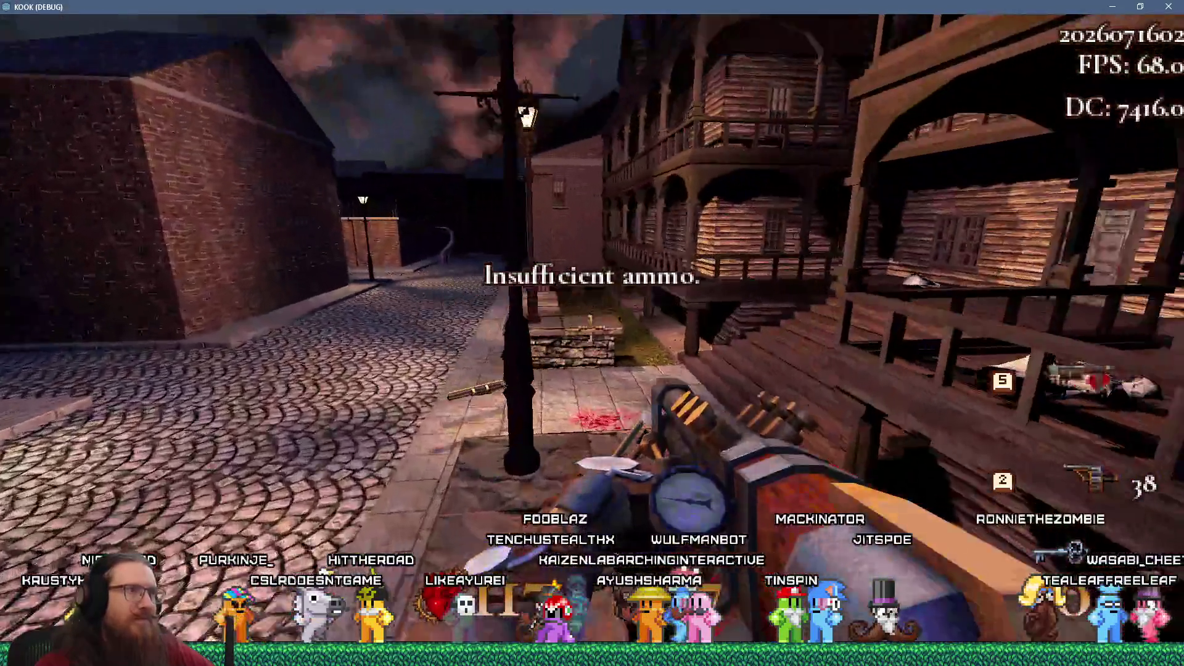
{"action": "key", "text": "grave"}
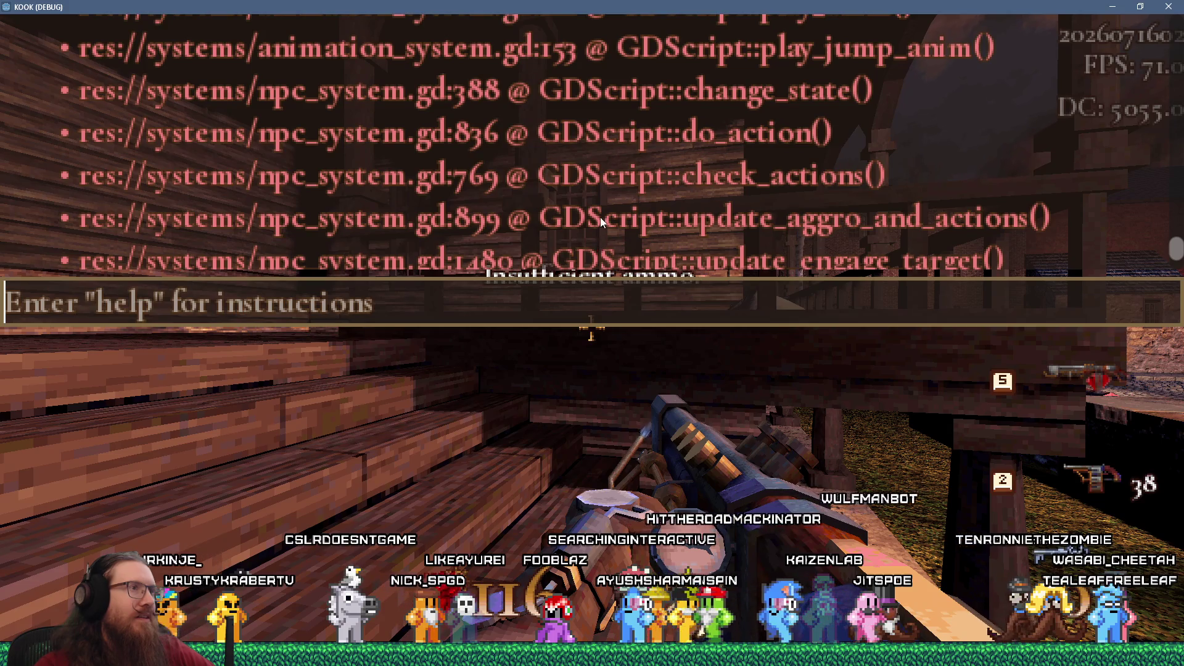
Scroll the console log up to the 'Animation not found: "jump"' error and its stack trace.
{"action": "scroll", "coordinate": [601, 217], "scroll_direction": "up", "scroll_amount": 4}
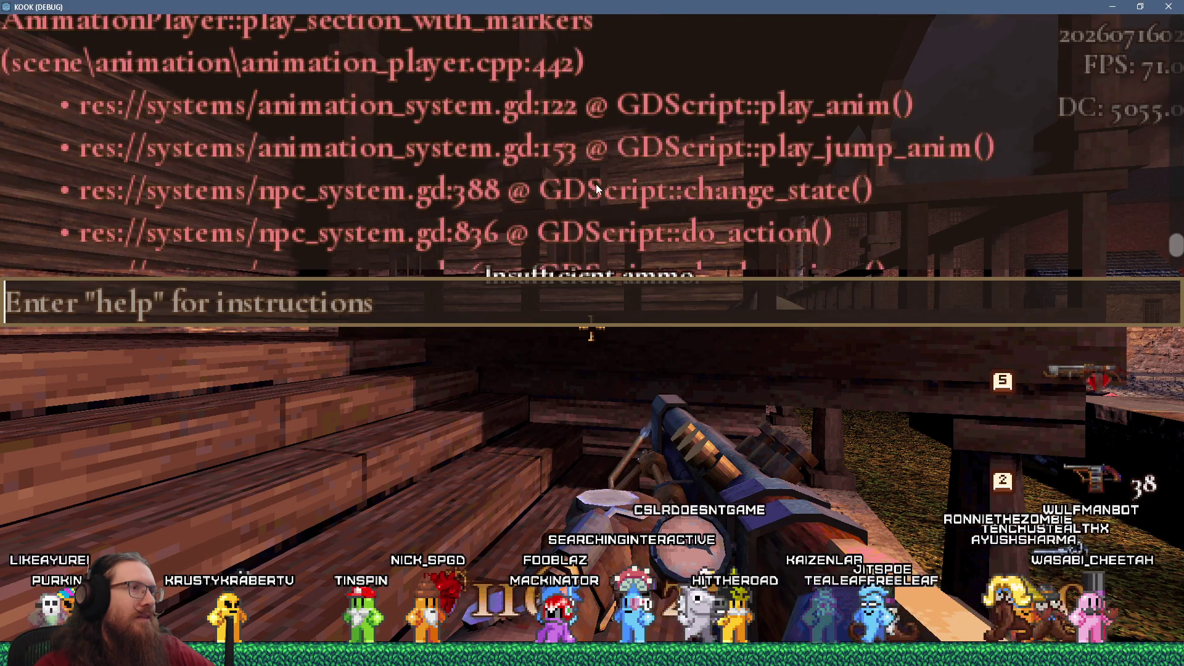
{"action": "scroll", "coordinate": [590, 182], "scroll_direction": "up", "scroll_amount": 10}
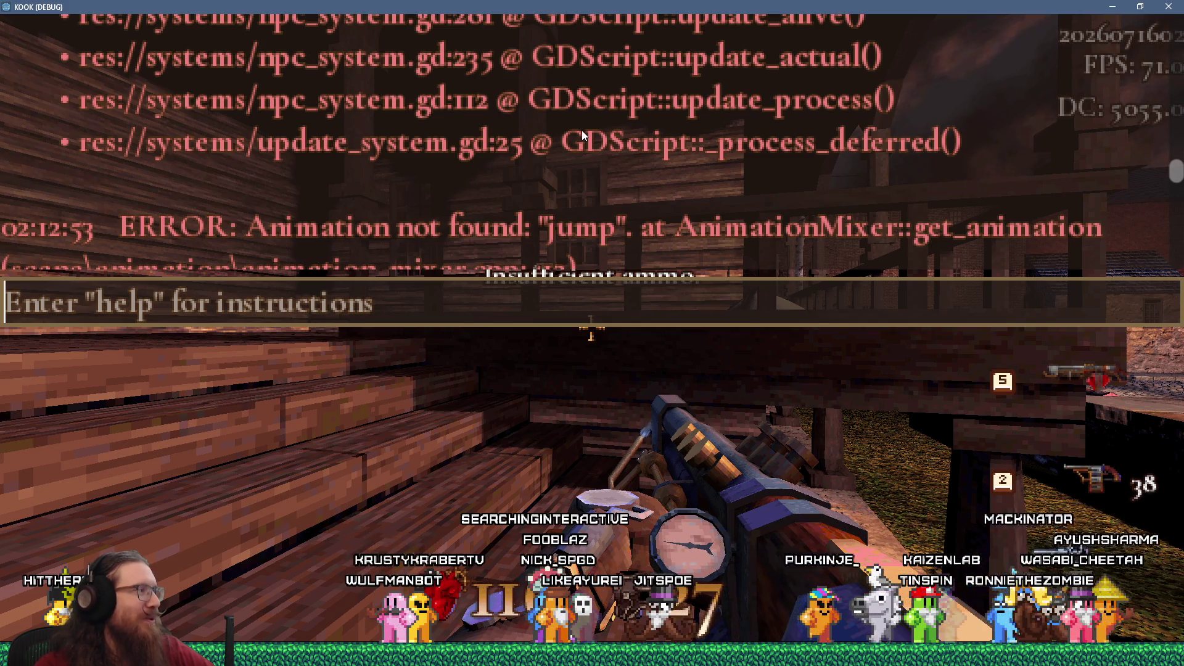
Resume play, grab the Super Shotgun, shoot an enemy and head down the cobbled street toward the lamppost.
{"action": "key", "text": "grave"}
{"action": "key", "text": "w"}
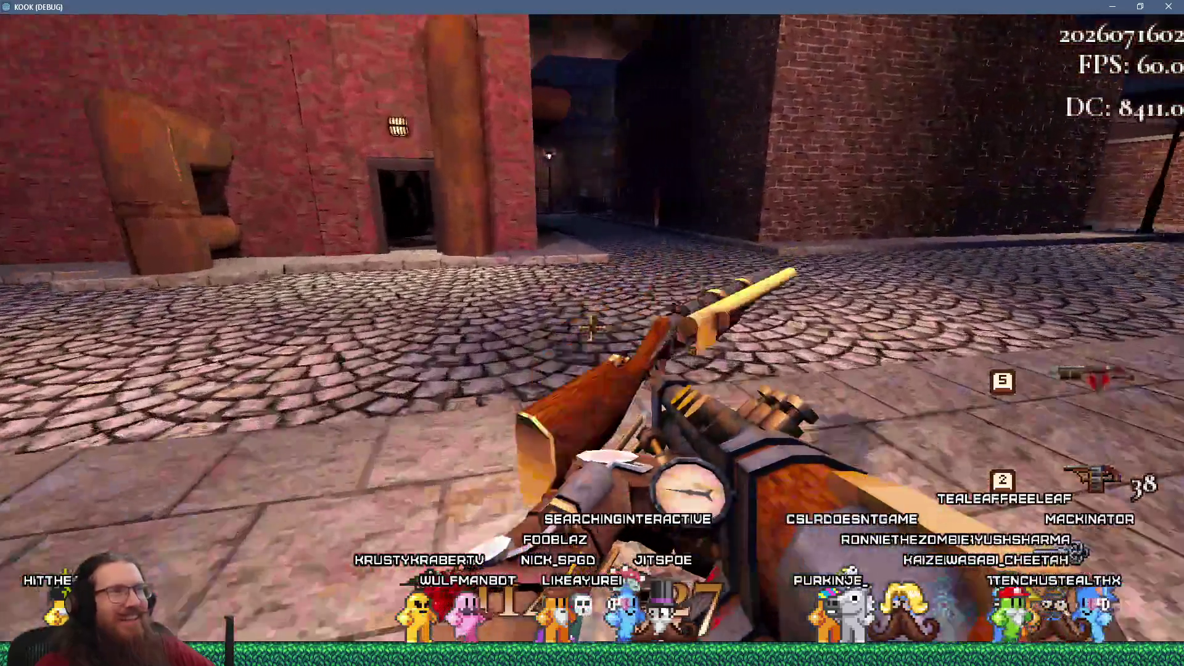
{"action": "key", "text": "w"}
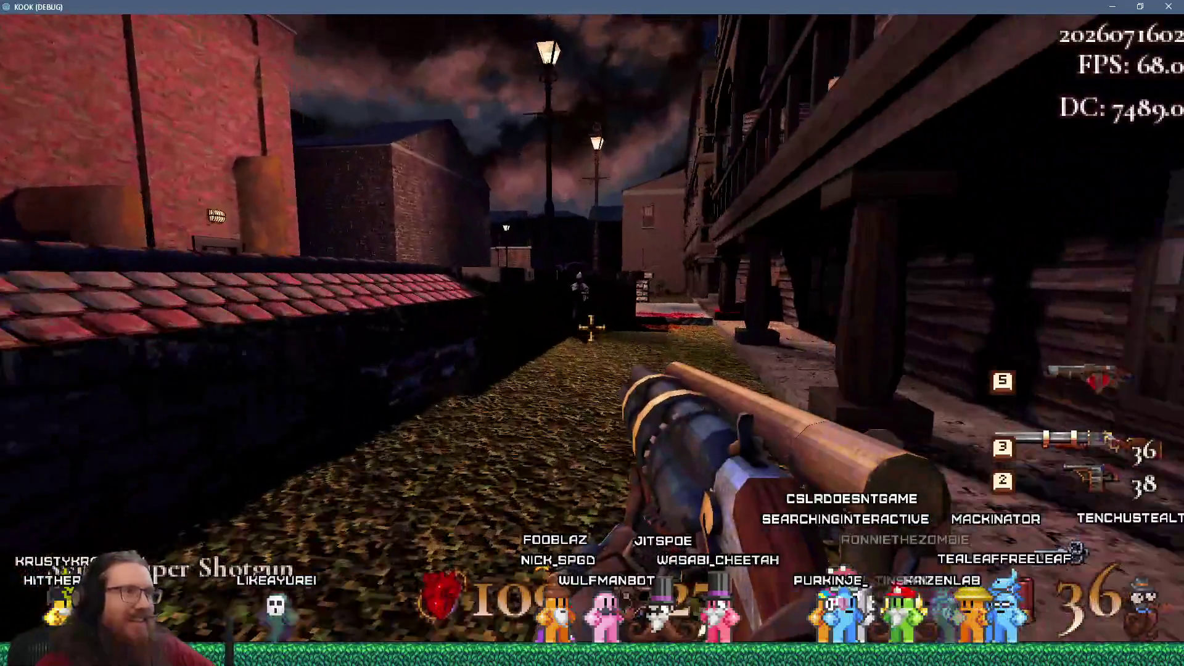
{"action": "left_click", "coordinate": [591, 328]}
{"action": "key", "text": "w"}
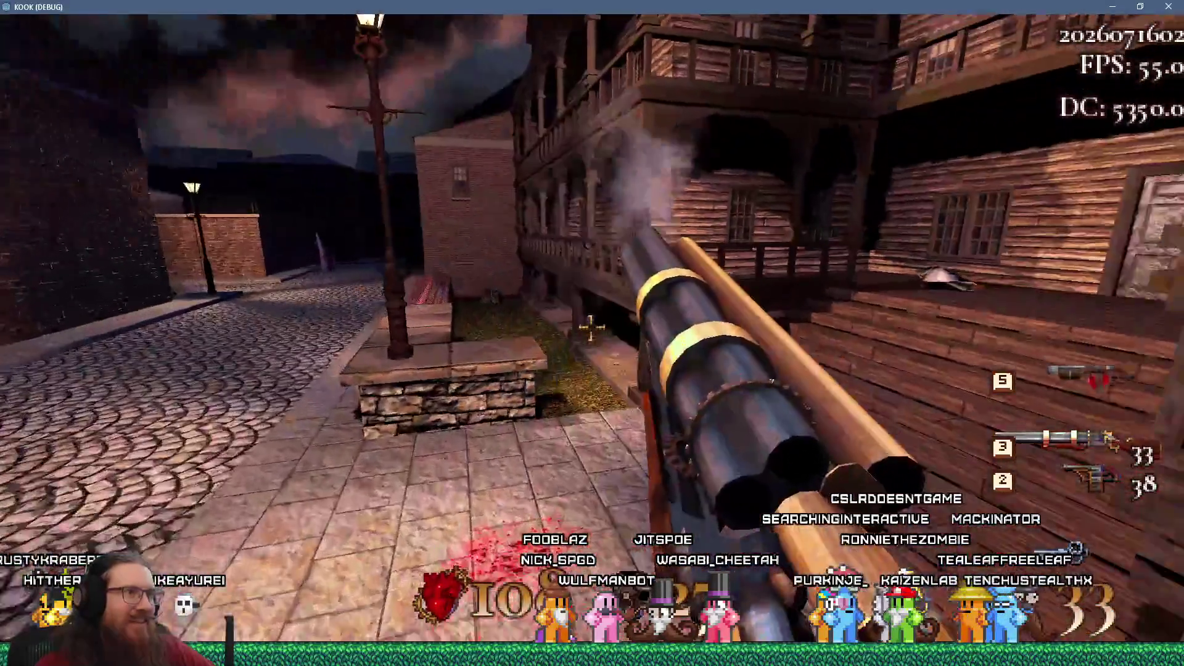
{"action": "key", "text": "w"}
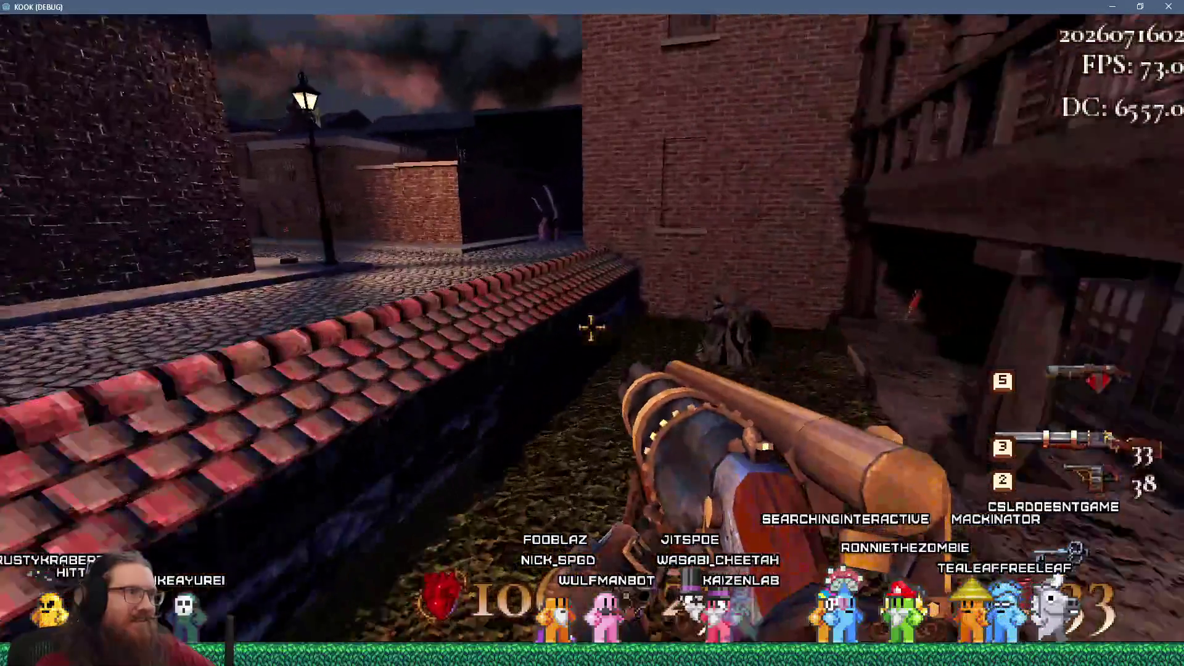
{"action": "key", "text": "w"}
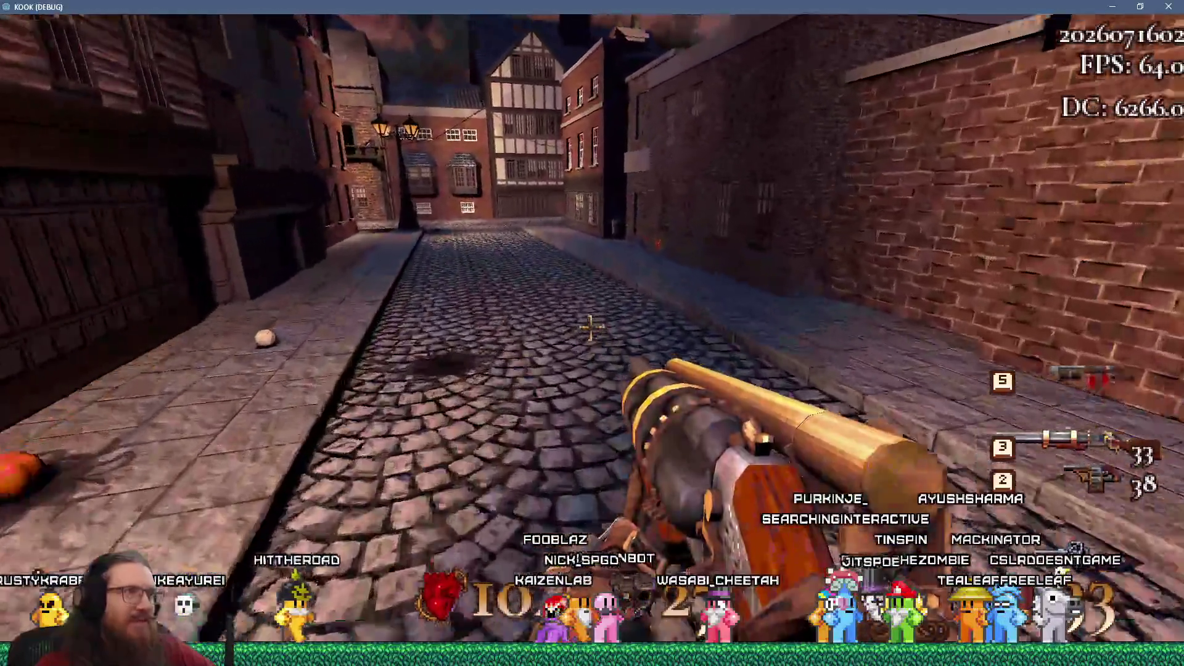
{"action": "key", "text": "w"}
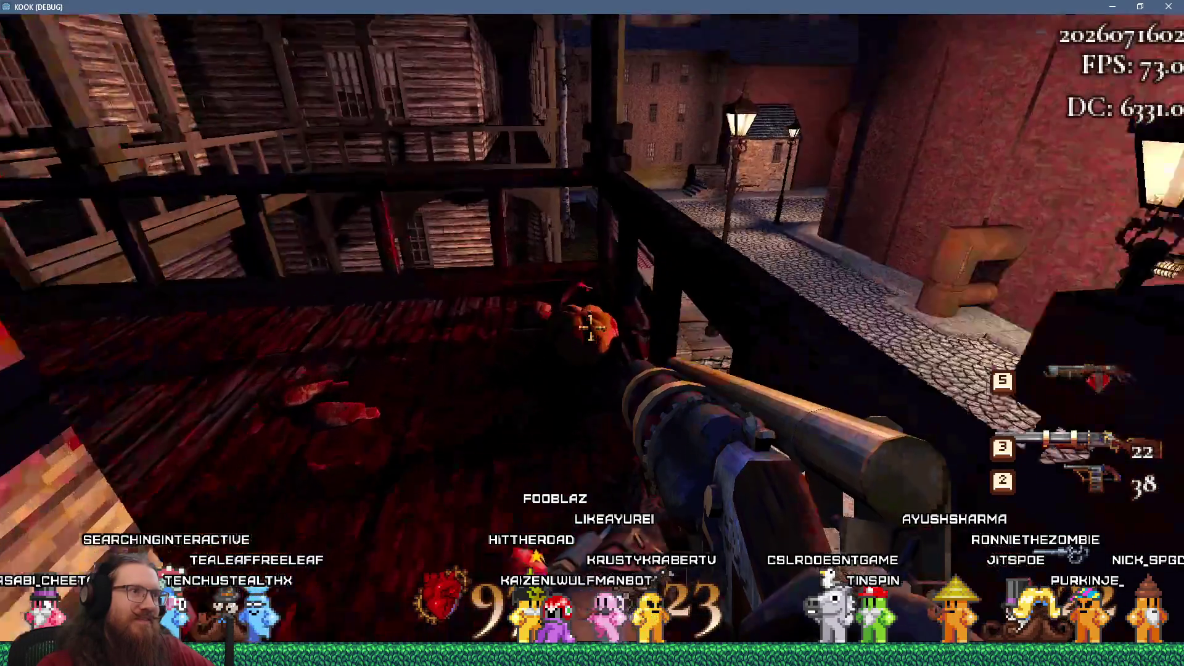
Carry the pumpkin down to the street, through the wooden building's doorway and into the purple portal.
{"action": "key", "text": "1"}
{"action": "key", "text": "w"}
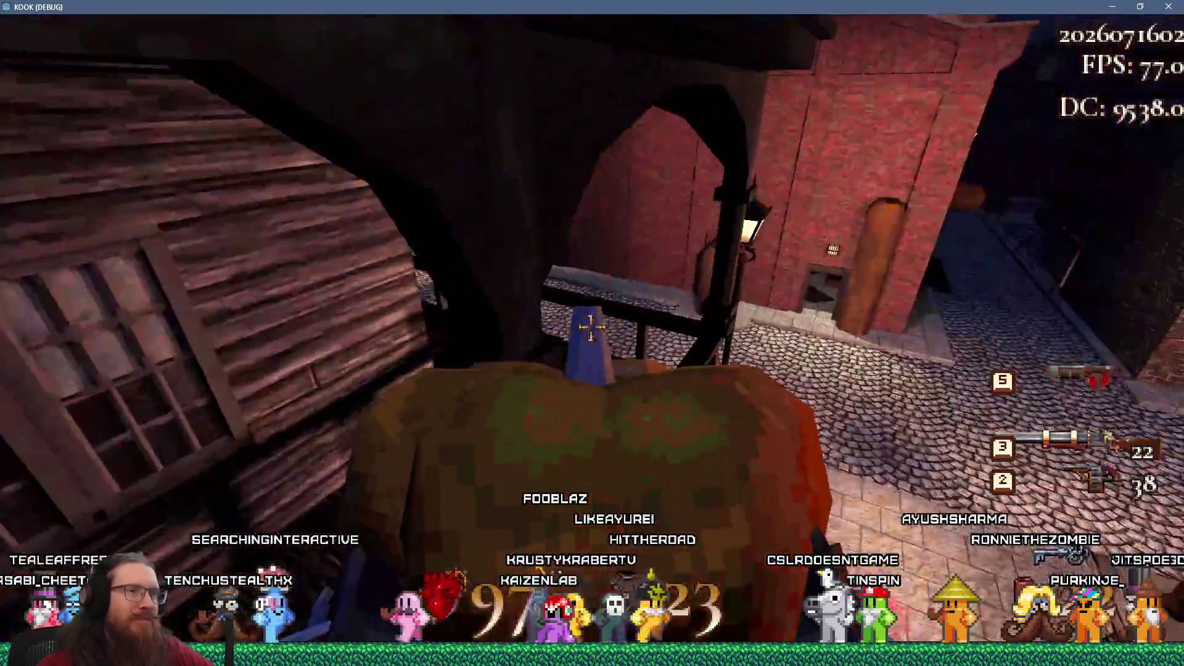
{"action": "key", "text": "w"}
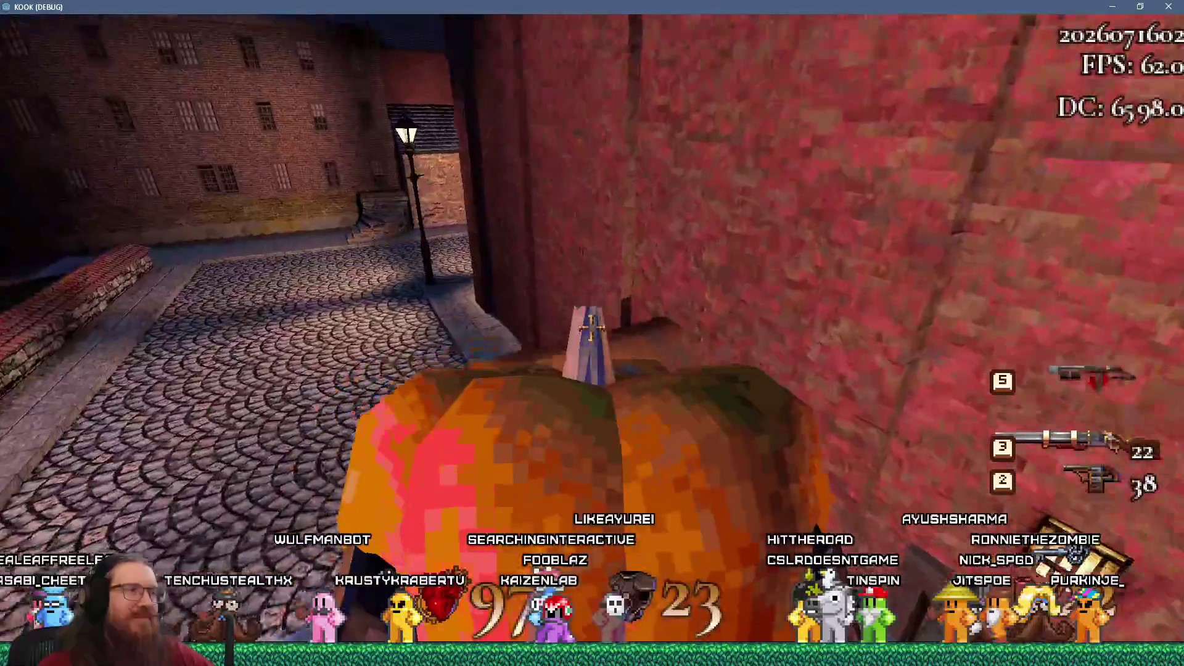
{"action": "left_click", "coordinate": [590, 331]}
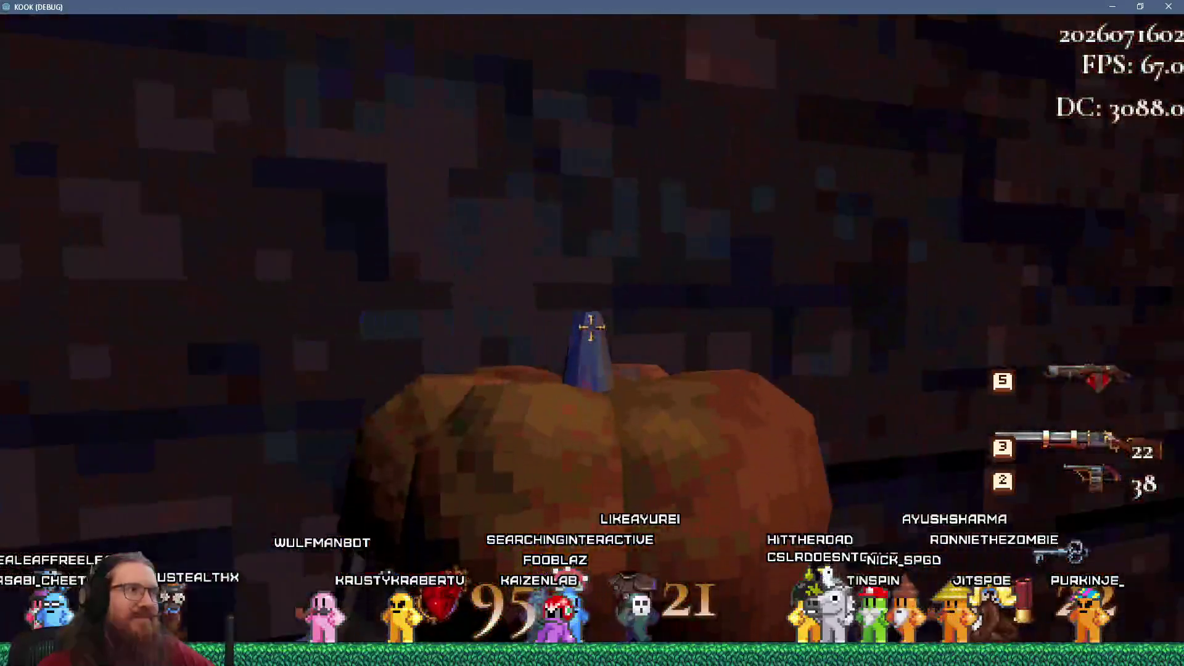
{"action": "key", "text": "w"}
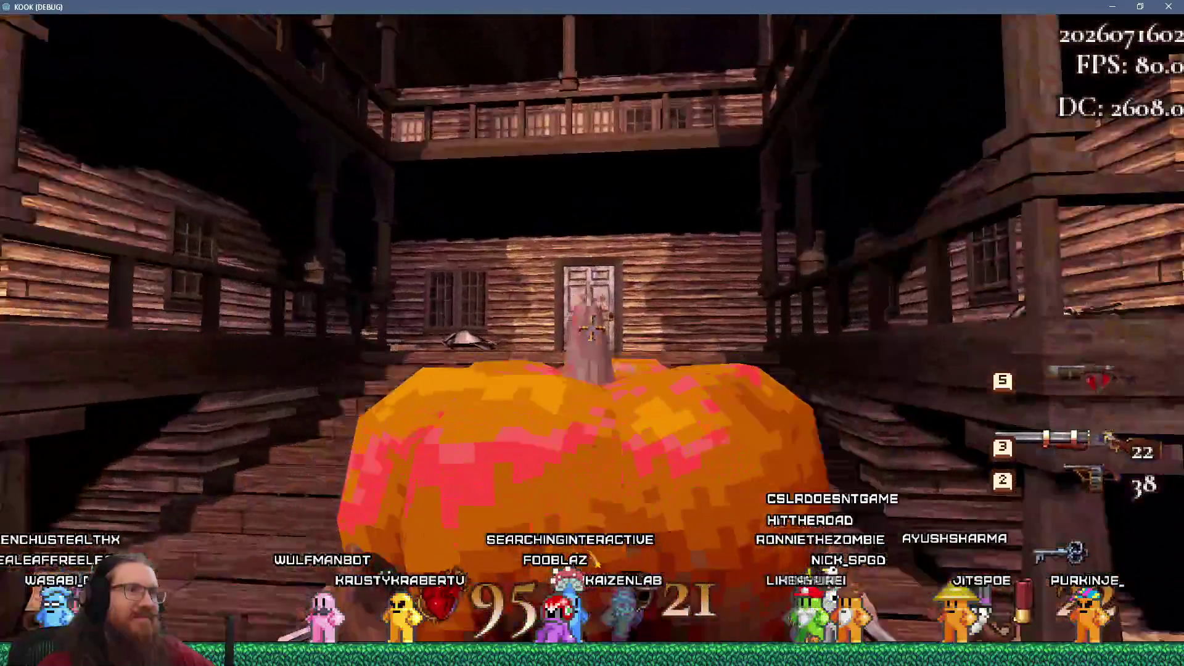
{"action": "key", "text": "w"}
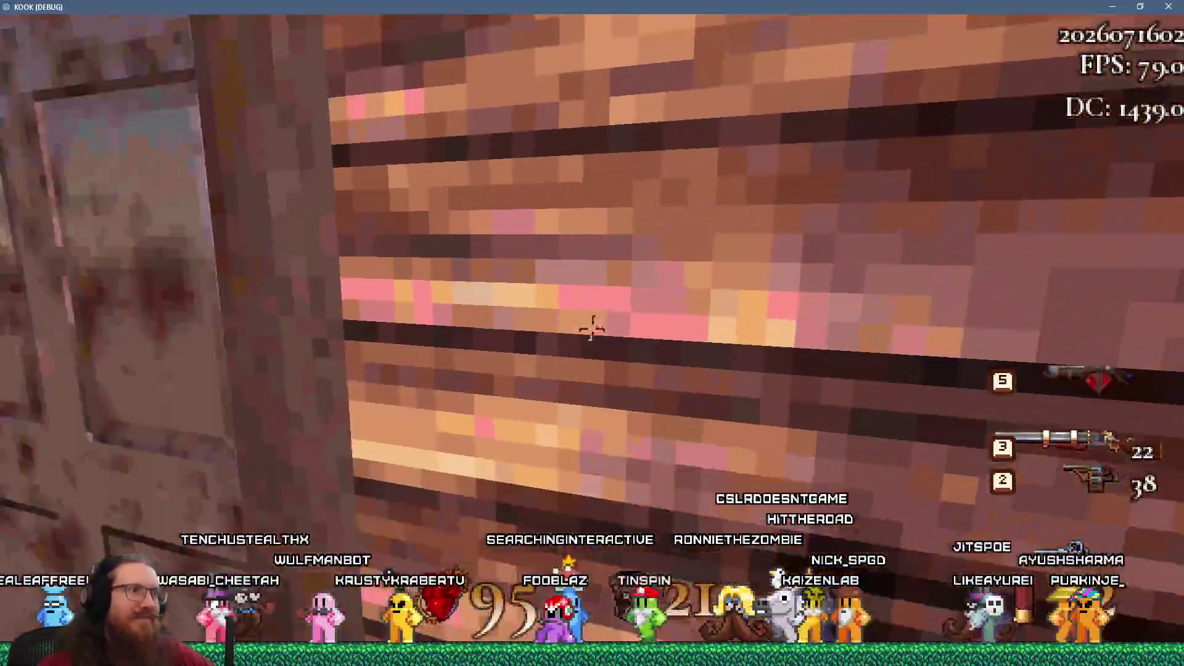
{"action": "key", "text": "w"}
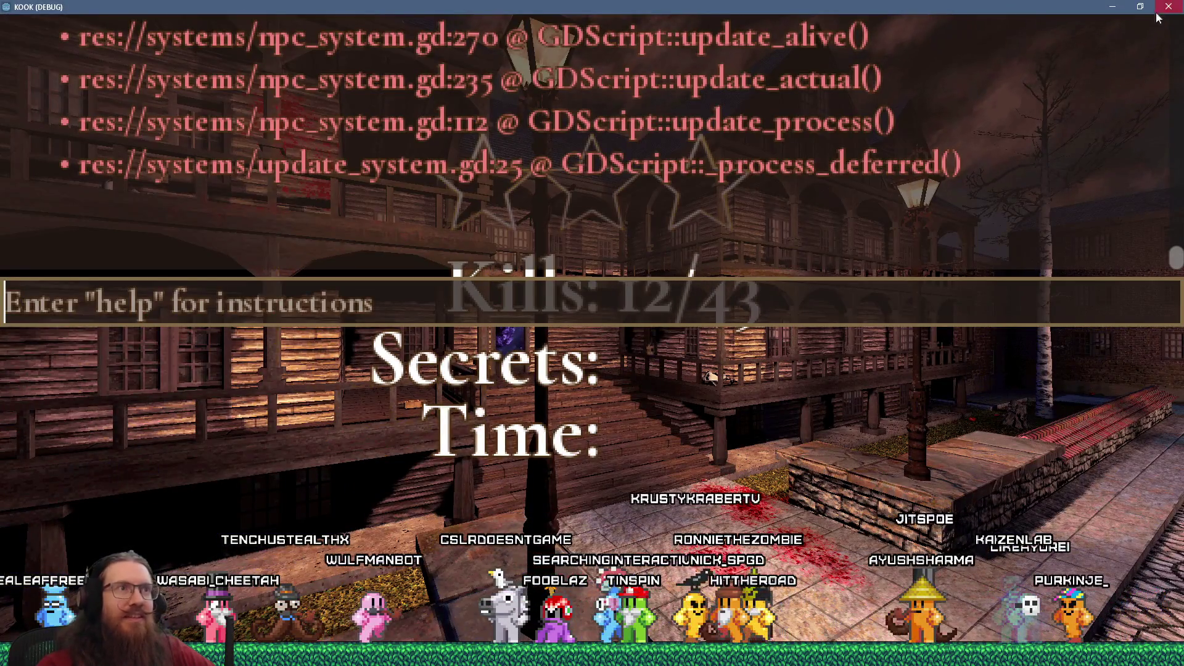
Switch back to Godot and show the debugger's Errors list.
{"action": "key", "text": "alt+Tab"}
{"action": "key", "text": "alt+Tab"}
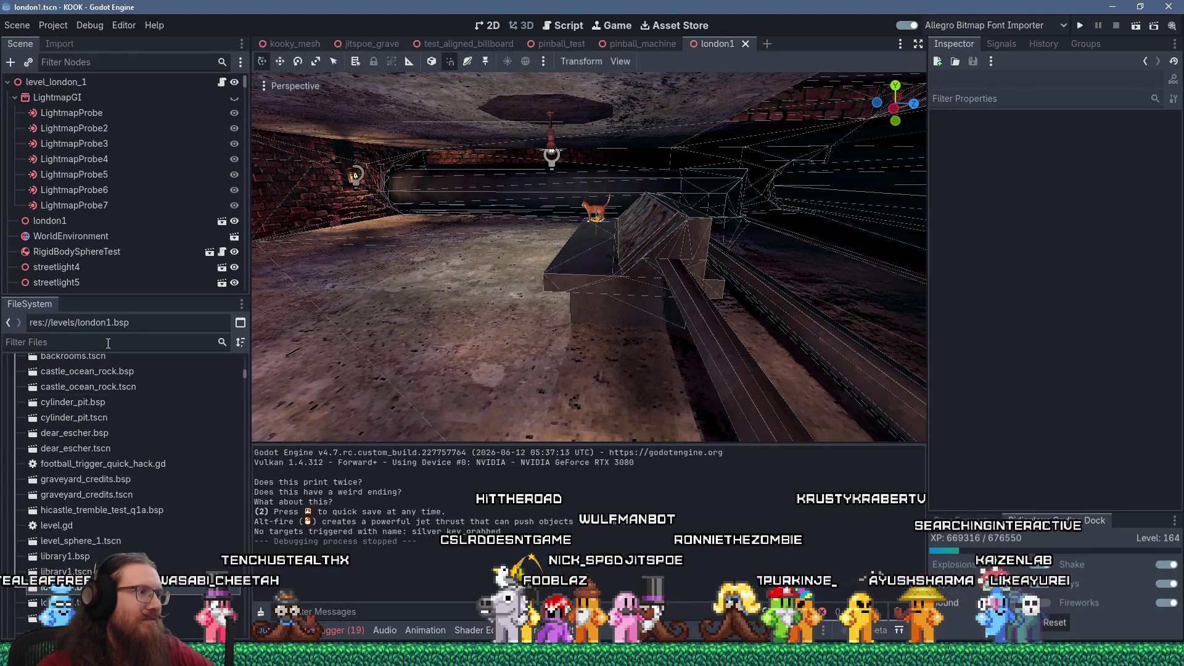
{"action": "left_click", "coordinate": [363, 630]}
{"action": "scroll", "coordinate": [690, 534], "scroll_direction": "down", "scroll_amount": 2}
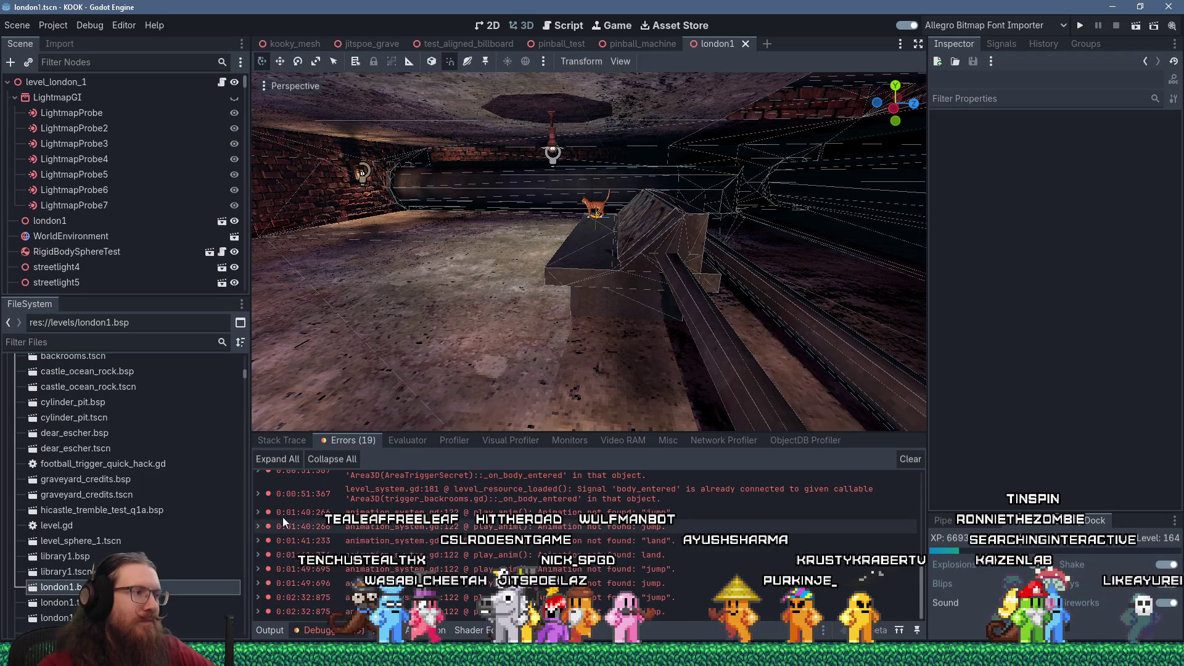
Expand and collapse the 'Animation not found: jump' error to read its stack trace.
{"action": "left_click", "coordinate": [259, 513]}
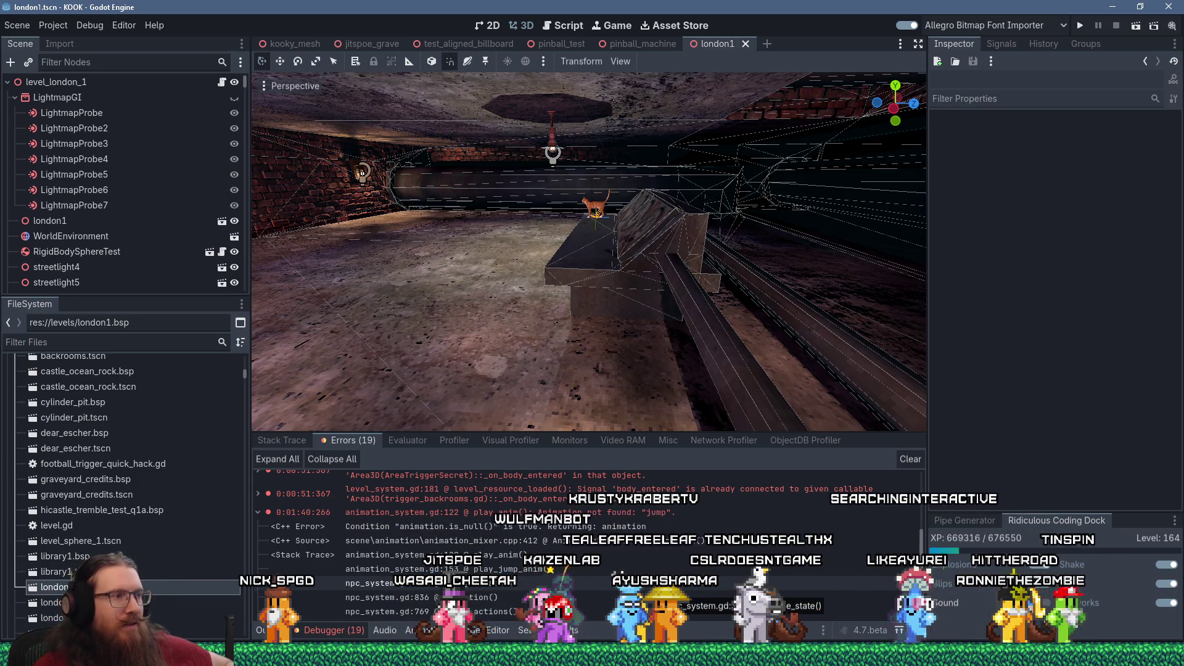
{"action": "left_click", "coordinate": [259, 510]}
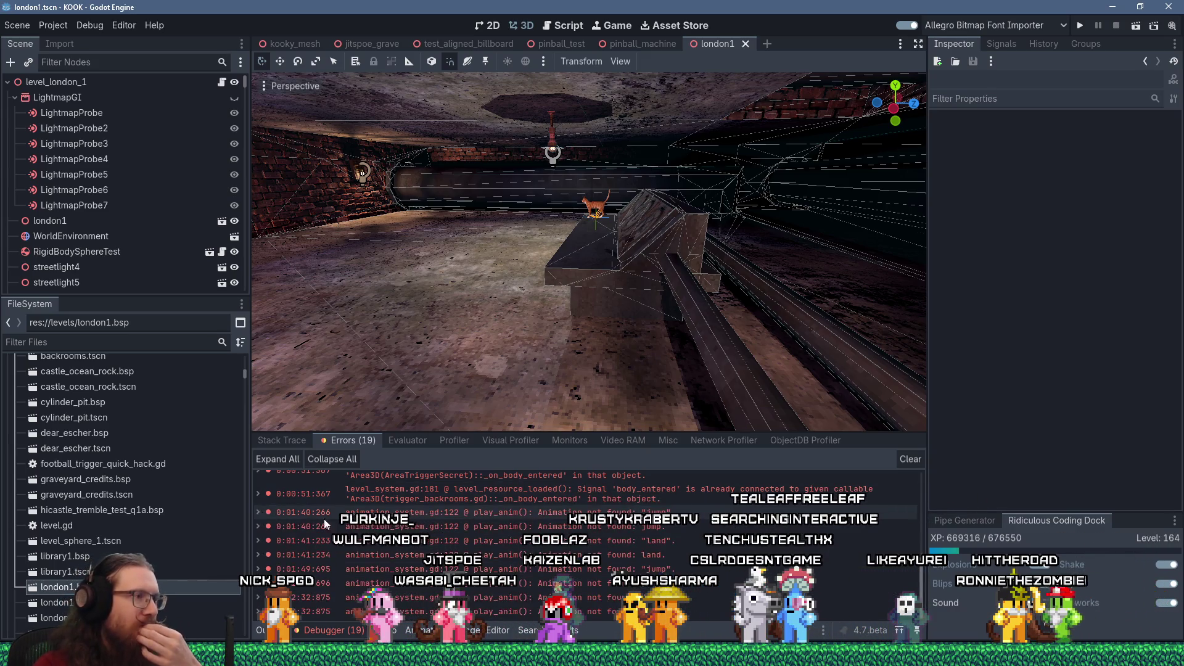
{"action": "left_click", "coordinate": [260, 513]}
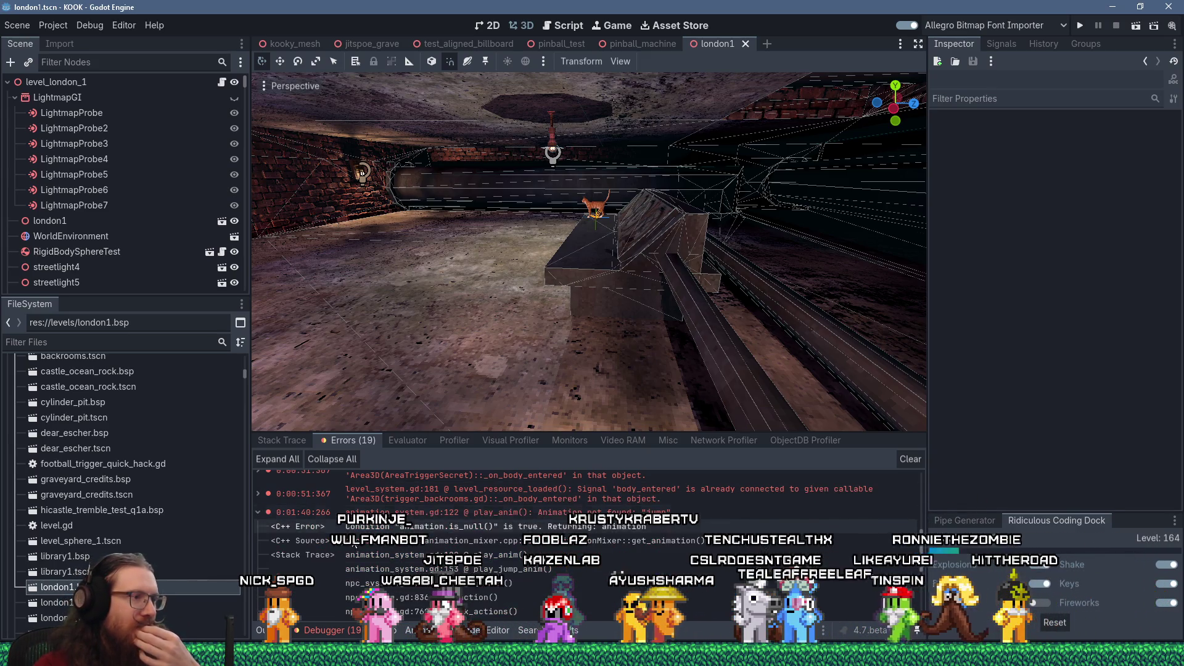
{"action": "scroll", "coordinate": [395, 556], "scroll_direction": "up", "scroll_amount": 1}
{"action": "scroll", "coordinate": [370, 548], "scroll_direction": "up", "scroll_amount": 5}
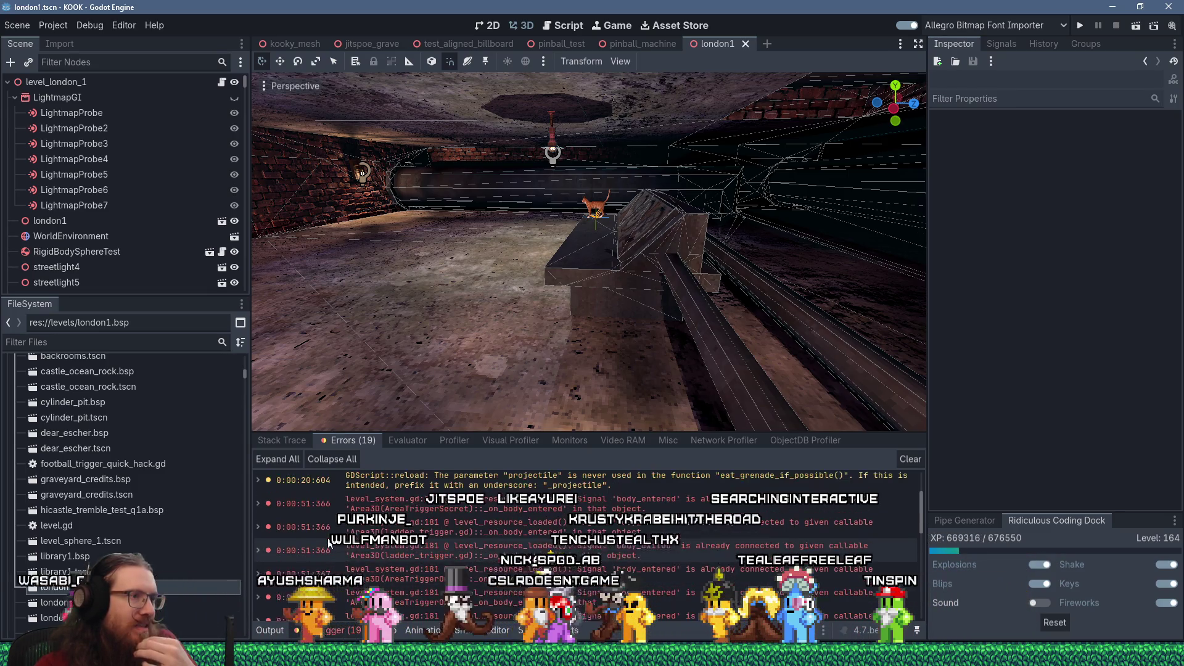
{"action": "scroll", "coordinate": [328, 542], "scroll_direction": "down", "scroll_amount": 3}
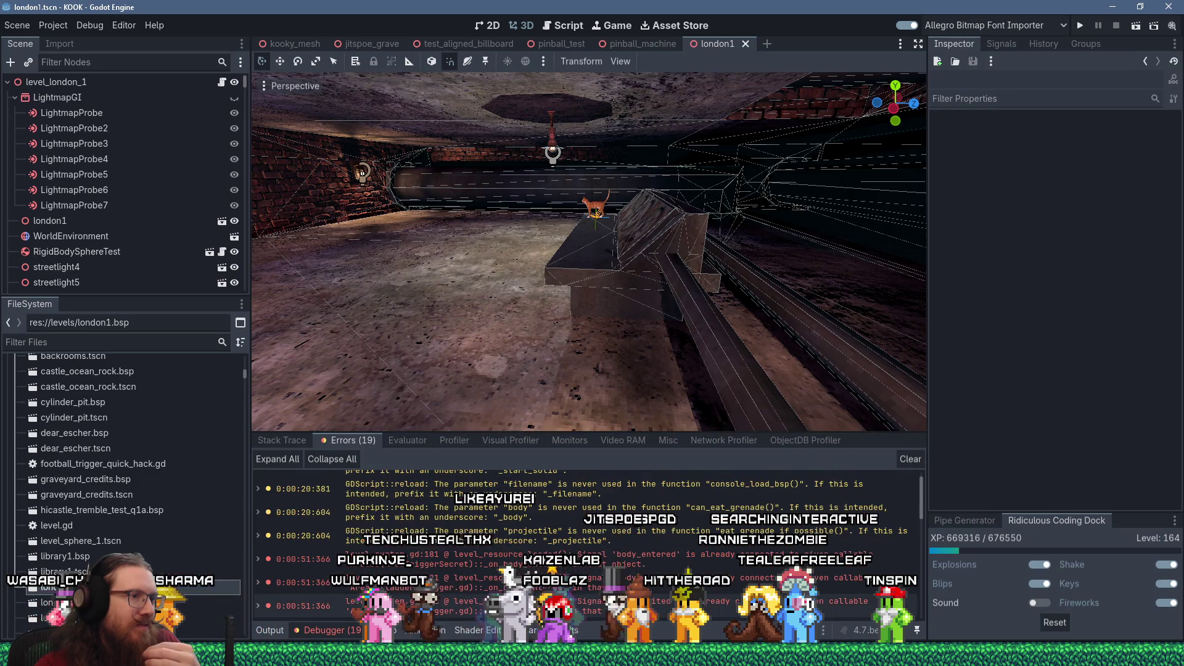
{"action": "scroll", "coordinate": [293, 521], "scroll_direction": "down", "scroll_amount": 3}
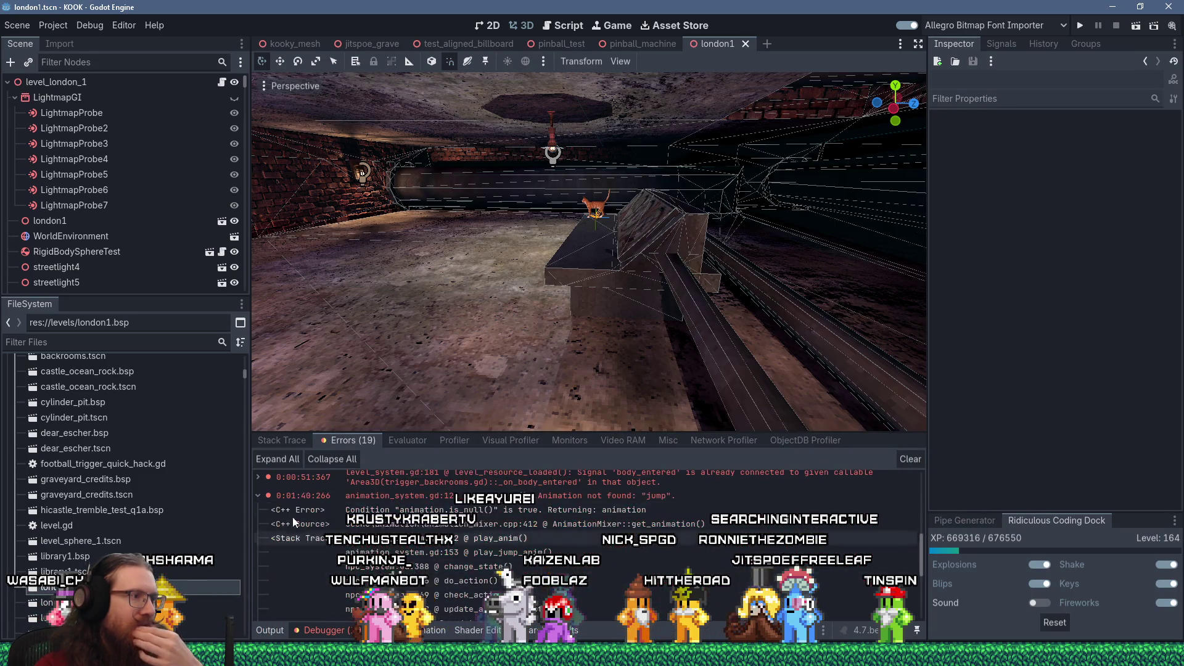
{"action": "left_click", "coordinate": [262, 497]}
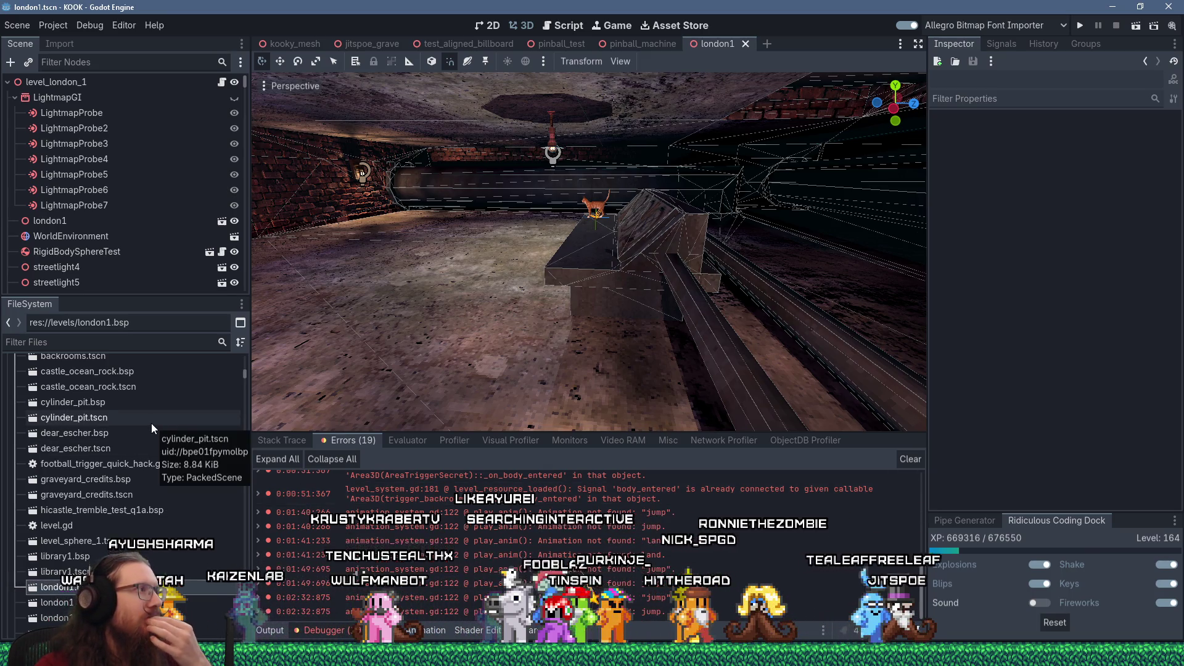
{"action": "left_click_drag", "start_coordinate": [246, 375], "coordinate": [246, 359]}
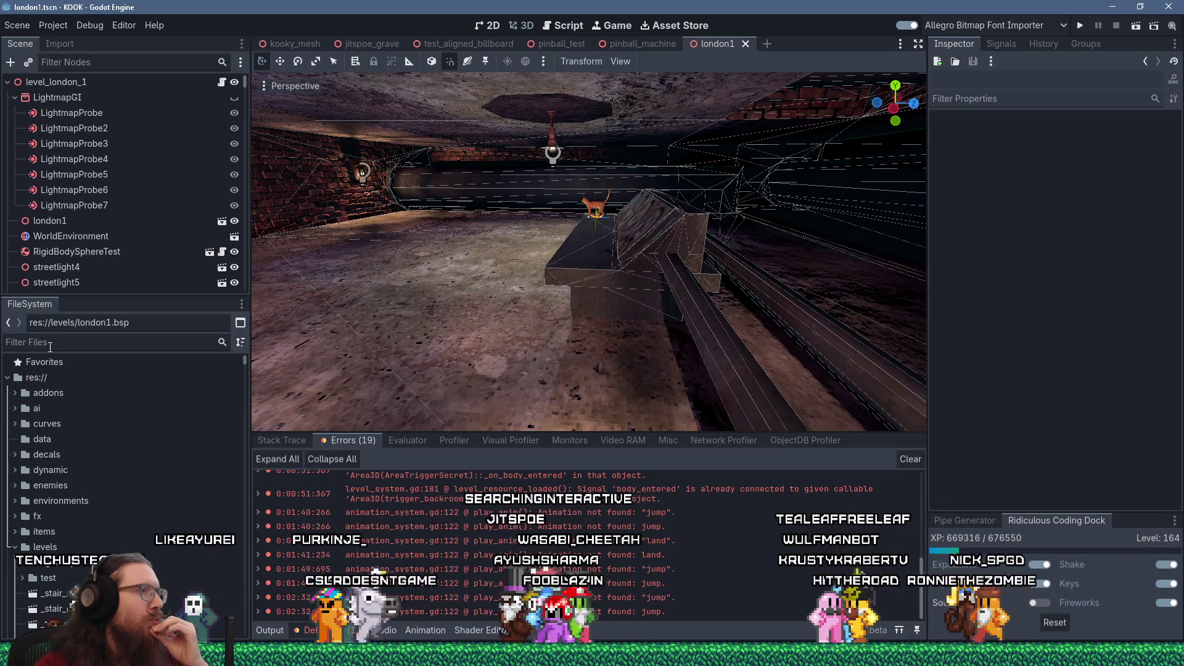
Expand and then collapse the unused start_solid variable warning in the Errors list.
{"action": "scroll", "coordinate": [463, 551], "scroll_direction": "up", "scroll_amount": 5}
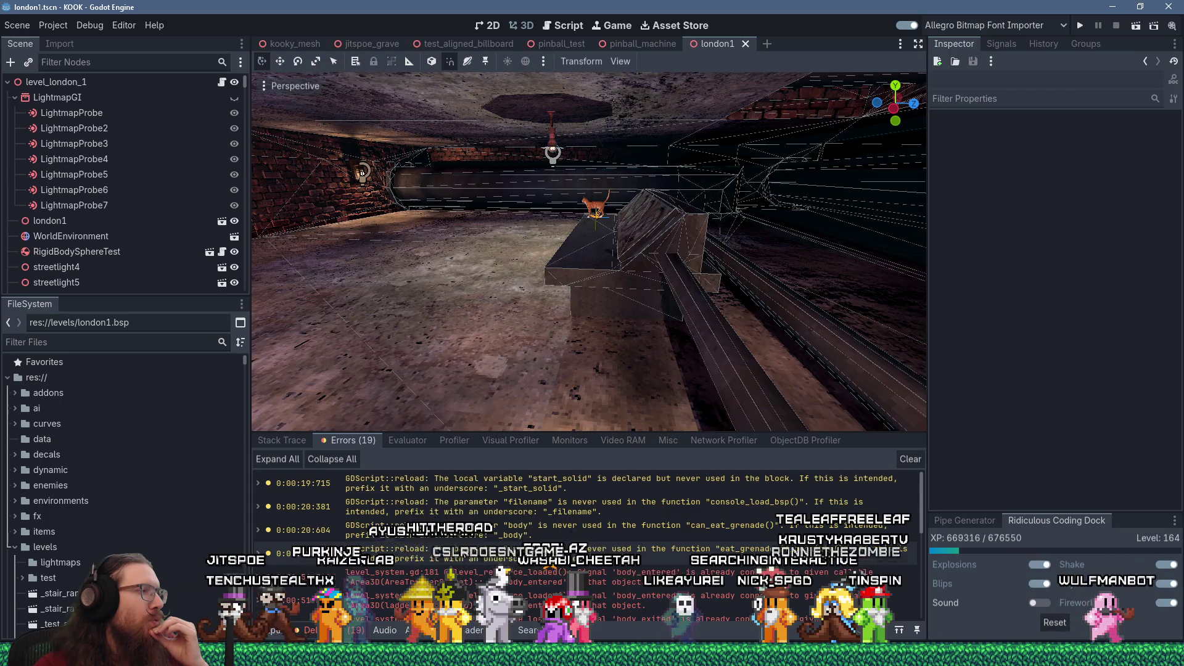
{"action": "left_click", "coordinate": [258, 483]}
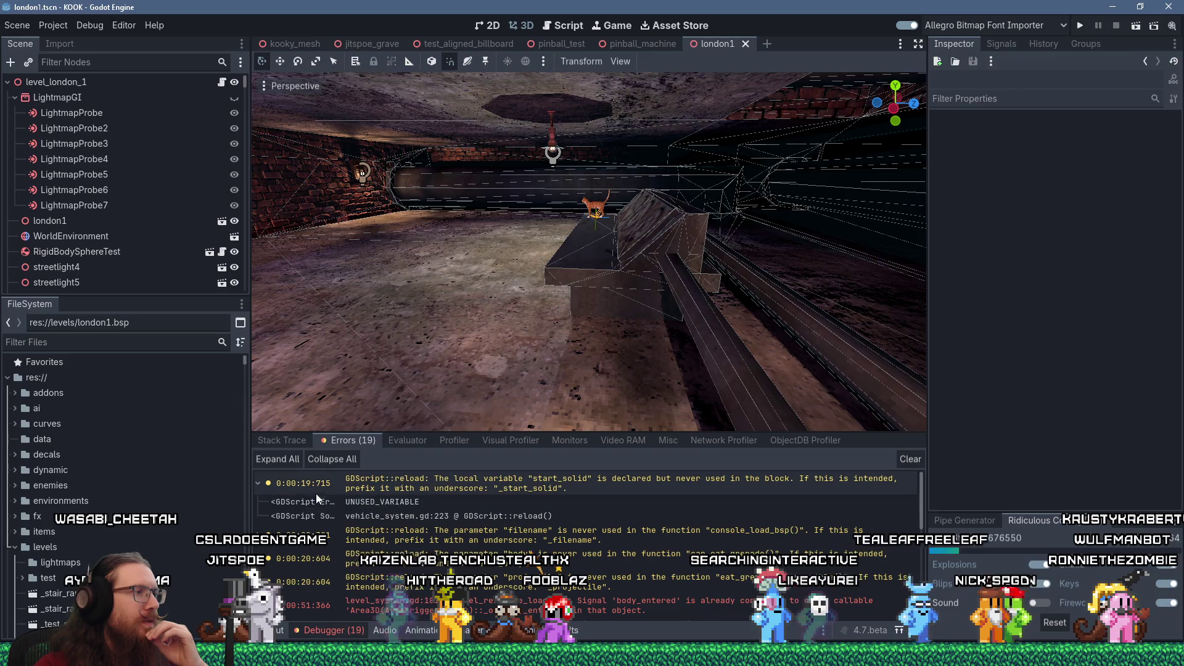
{"action": "left_click", "coordinate": [257, 483]}
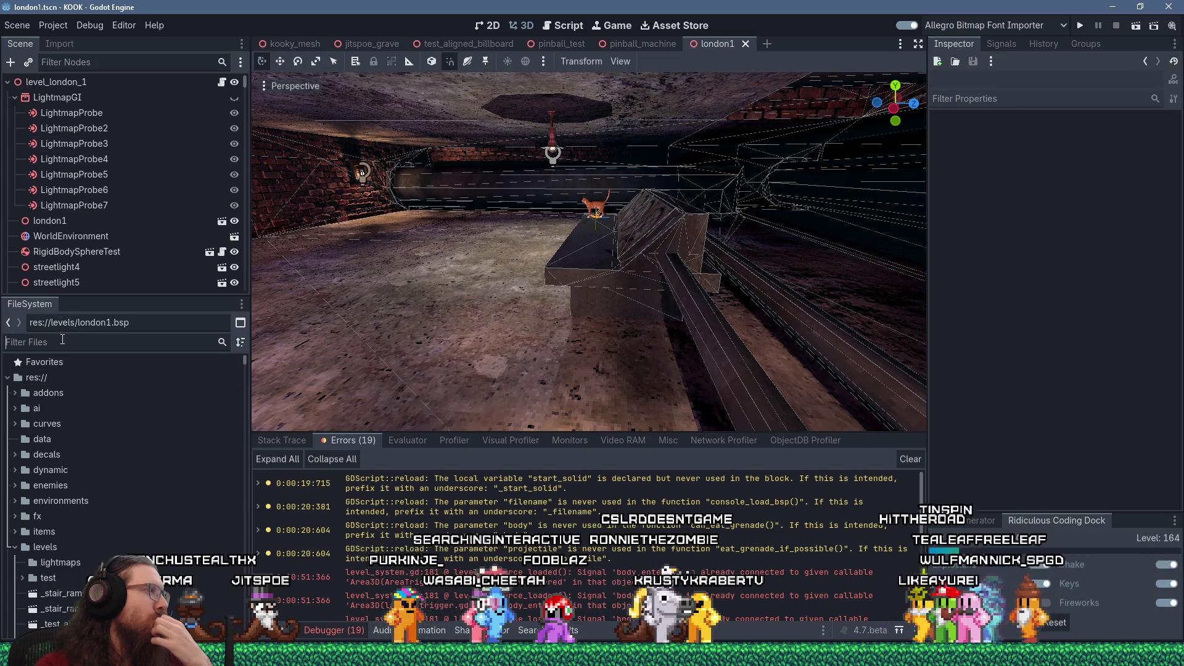
Filter for sewer1 and reimport sewer1.bsp from the Import tab.
{"action": "type", "text": "sewer1"}
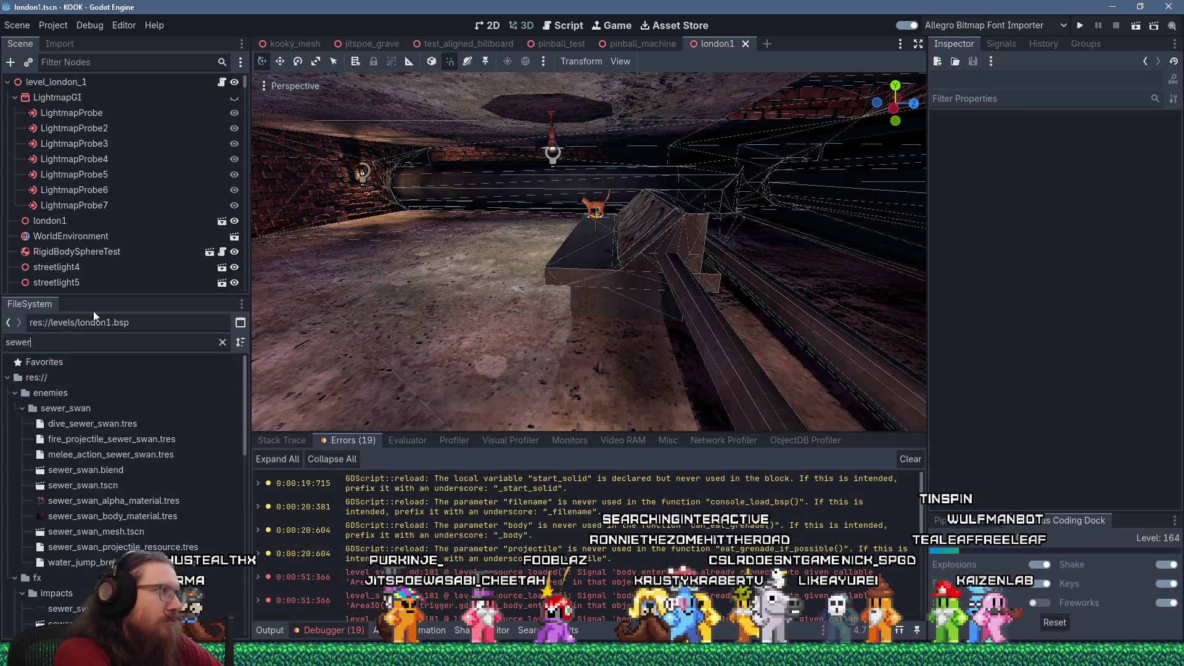
{"action": "left_click", "coordinate": [69, 412]}
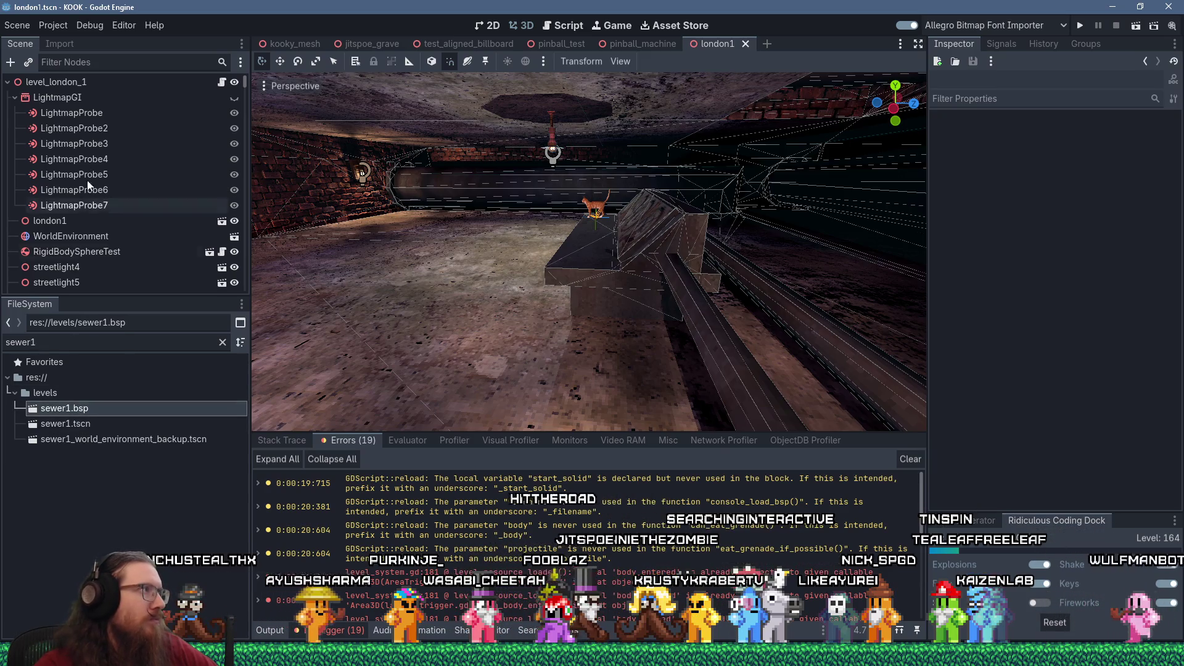
{"action": "left_click", "coordinate": [59, 44]}
{"action": "left_click", "coordinate": [124, 285]}
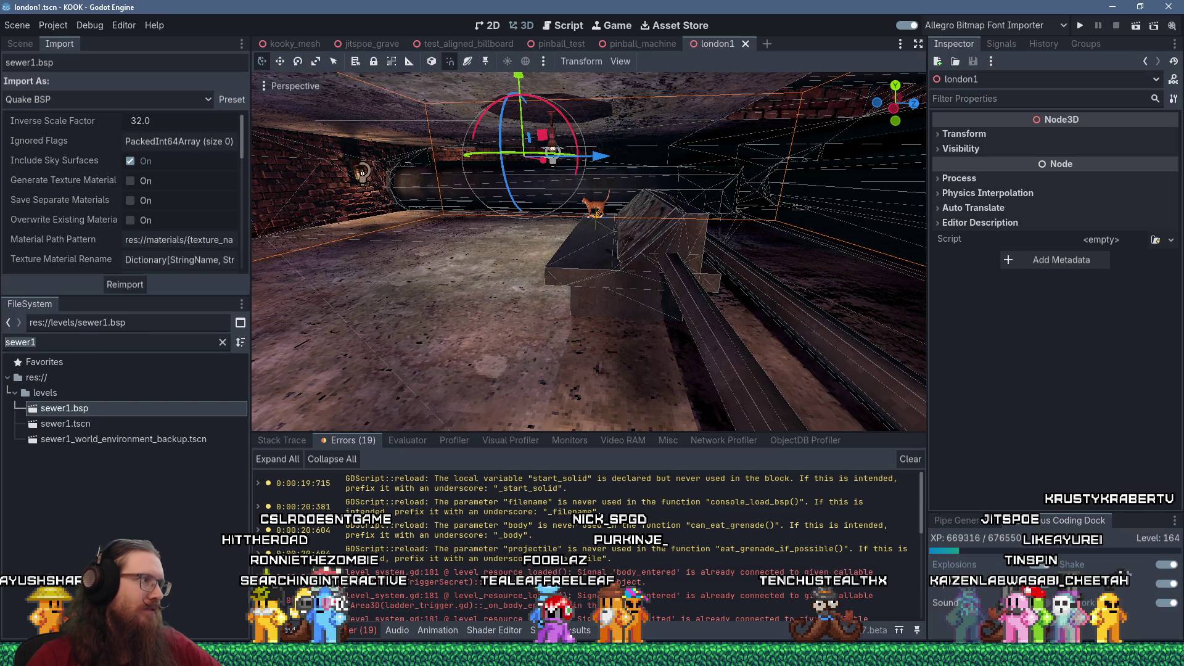
Filter for dear_esch and reimport dear_escher.bsp.
{"action": "type", "text": "dear_esch"}
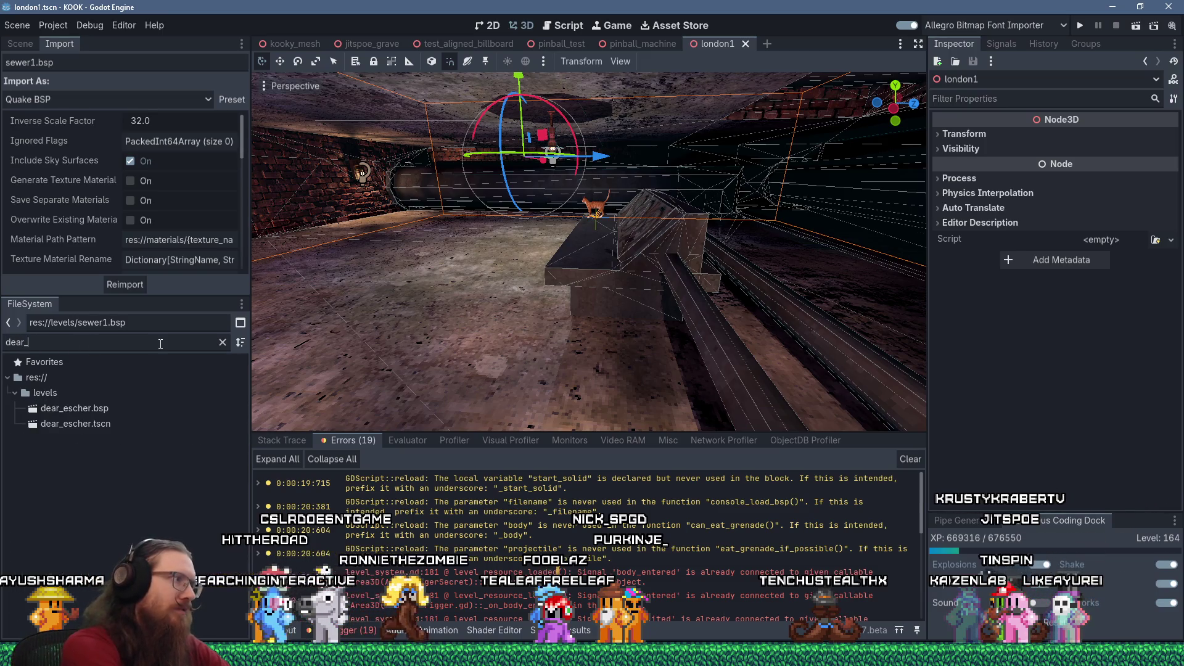
{"action": "left_click", "coordinate": [129, 408]}
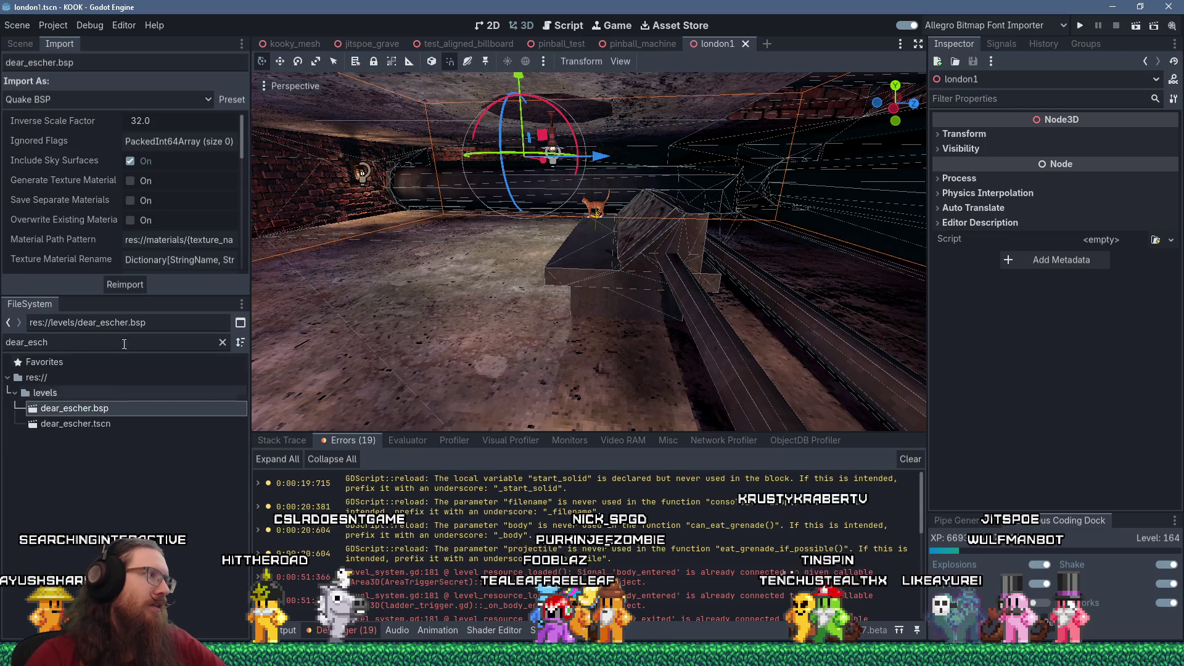
{"action": "left_click", "coordinate": [130, 284]}
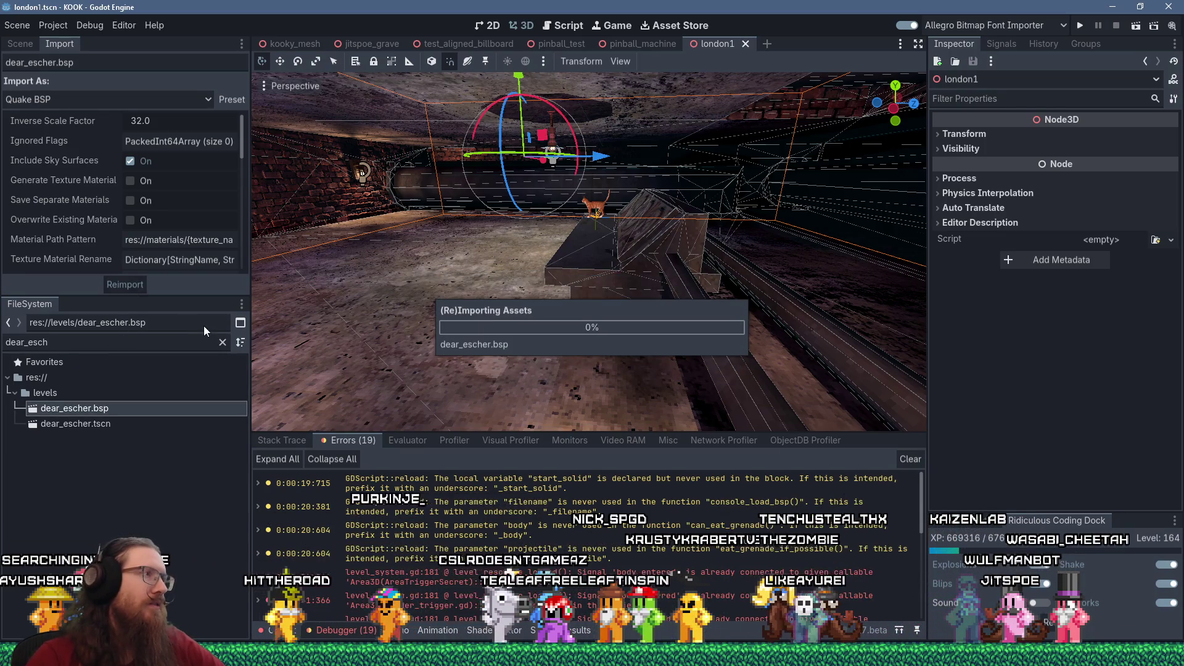
{"action": "key", "text": "alt+Tab"}
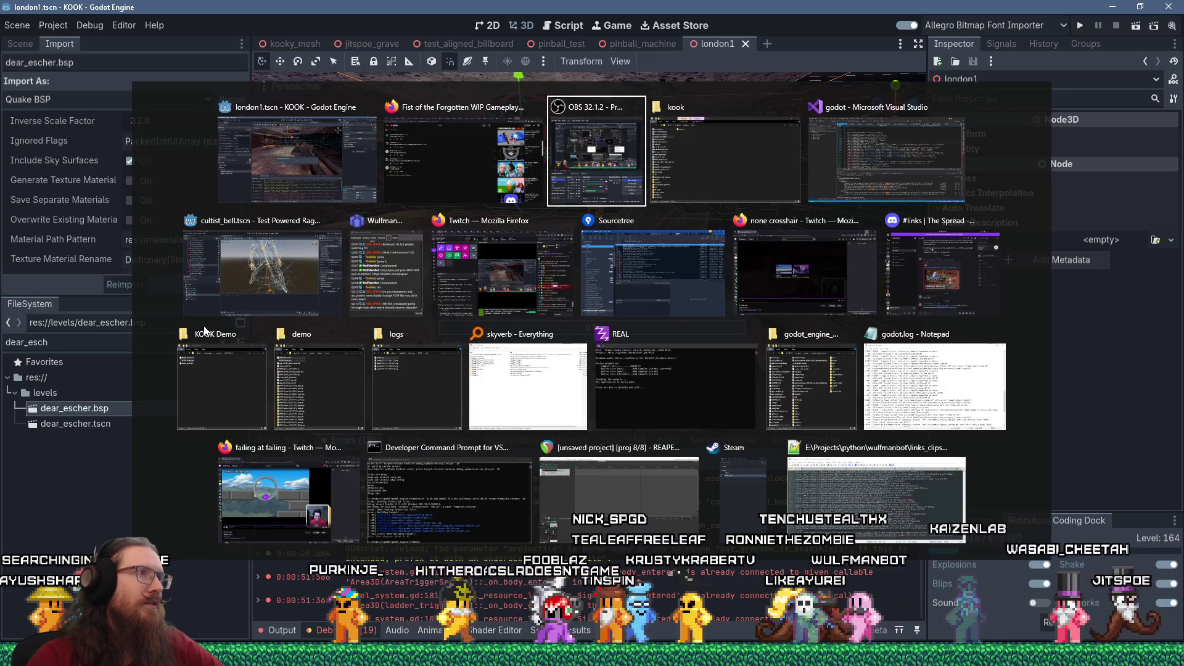
In Firefox, move the YouTube tab to second place and scroll the GitHub 'Basic doors #19' discussion.
{"action": "key", "text": "shift+Tab"}
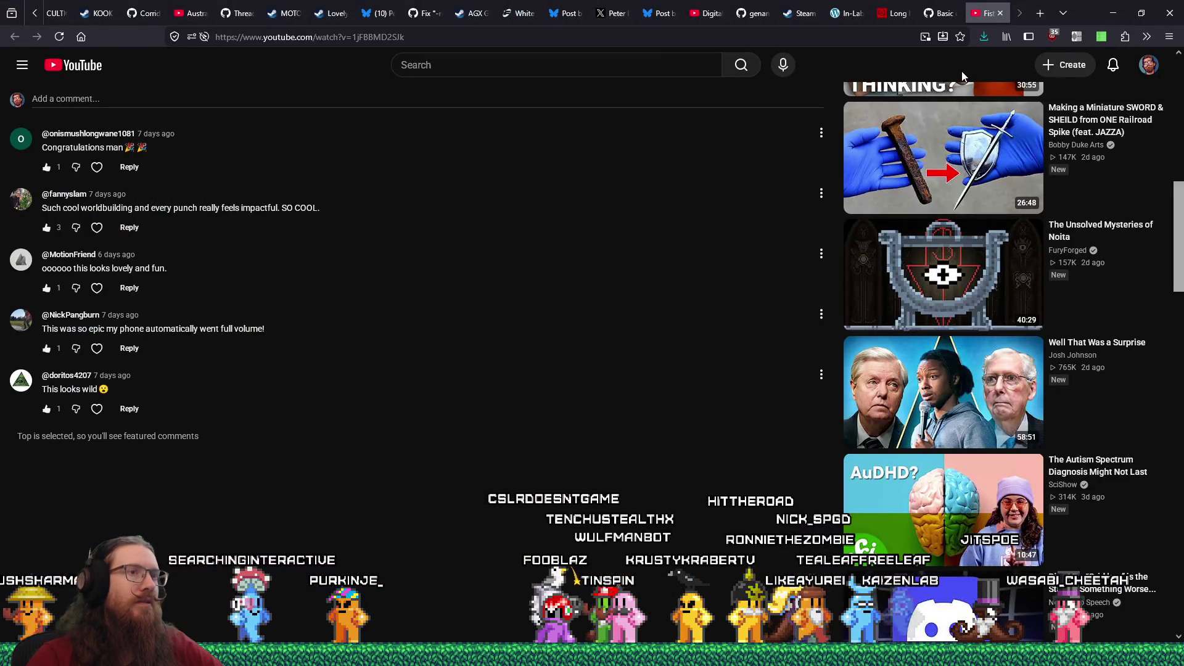
{"action": "left_click_drag", "start_coordinate": [985, 12], "coordinate": [96, 15]}
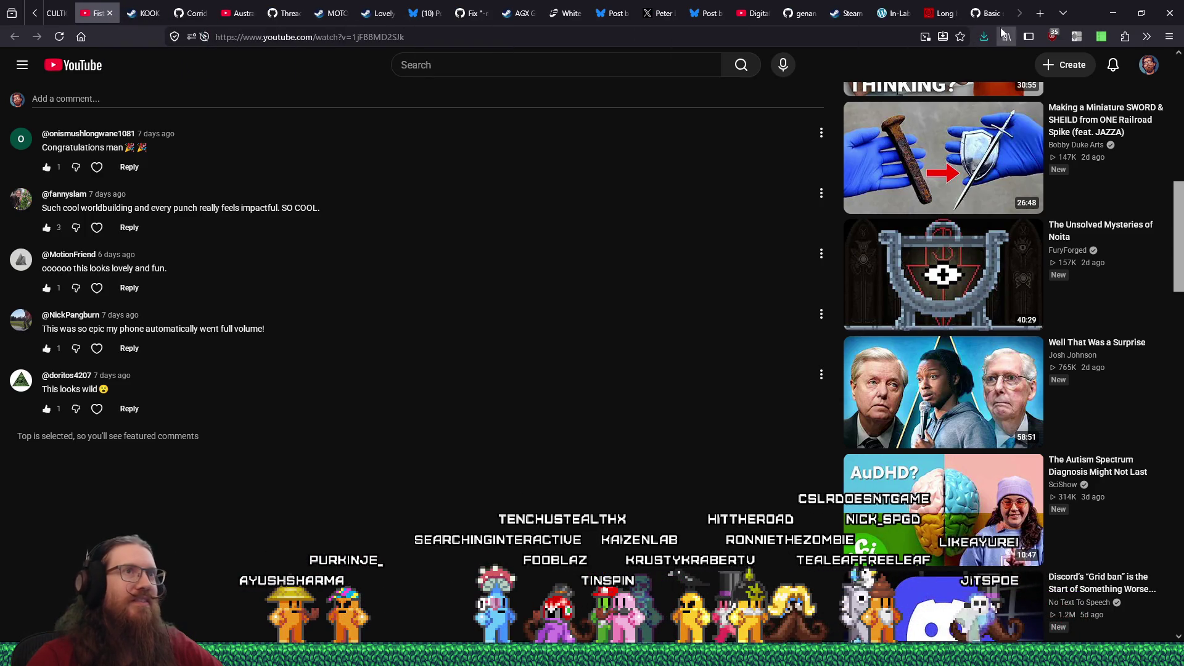
{"action": "left_click", "coordinate": [993, 11]}
{"action": "scroll", "coordinate": [1026, 159], "scroll_direction": "up", "scroll_amount": 15}
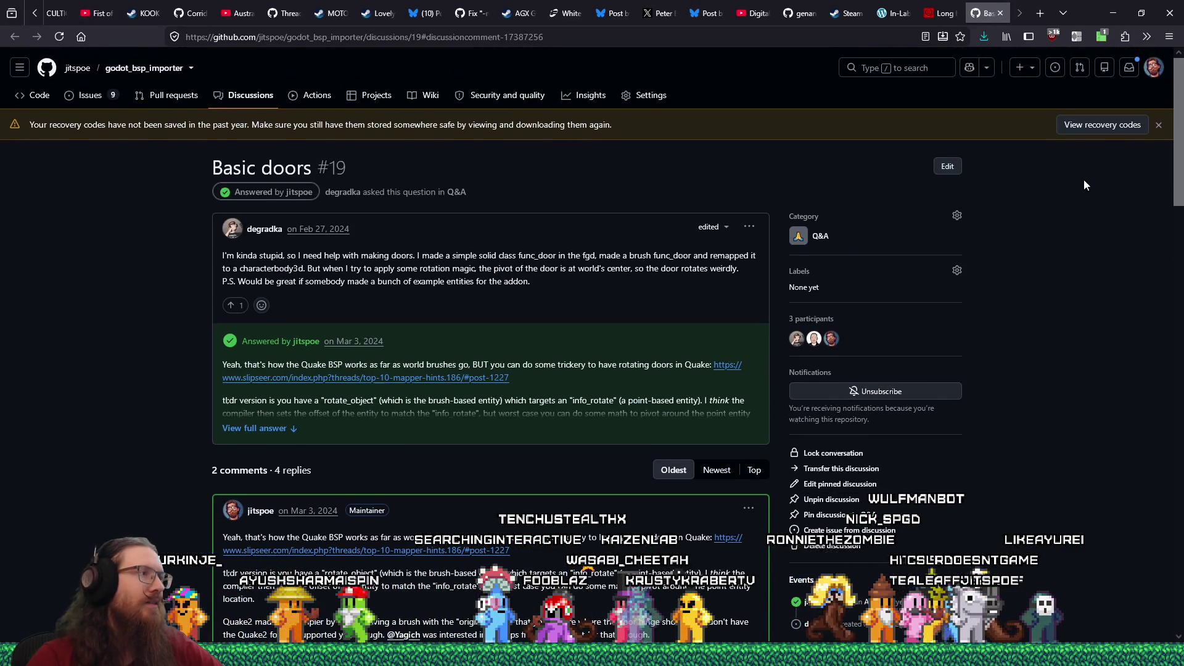
{"action": "scroll", "coordinate": [1085, 185], "scroll_direction": "down", "scroll_amount": 20}
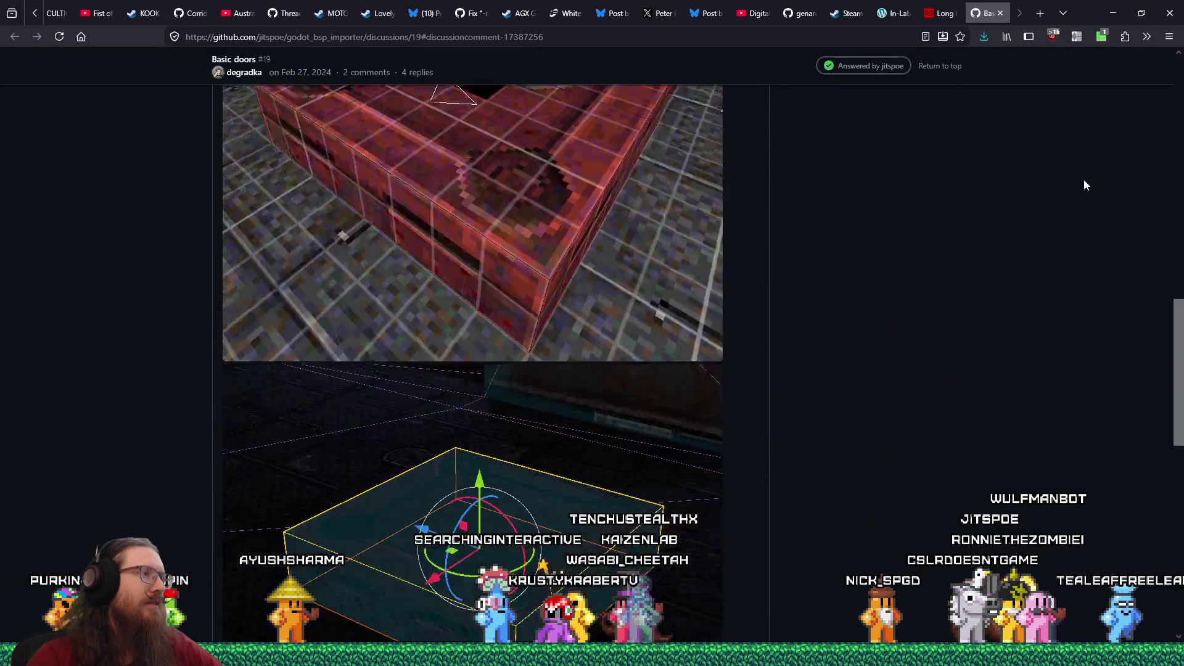